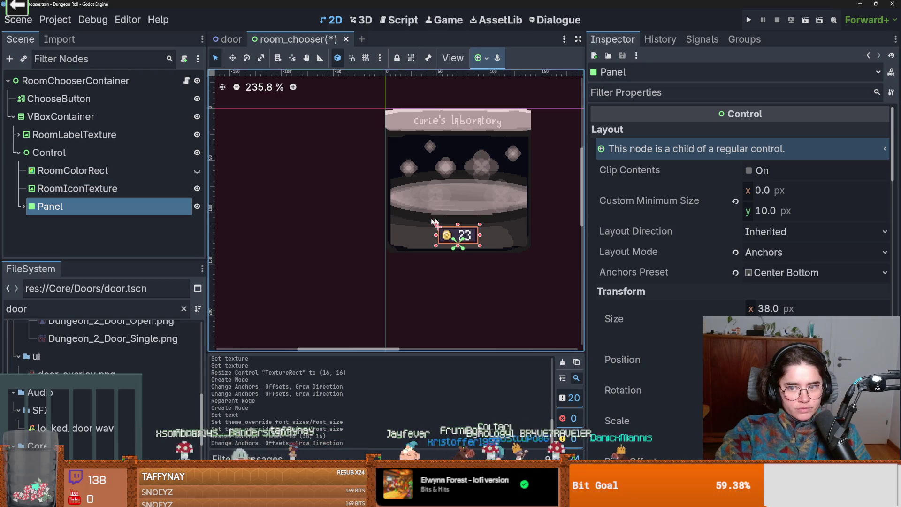
- Move the coin price Panel 3 px lower on the room card and save the scene
{"action": "scroll", "coordinate": [349, 242], "scroll_direction": "up", "scroll_amount": 3}
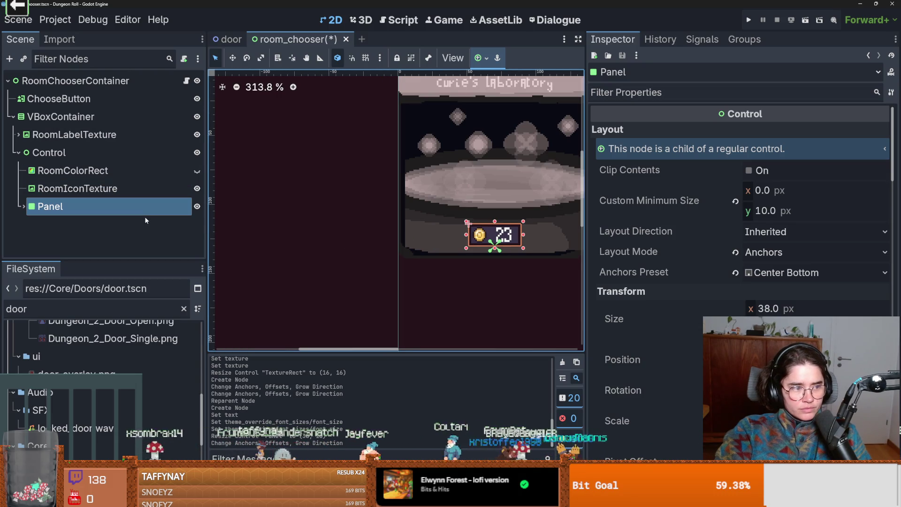
{"action": "left_click", "coordinate": [23, 205]}
{"action": "left_click", "coordinate": [29, 225]}
{"action": "left_click", "coordinate": [71, 224]}
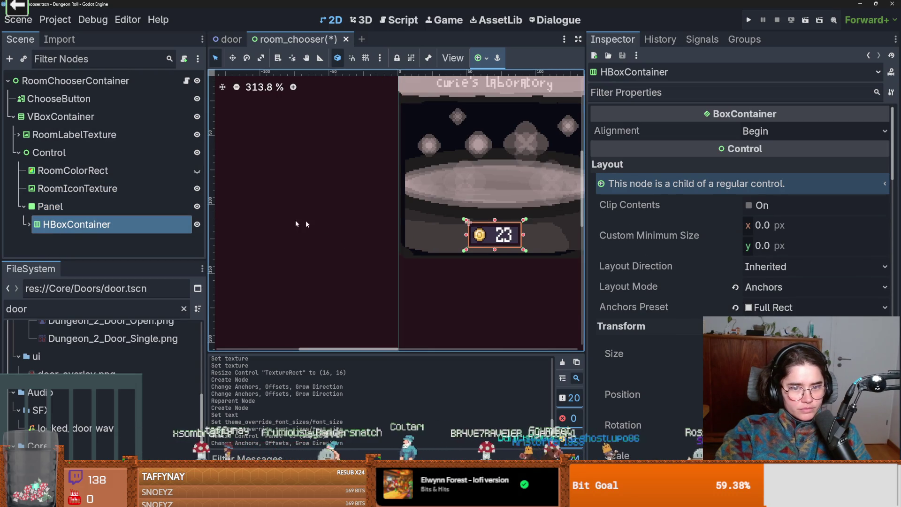
{"action": "left_click", "coordinate": [47, 206]}
{"action": "left_click_drag", "start_coordinate": [511, 234], "coordinate": [509, 238]}
{"action": "key", "text": "ctrl+s"}
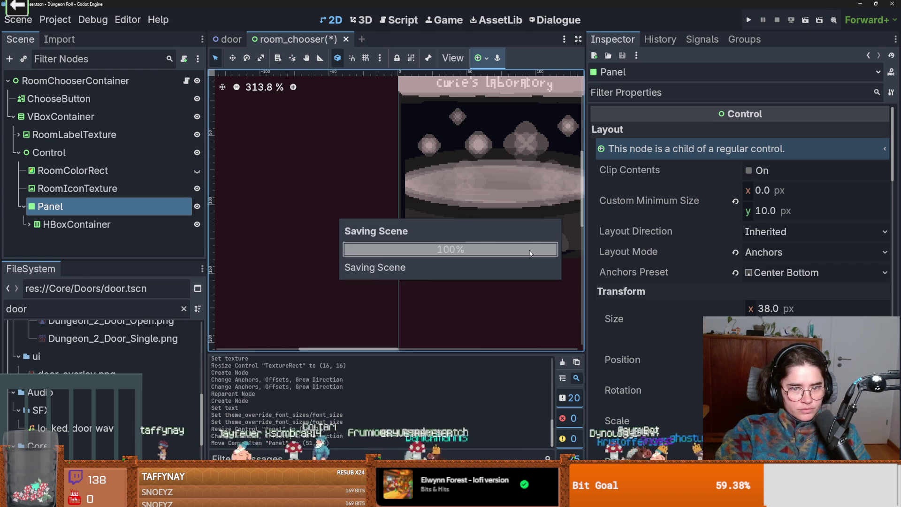
- Rename the Panel node to CoinPricePanel and save the scene
{"action": "scroll", "coordinate": [470, 246], "scroll_direction": "down", "scroll_amount": 1}
{"action": "scroll", "coordinate": [466, 251], "scroll_direction": "up", "scroll_amount": 2}
{"action": "scroll", "coordinate": [469, 253], "scroll_direction": "up", "scroll_amount": 1}
{"action": "scroll", "coordinate": [500, 258], "scroll_direction": "down", "scroll_amount": 2}
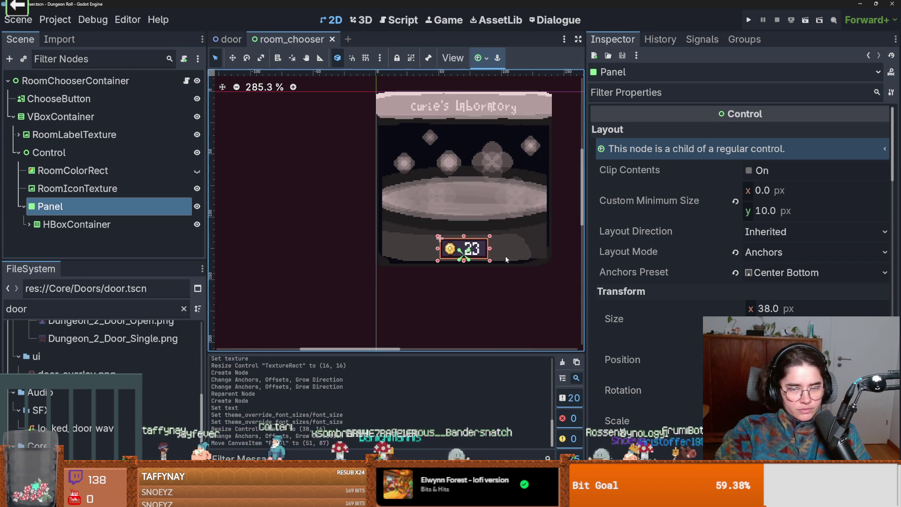
{"action": "double_click", "coordinate": [69, 206]}
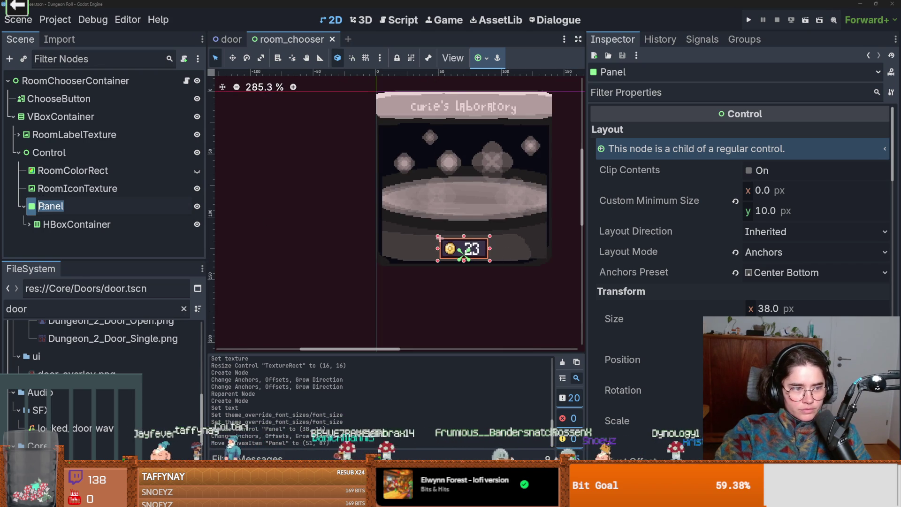
{"action": "type", "text": "Coin"}
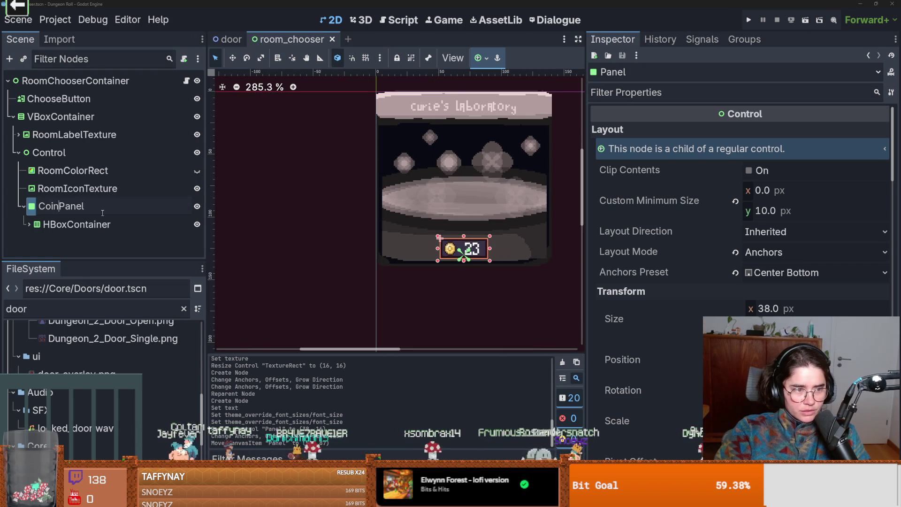
{"action": "type", "text": "Price"}
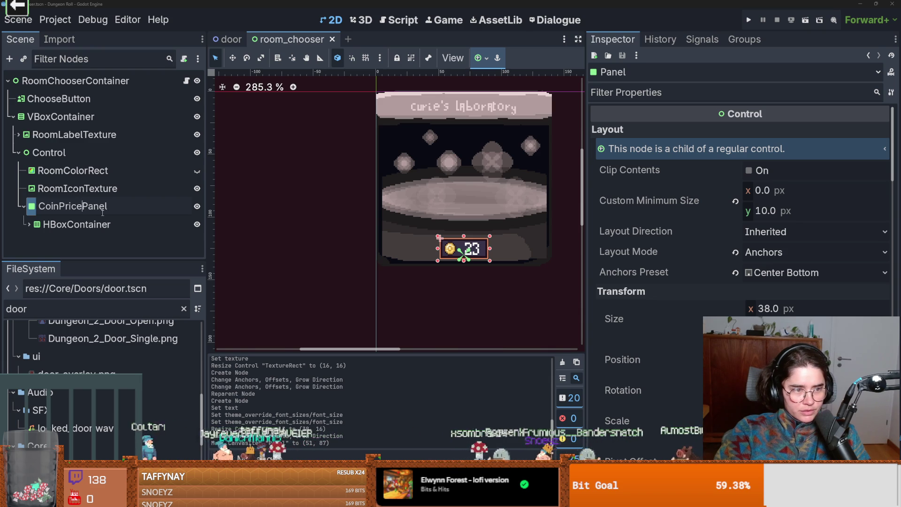
{"action": "key", "text": "Return"}
{"action": "key", "text": "ctrl+s"}
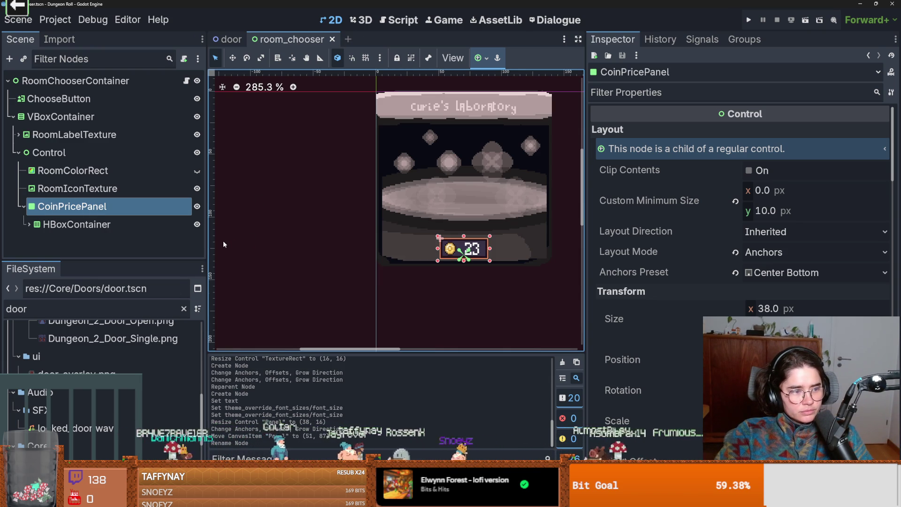
- Hide and reshow CoinPricePanel to check it, saving the scene
{"action": "scroll", "coordinate": [221, 243], "scroll_direction": "down", "scroll_amount": 1}
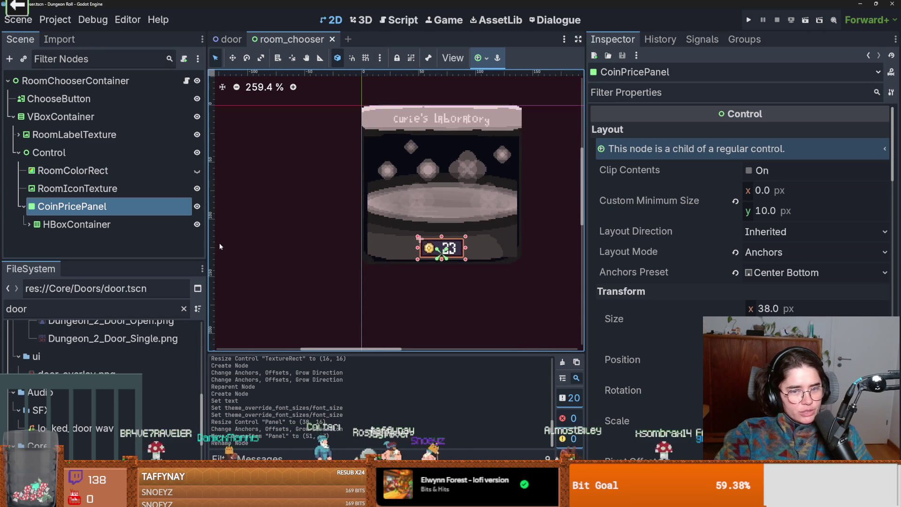
{"action": "scroll", "coordinate": [219, 243], "scroll_direction": "up", "scroll_amount": 1}
{"action": "key", "text": "ctrl+s"}
{"action": "scroll", "coordinate": [277, 244], "scroll_direction": "up", "scroll_amount": 1}
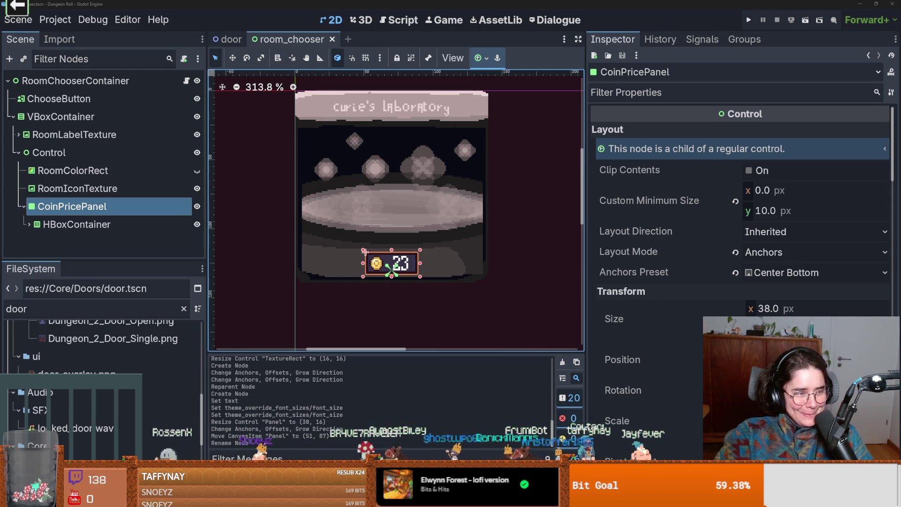
{"action": "scroll", "coordinate": [382, 275], "scroll_direction": "up", "scroll_amount": 2}
{"action": "key", "text": "ctrl+s"}
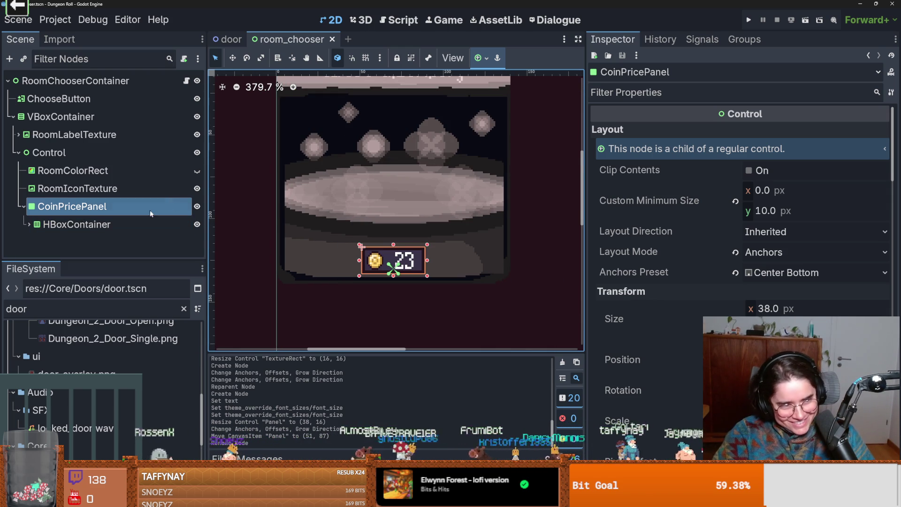
{"action": "left_click", "coordinate": [197, 207]}
{"action": "left_click", "coordinate": [197, 207]}
{"action": "key", "text": "ctrl+s"}
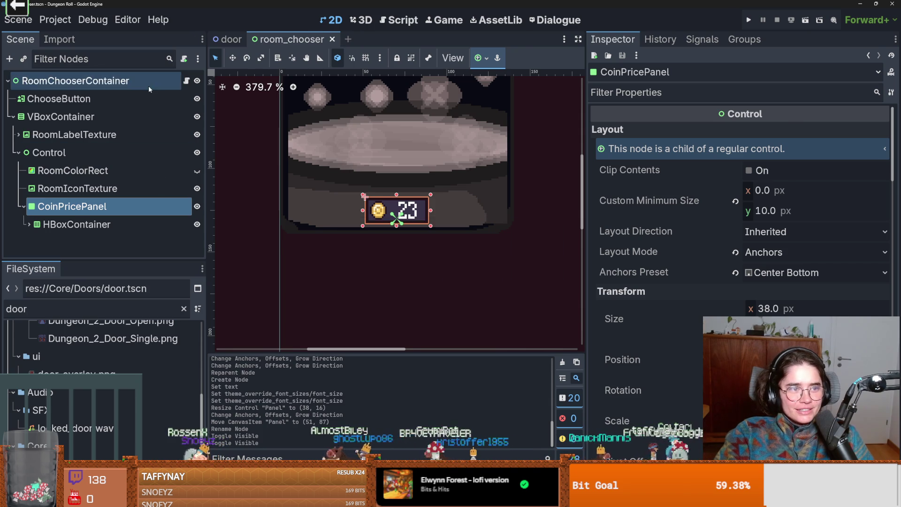
- Select RoomChooserContainer, peek at its room resource properties, and open room_chooser.gd
{"action": "left_click", "coordinate": [148, 85]}
{"action": "left_click", "coordinate": [796, 134]}
{"action": "left_click", "coordinate": [795, 134]}
{"action": "key", "text": "ctrl+s"}
{"action": "left_click", "coordinate": [186, 81]}
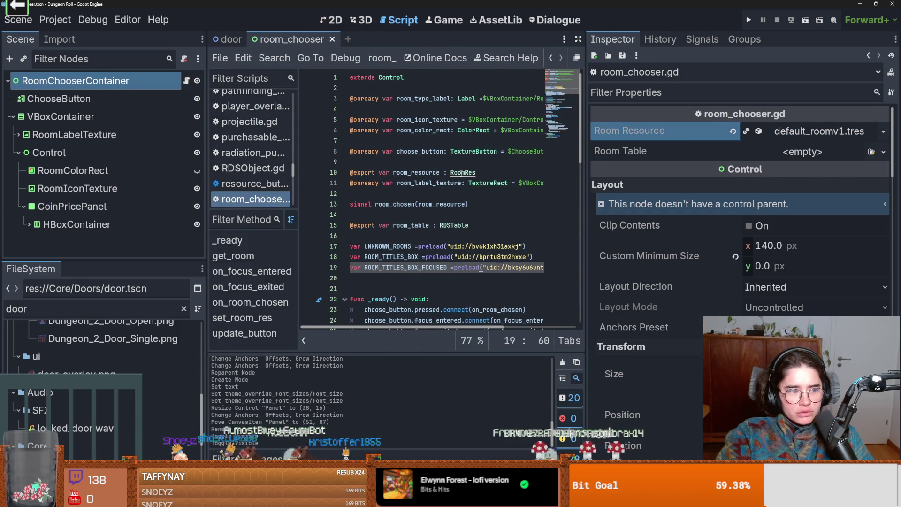
- Open the RoomRes.gd script from the RoomRes reference
{"action": "left_click", "coordinate": [462, 173], "text": "ctrl"}
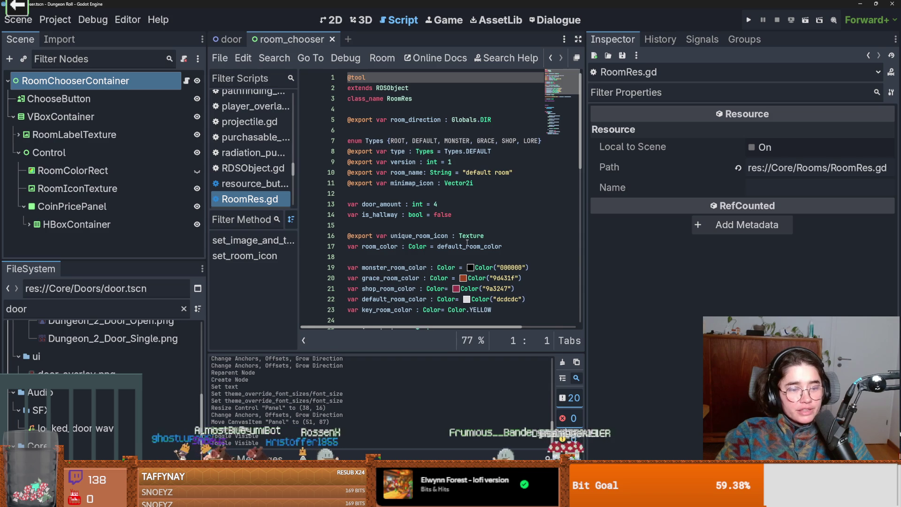
{"action": "left_click_drag", "start_coordinate": [586, 251], "coordinate": [789, 252]}
{"action": "scroll", "coordinate": [454, 243], "scroll_direction": "down", "scroll_amount": 2}
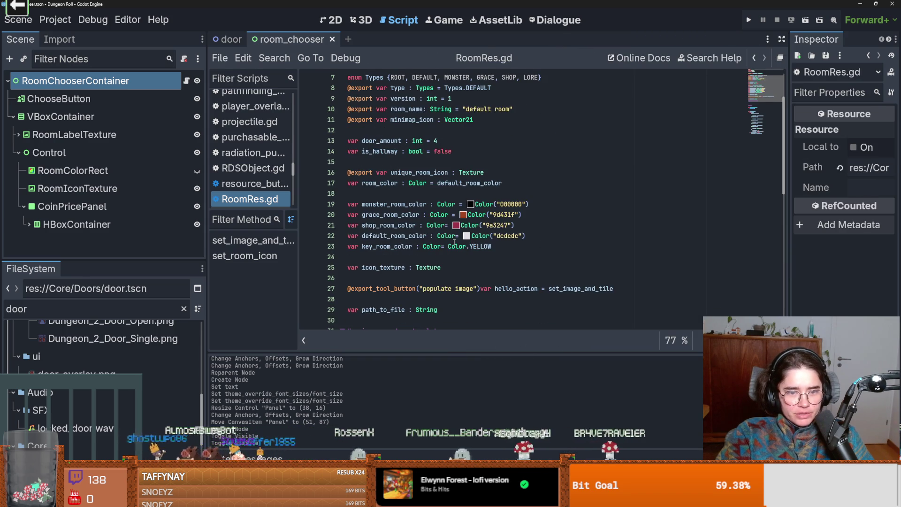
{"action": "scroll", "coordinate": [454, 243], "scroll_direction": "up", "scroll_amount": 2}
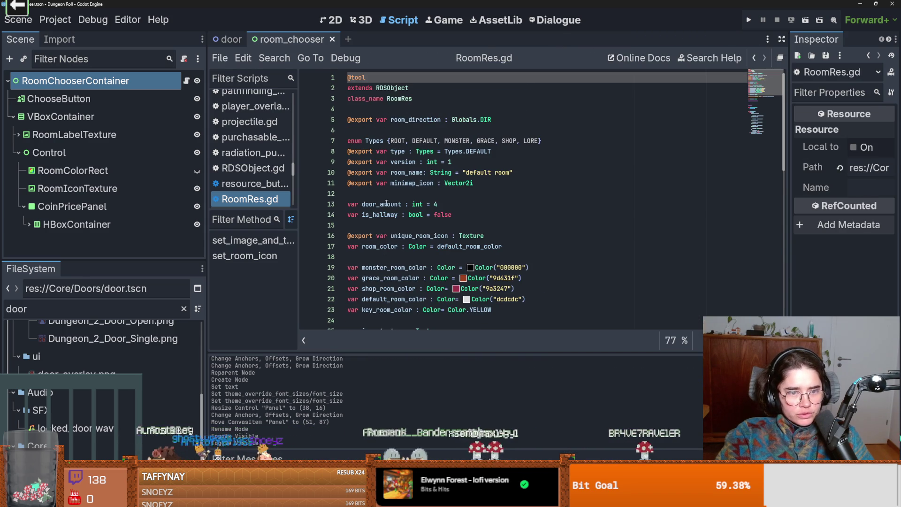
{"action": "left_click", "coordinate": [378, 199]}
{"action": "key", "text": "BackSpace"}
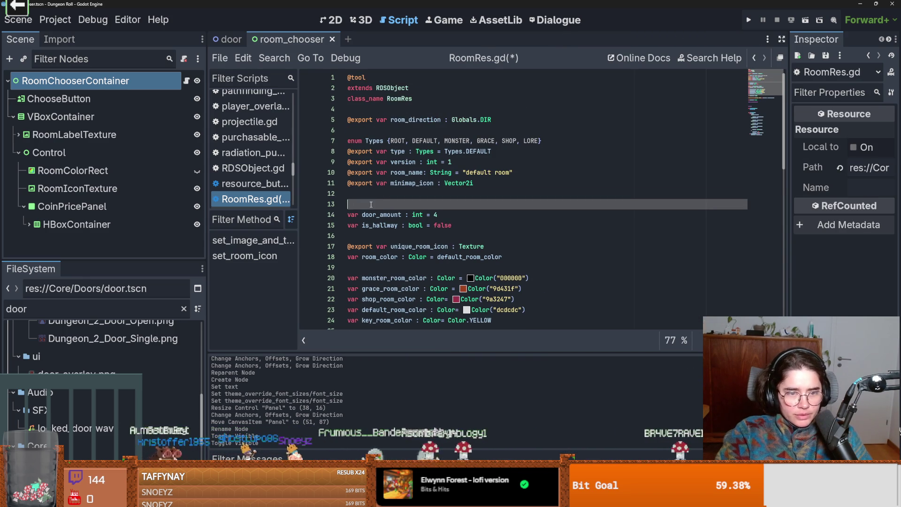
{"action": "type", "text": "@epox"}
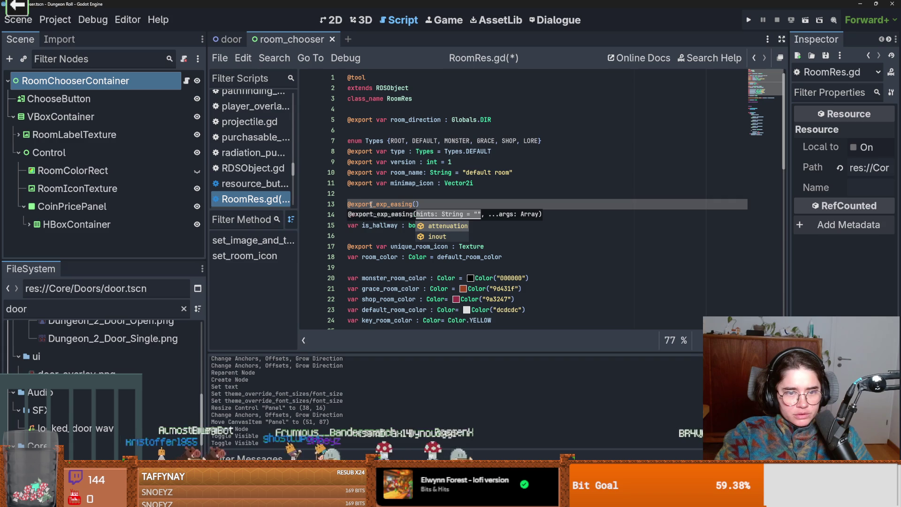
{"action": "key", "text": "BackSpace"}
{"action": "key", "text": "BackSpace"}
{"action": "key", "text": "BackSpace"}
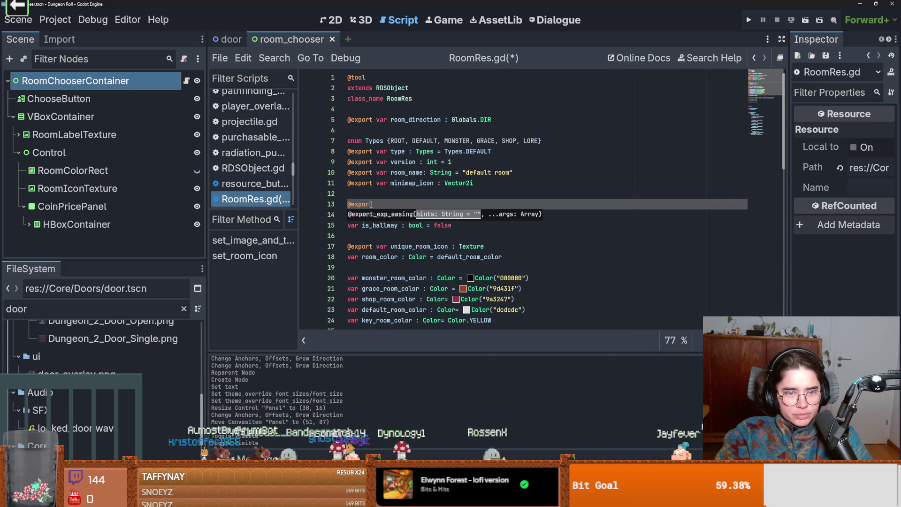
{"action": "type", "text": "t var room_price"}
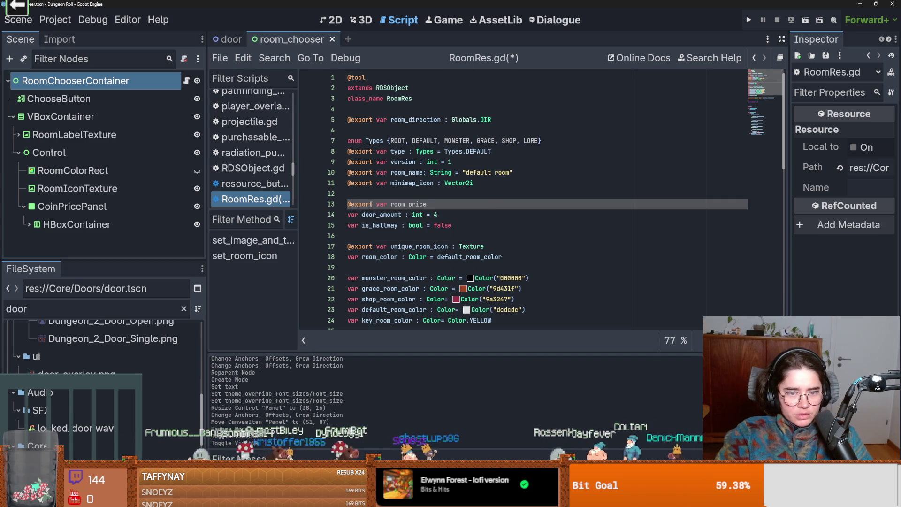
{"action": "type", "text": "0"}
{"action": "key", "text": "ctrl+s"}
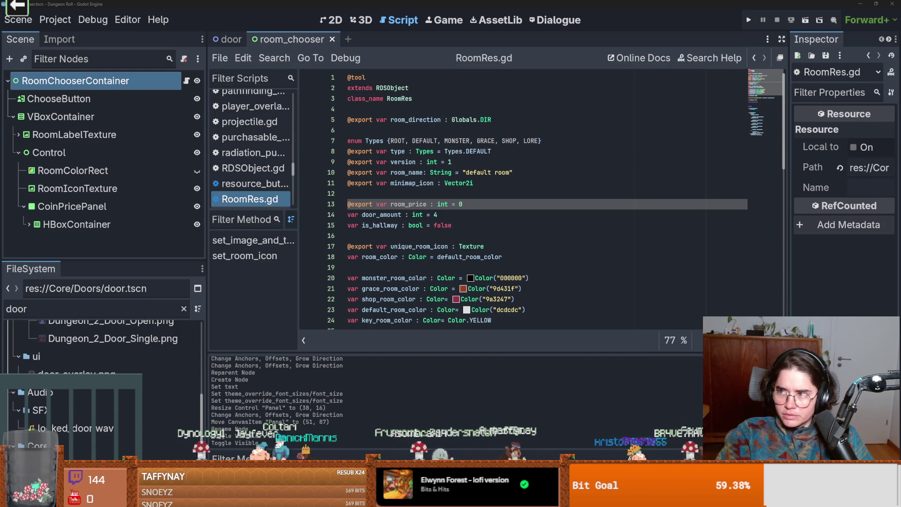
{"action": "key", "text": "alt+Tab"}
{"action": "left_click", "coordinate": [310, 388]}
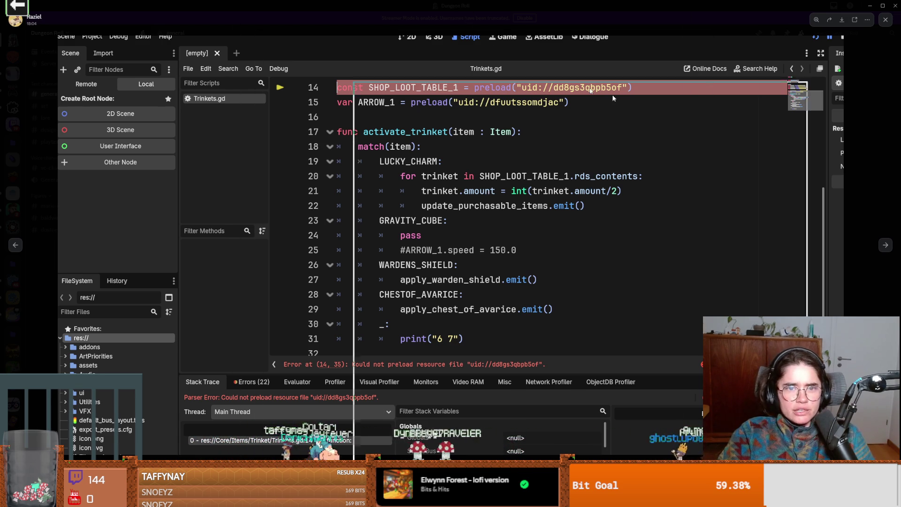
- Review lines 11–20 of RoomRes.gd around room_price, save, then switch to the release notes
{"action": "key", "text": "alt+Tab"}
{"action": "left_click", "coordinate": [519, 185]}
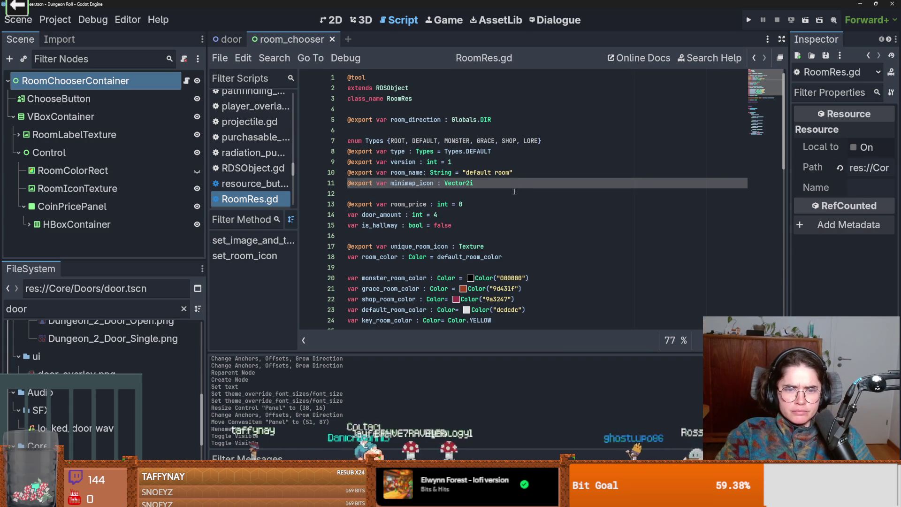
{"action": "left_click", "coordinate": [514, 191]}
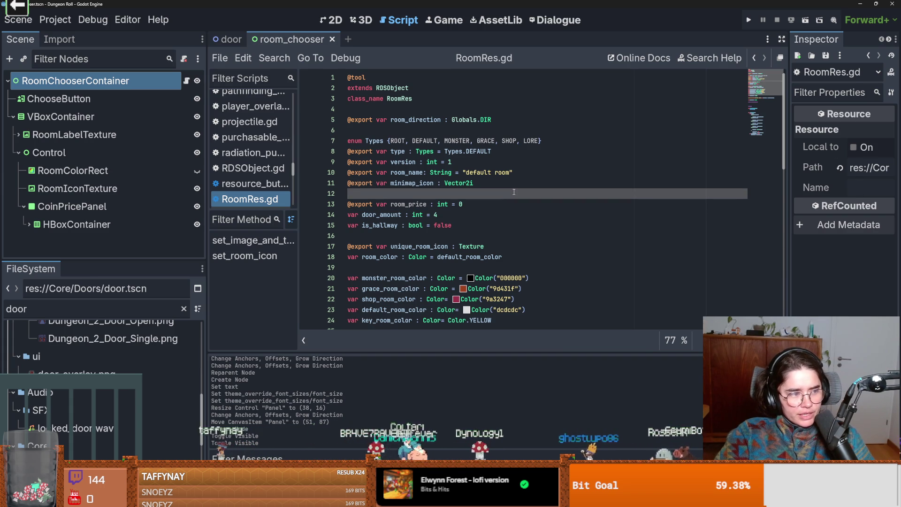
{"action": "left_click", "coordinate": [533, 216]}
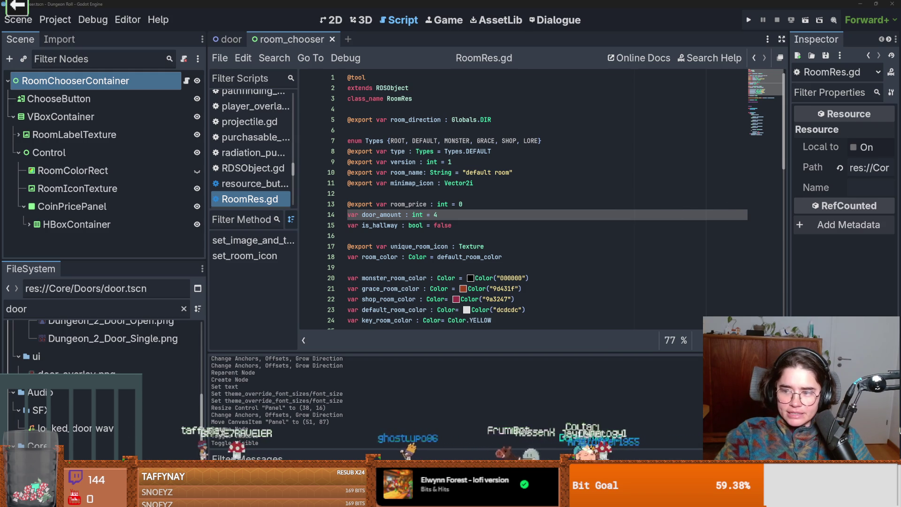
{"action": "left_click", "coordinate": [420, 277]}
{"action": "key", "text": "ctrl+s"}
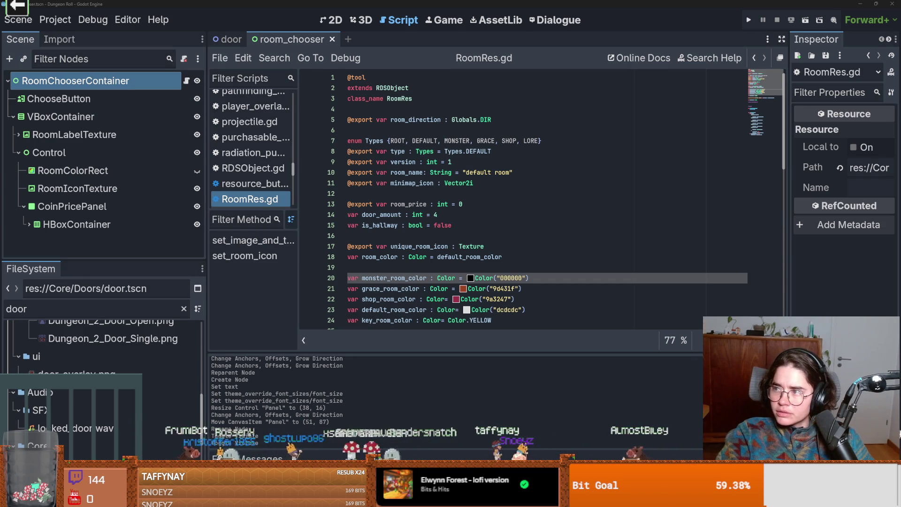
{"action": "key", "text": "alt+Tab"}
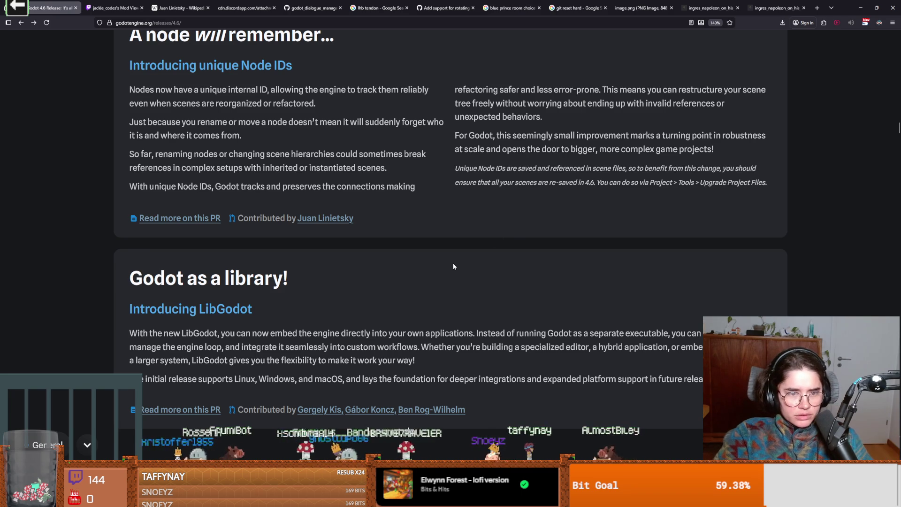
- Search the pull requests page for 'animation ed' to find the bezier-track and timeline-length PRs
{"action": "scroll", "coordinate": [389, 299], "scroll_direction": "down", "scroll_amount": 4}
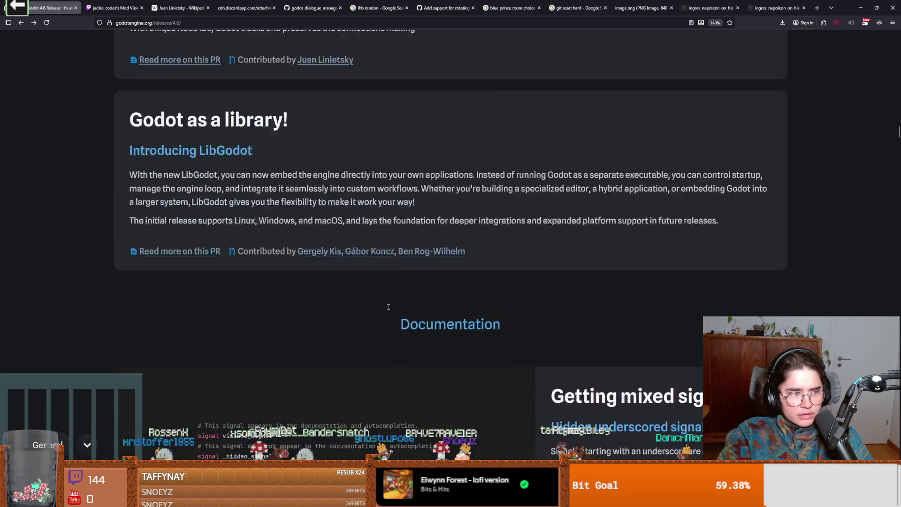
{"action": "scroll", "coordinate": [388, 309], "scroll_direction": "up", "scroll_amount": 5}
{"action": "key", "text": "ctrl+f"}
{"action": "type", "text": "animation"}
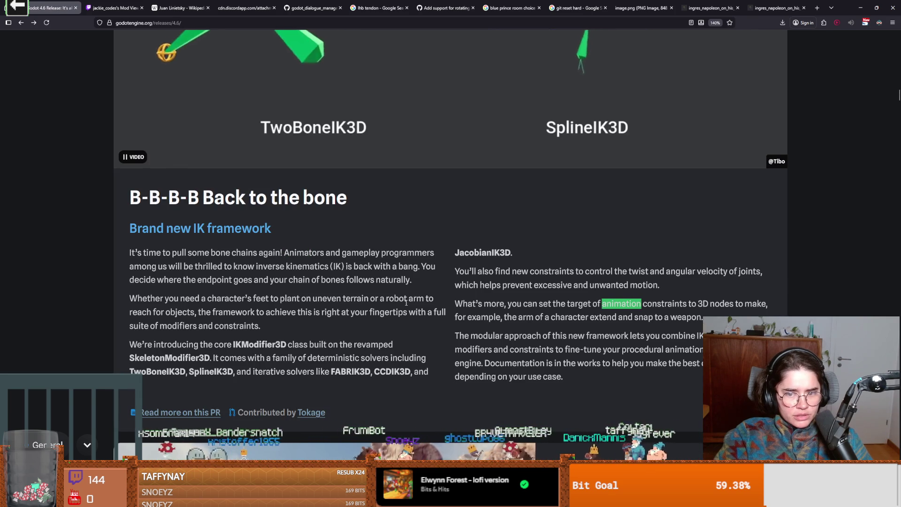
{"action": "type", "text": " ed"}
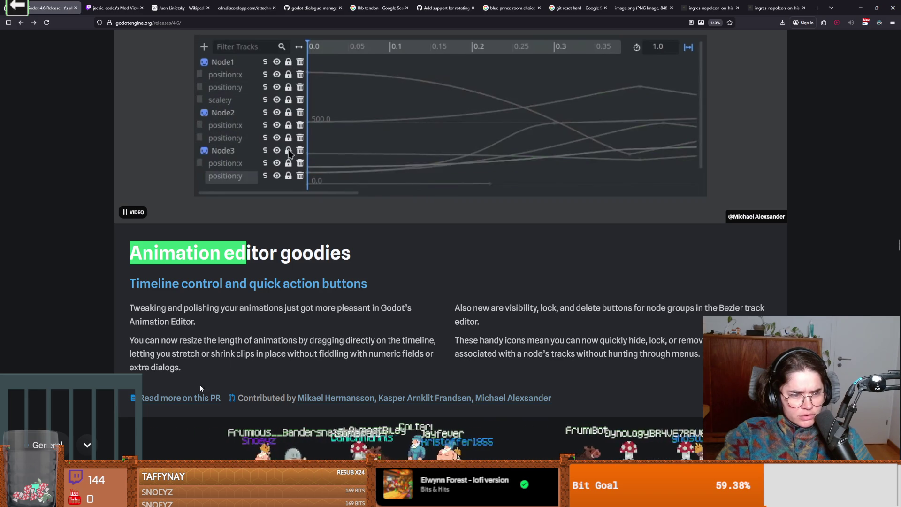
{"action": "key", "text": "Escape"}
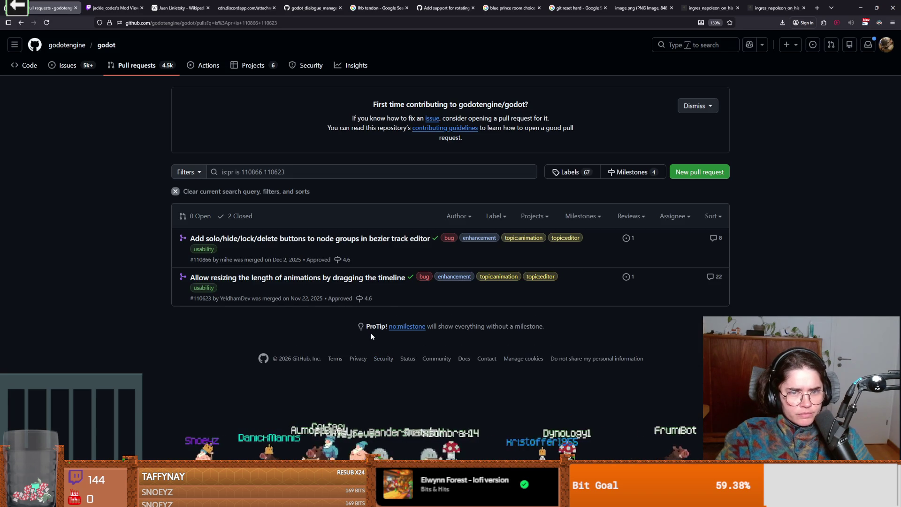
{"action": "key", "text": "Print"}
{"action": "key", "text": "alt+Tab"}
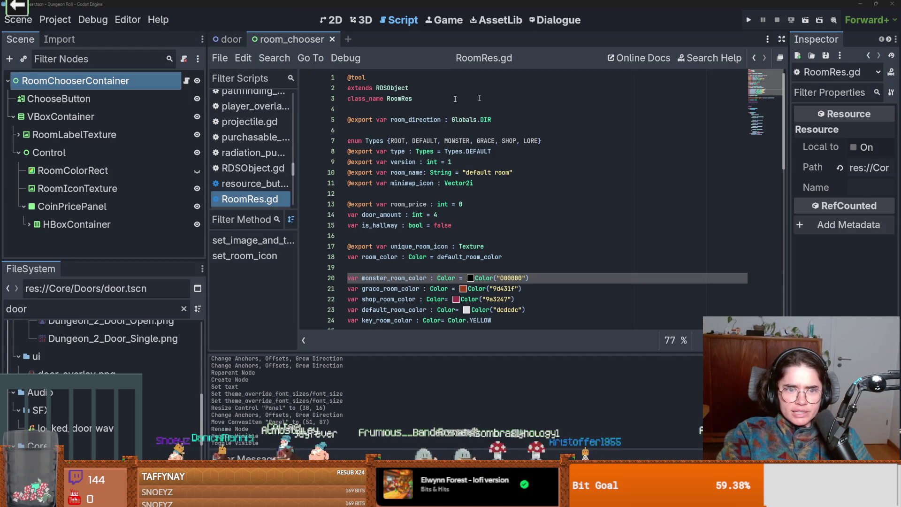
- Create a scratch scene with an AnimationPlayer root node
{"action": "key", "text": "ctrl+n"}
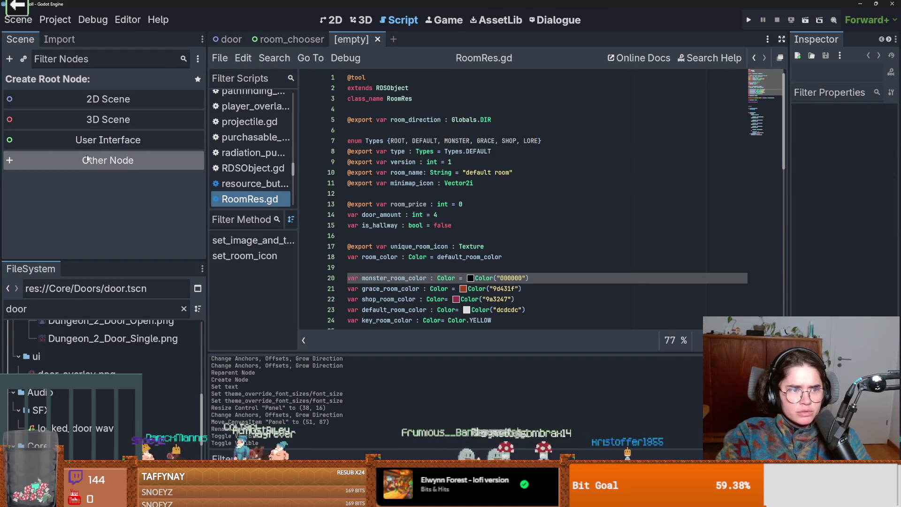
{"action": "left_click", "coordinate": [88, 158]}
{"action": "type", "text": "animai"}
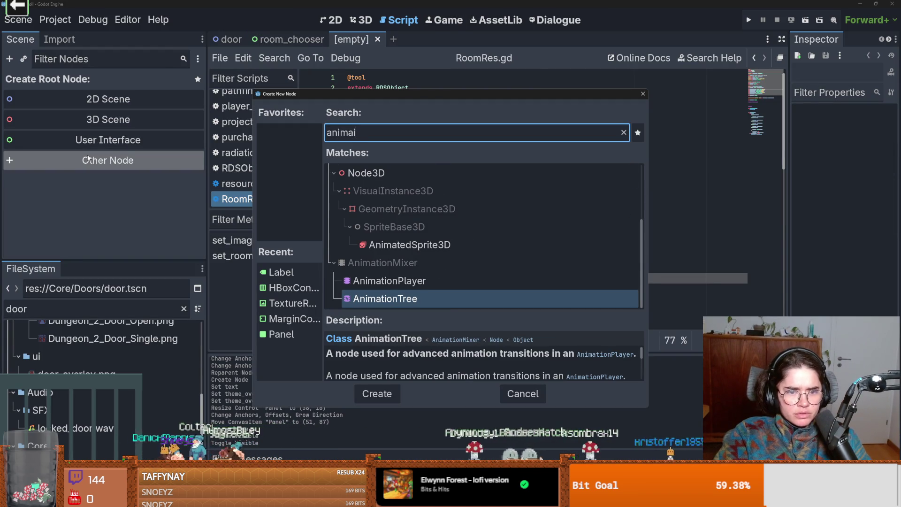
{"action": "key", "text": "Up"}
{"action": "key", "text": "Return"}
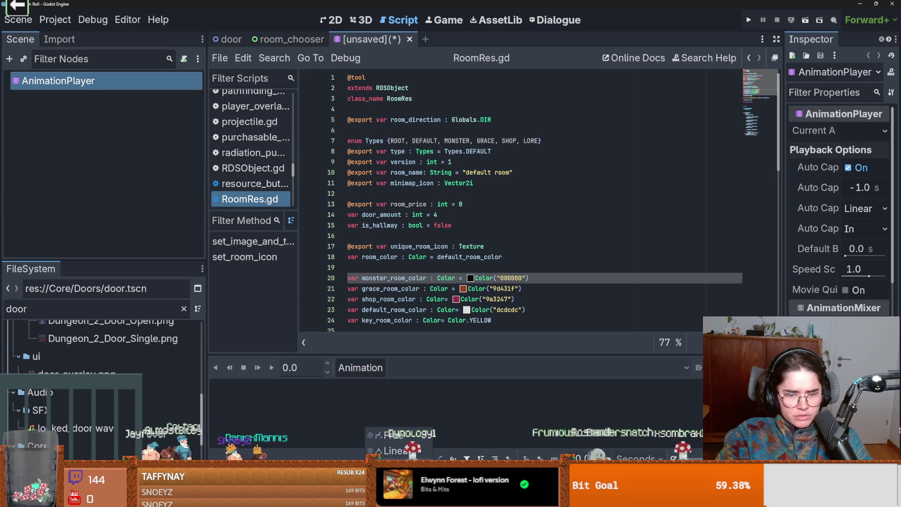
- Add a new_animation and stretch its length to about 2 on the timeline
{"action": "left_click", "coordinate": [360, 371]}
{"action": "left_click", "coordinate": [368, 397]}
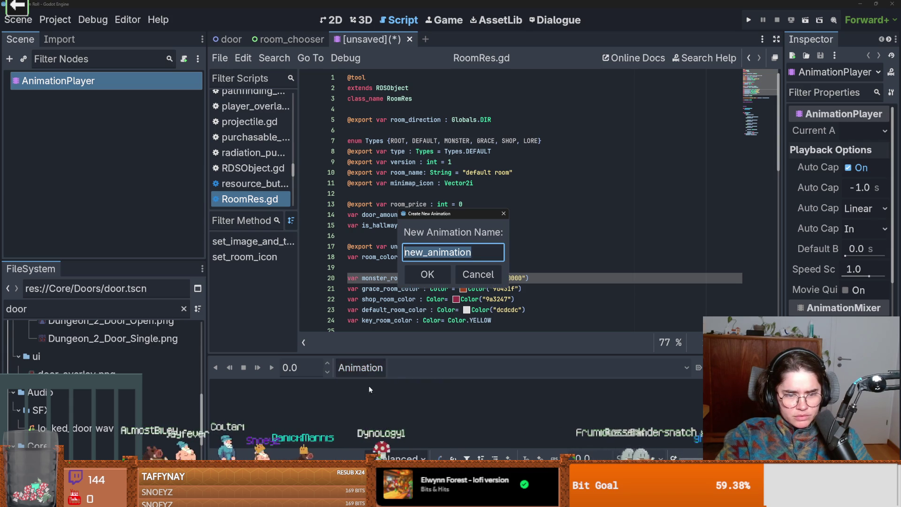
{"action": "key", "text": "Return"}
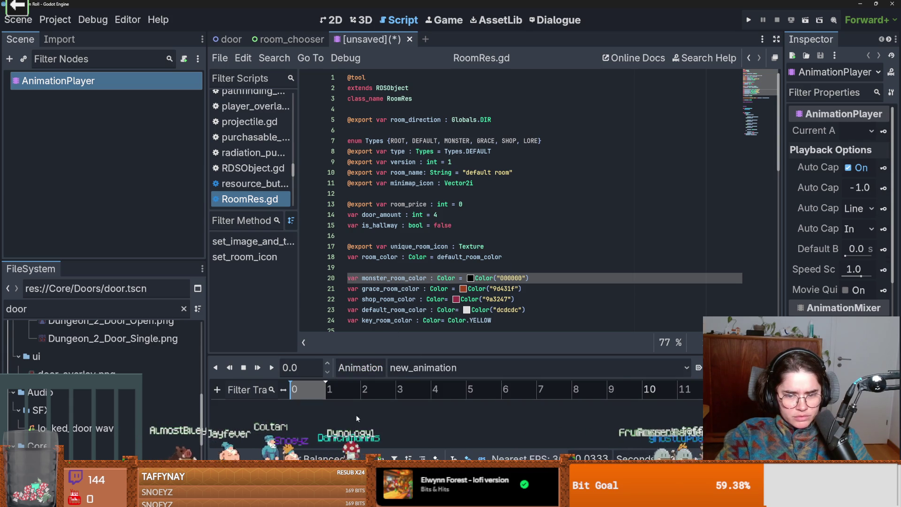
{"action": "mouse_move", "coordinate": [332, 383]}
{"action": "left_mouse_down"}
{"action": "mouse_move", "coordinate": [516, 384]}
{"action": "mouse_move", "coordinate": [361, 386]}
{"action": "left_mouse_up"}
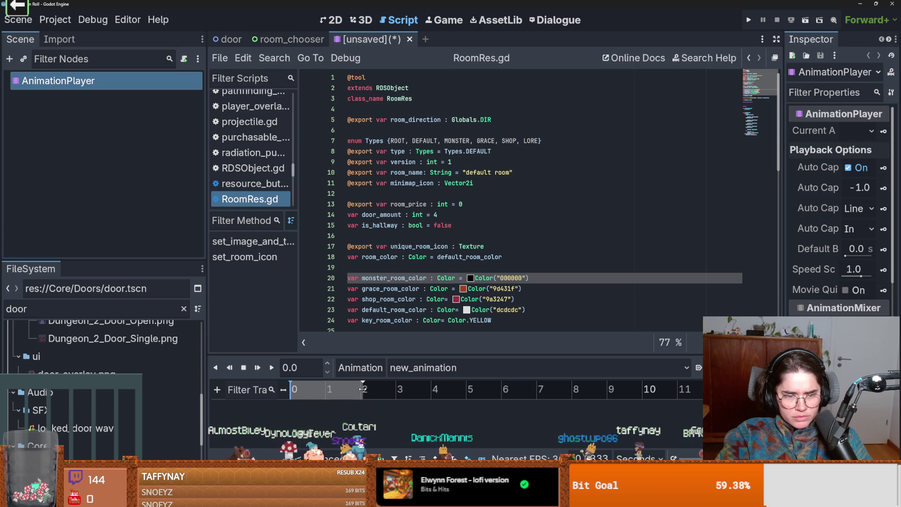
{"action": "left_click", "coordinate": [217, 389]}
{"action": "left_click", "coordinate": [444, 433]}
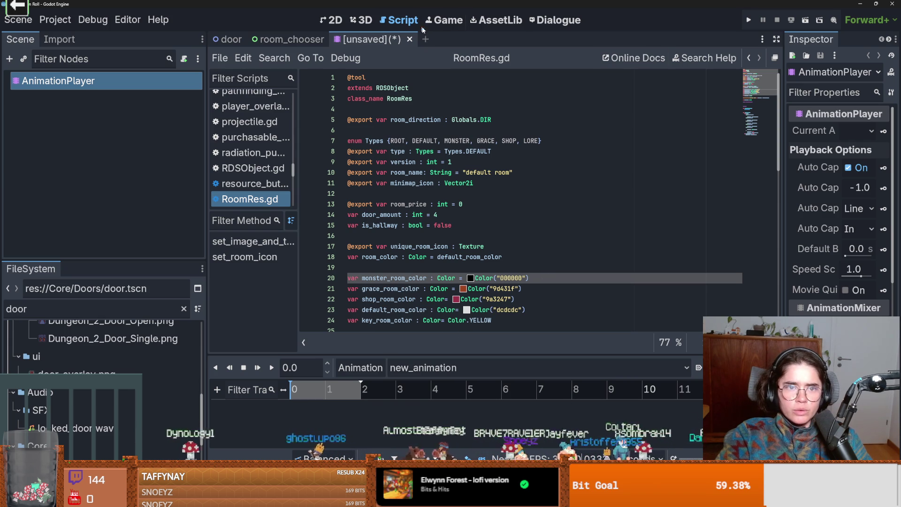
- Discard the scratch scene without saving and save the room_chooser scene
{"action": "left_click", "coordinate": [410, 39]}
{"action": "left_click", "coordinate": [513, 278]}
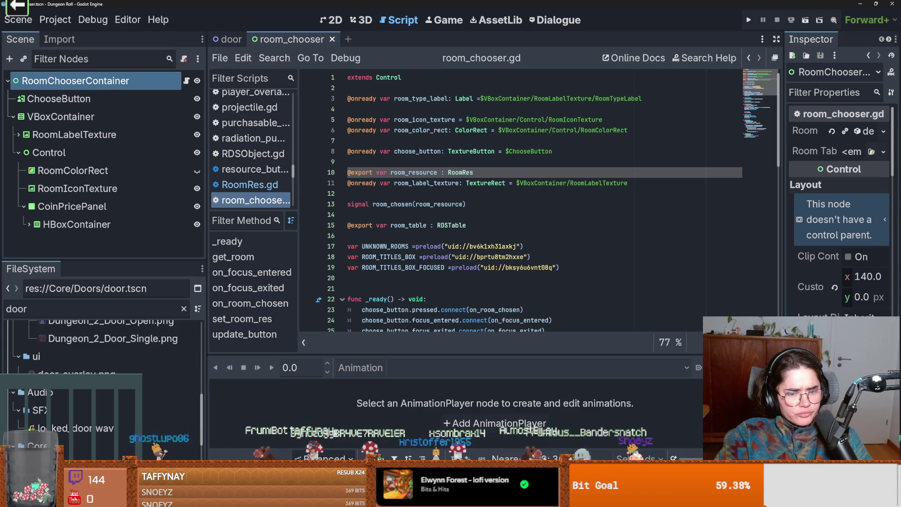
{"action": "key", "text": "ctrl+s"}
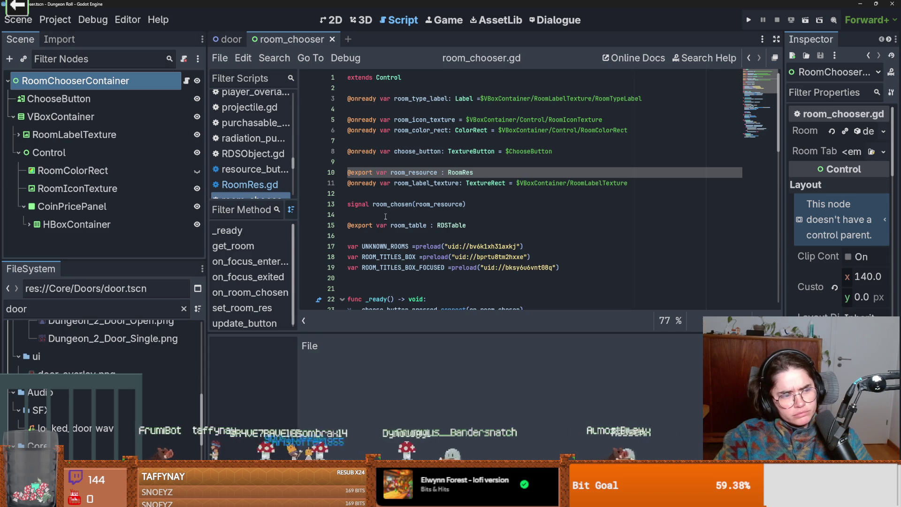
- Save room_chooser.gd, select the RoomRes type on line 10, and drag the FileSystem panel much taller
{"action": "scroll", "coordinate": [382, 216], "scroll_direction": "down", "scroll_amount": 2}
{"action": "scroll", "coordinate": [381, 216], "scroll_direction": "up", "scroll_amount": 2}
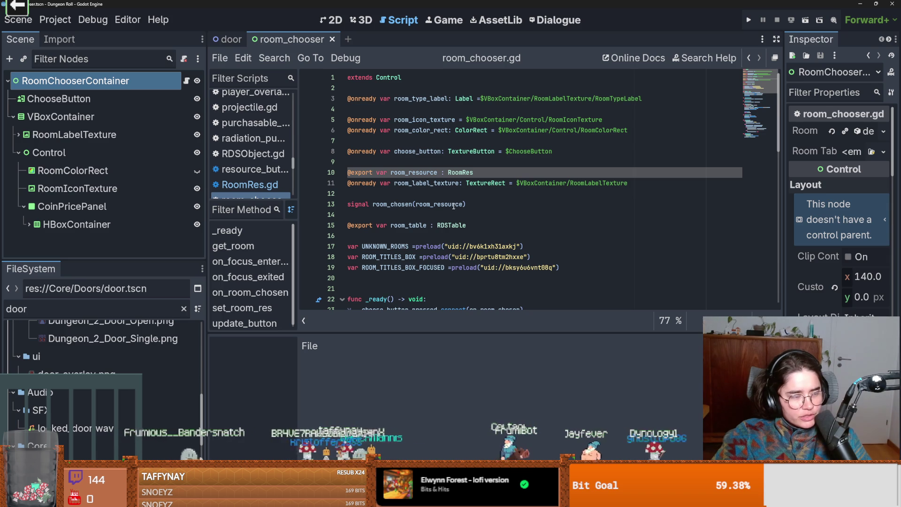
{"action": "left_click", "coordinate": [458, 193]}
{"action": "key", "text": "ctrl+s"}
{"action": "double_click", "coordinate": [454, 172]}
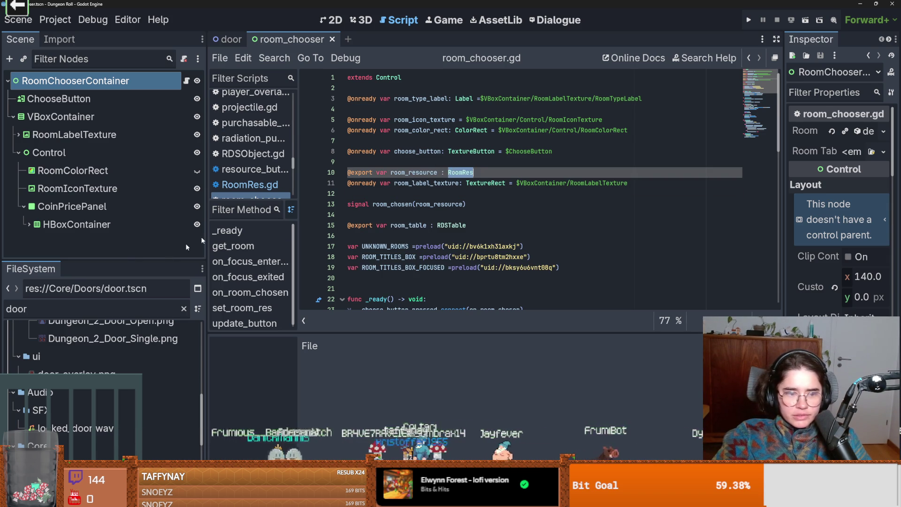
{"action": "left_click_drag", "start_coordinate": [126, 259], "coordinate": [126, 132]}
{"action": "left_click", "coordinate": [83, 187]}
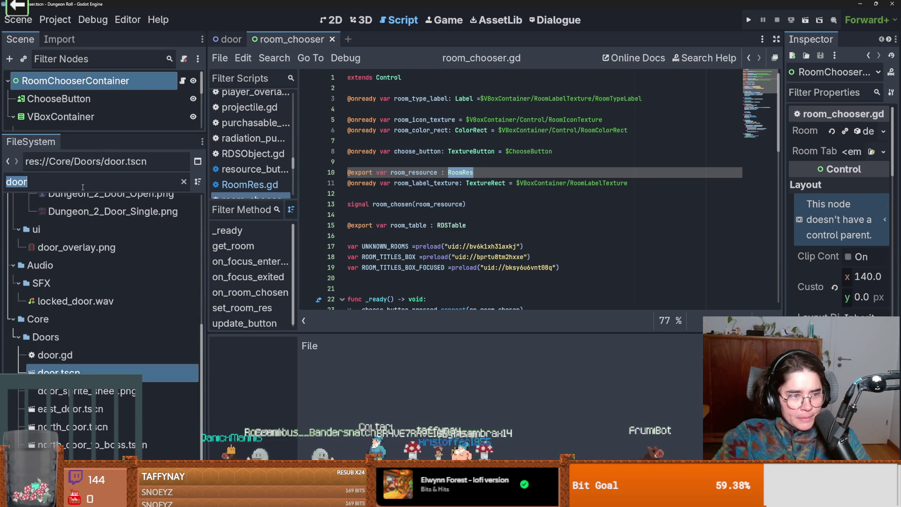
- Filter FileSystem for 'grace', open grace_room_1, and set grace_room_1.tres Room Price to 4
{"action": "type", "text": "grace"}
{"action": "double_click", "coordinate": [94, 295]}
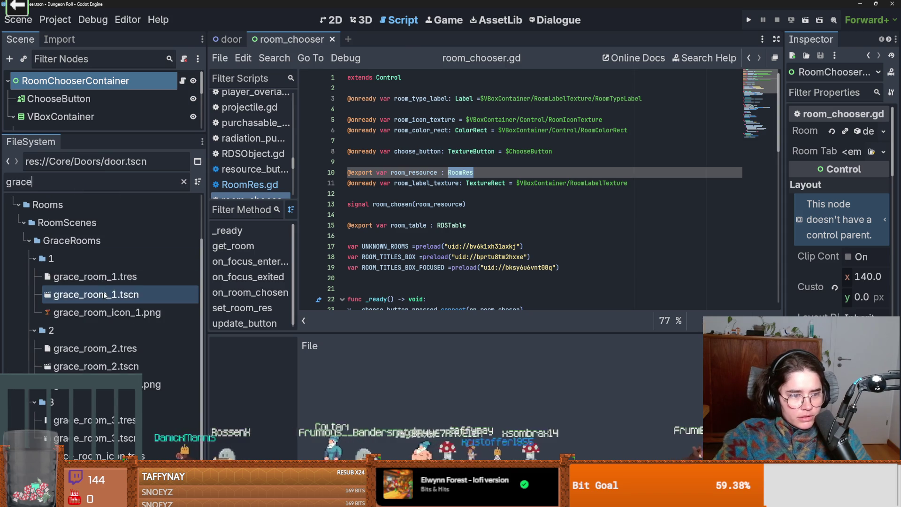
{"action": "left_click_drag", "start_coordinate": [790, 208], "coordinate": [606, 207]}
{"action": "left_click", "coordinate": [680, 39]}
{"action": "left_click", "coordinate": [722, 39]}
{"action": "left_click", "coordinate": [633, 39]}
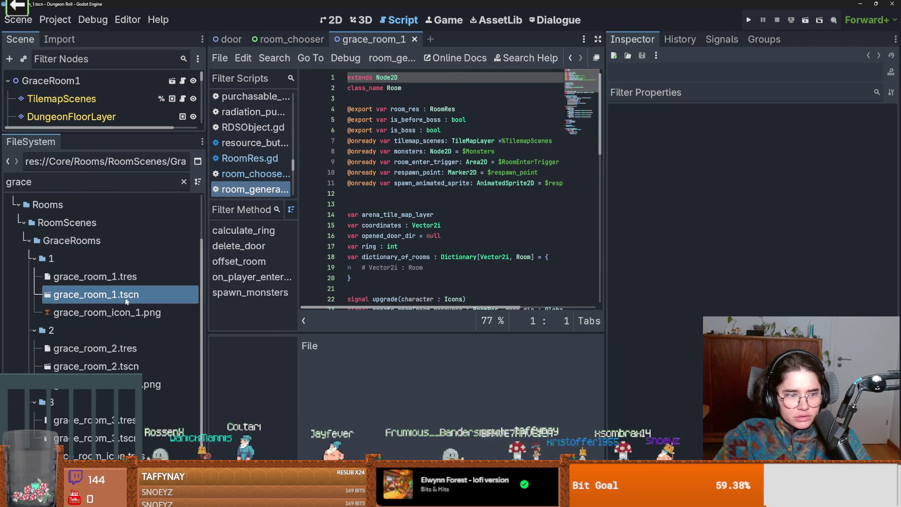
{"action": "left_click", "coordinate": [80, 278]}
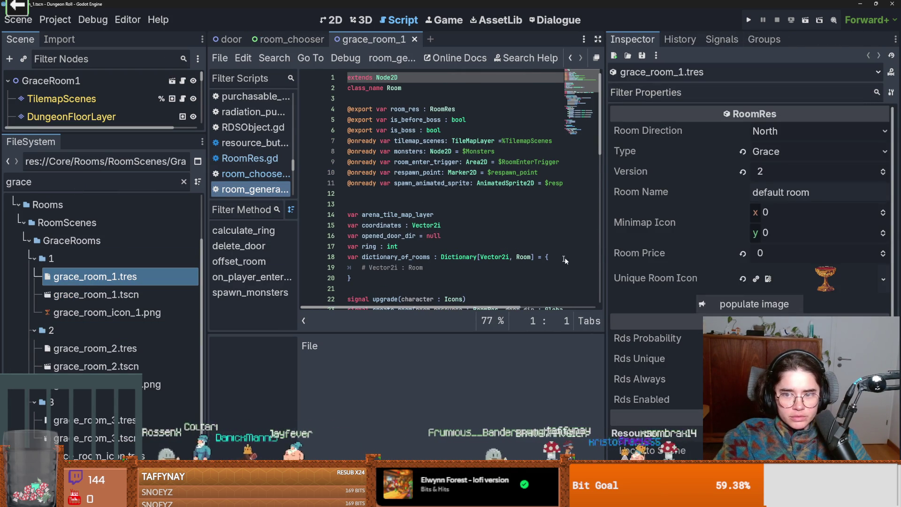
{"action": "left_click", "coordinate": [775, 250]}
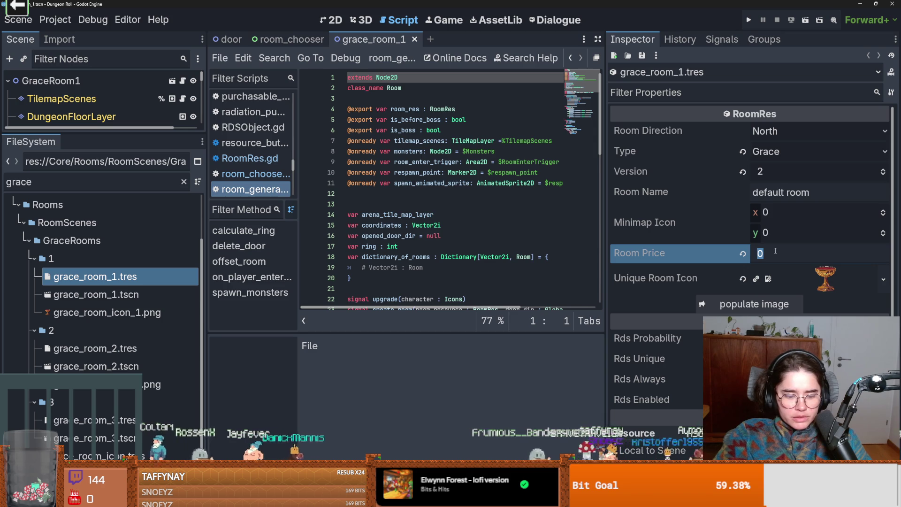
{"action": "type", "text": "4"}
{"action": "key", "text": "Return"}
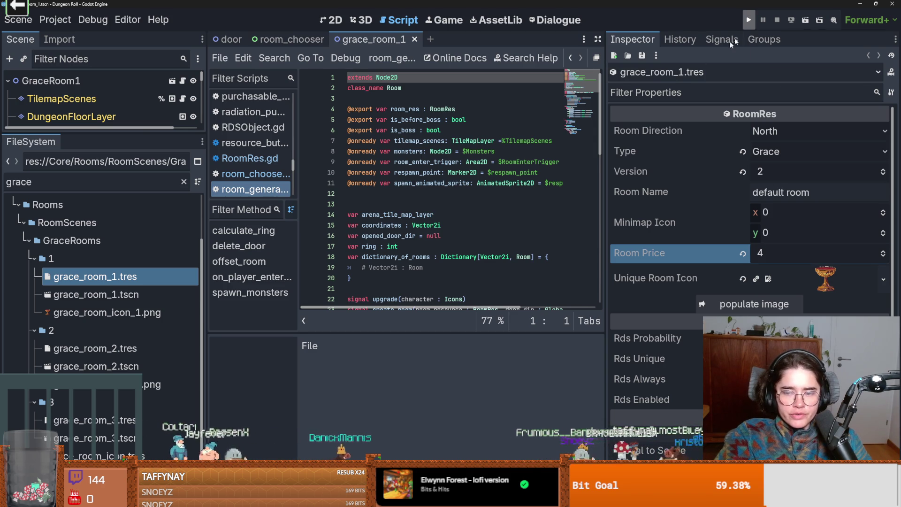
{"action": "left_click_drag", "start_coordinate": [134, 131], "coordinate": [134, 386]}
- From the door scene, open RoomChooserContainer's script and inspect room_resource uses and set_room_res
{"action": "left_click", "coordinate": [227, 39]}
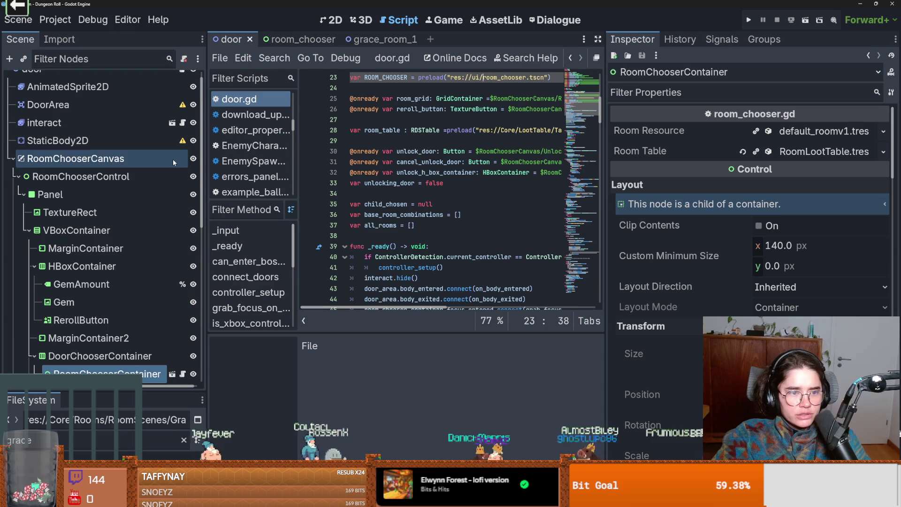
{"action": "scroll", "coordinate": [165, 223], "scroll_direction": "down", "scroll_amount": 3}
{"action": "left_click", "coordinate": [183, 297]}
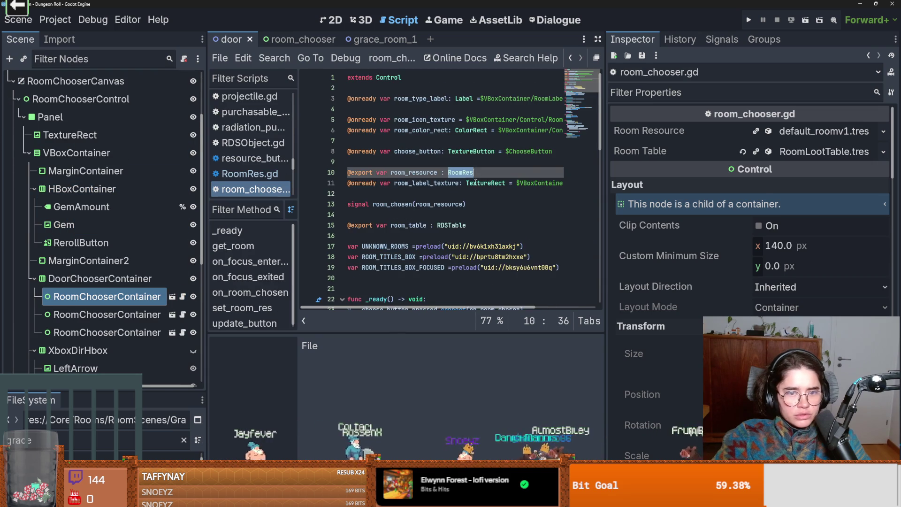
{"action": "scroll", "coordinate": [475, 182], "scroll_direction": "down", "scroll_amount": 1}
{"action": "left_click", "coordinate": [436, 141]}
{"action": "scroll", "coordinate": [448, 207], "scroll_direction": "down", "scroll_amount": 8}
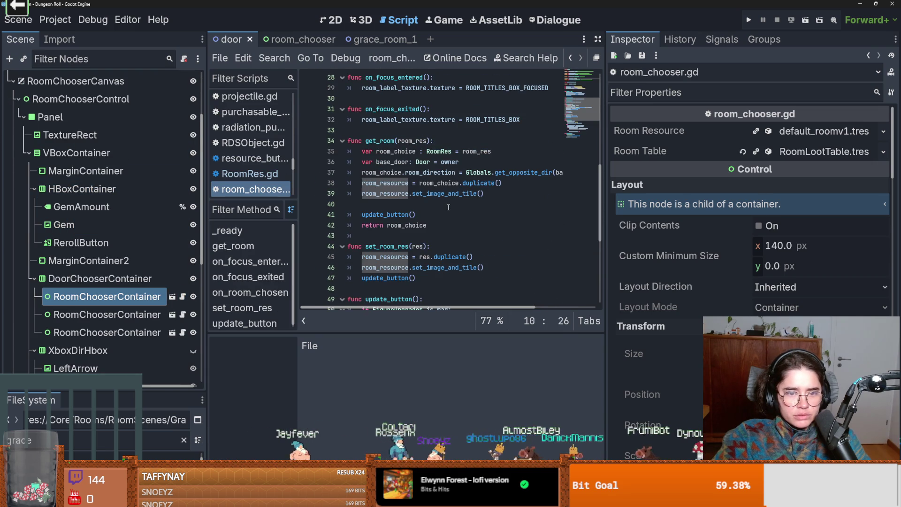
{"action": "scroll", "coordinate": [396, 190], "scroll_direction": "down", "scroll_amount": 4}
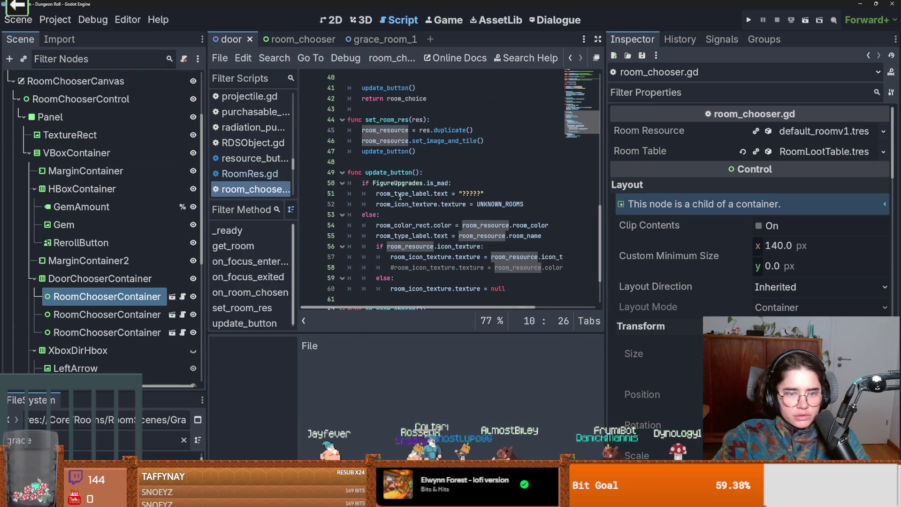
{"action": "double_click", "coordinate": [381, 123]}
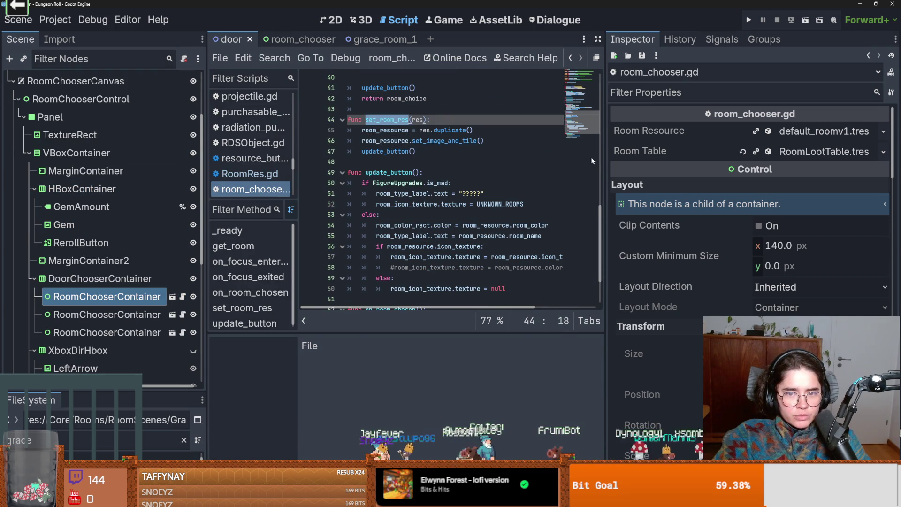
{"action": "left_click_drag", "start_coordinate": [605, 160], "coordinate": [785, 161]}
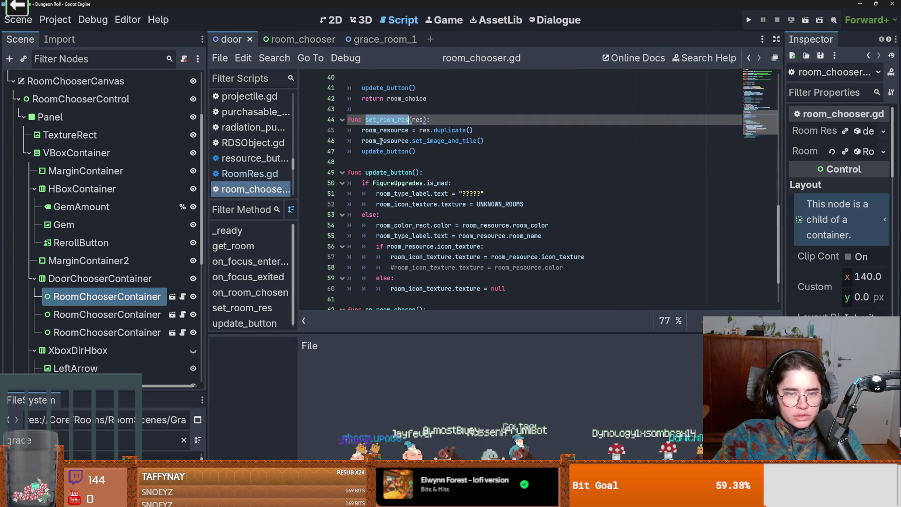
- Insert a blank line after line 55 in update_button, then open the room_chooser scene
{"action": "left_click", "coordinate": [402, 153], "text": "ctrl"}
{"action": "scroll", "coordinate": [422, 211], "scroll_direction": "down", "scroll_amount": 1}
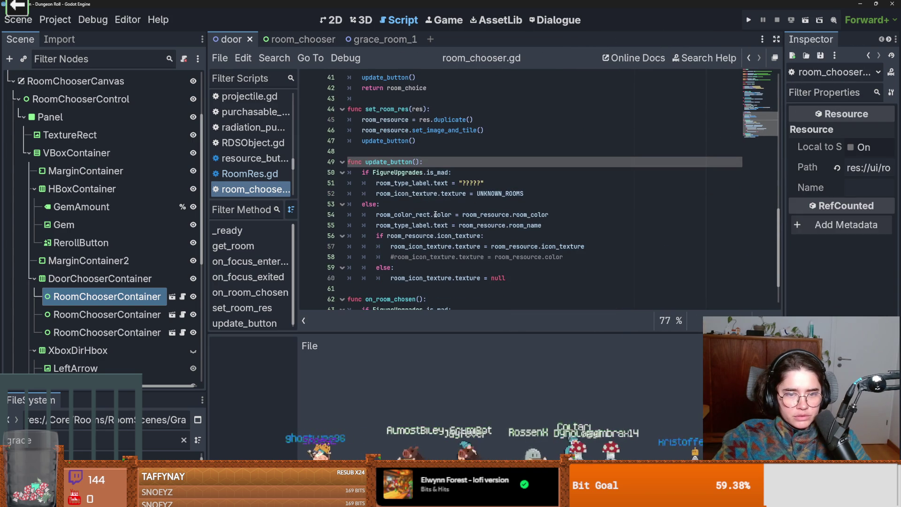
{"action": "left_click", "coordinate": [393, 193]}
{"action": "left_click", "coordinate": [391, 226]}
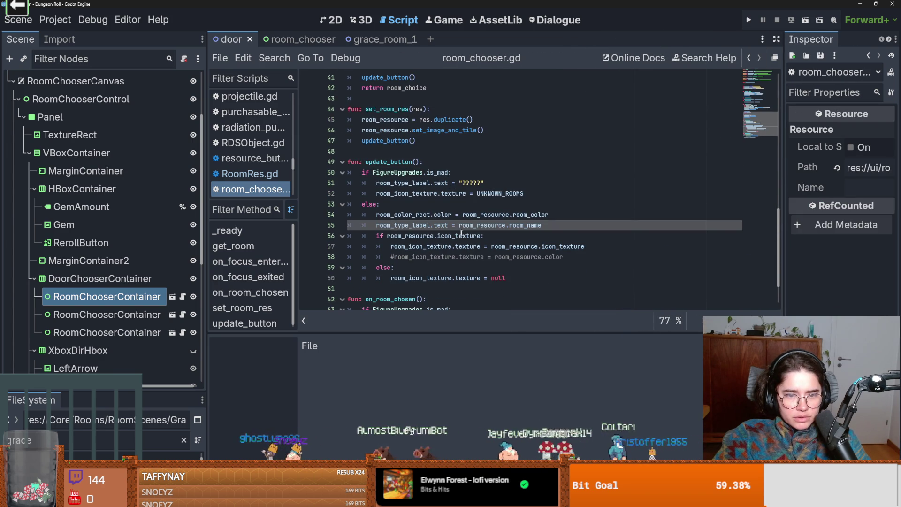
{"action": "scroll", "coordinate": [462, 233], "scroll_direction": "down", "scroll_amount": 1}
{"action": "left_click", "coordinate": [472, 215]}
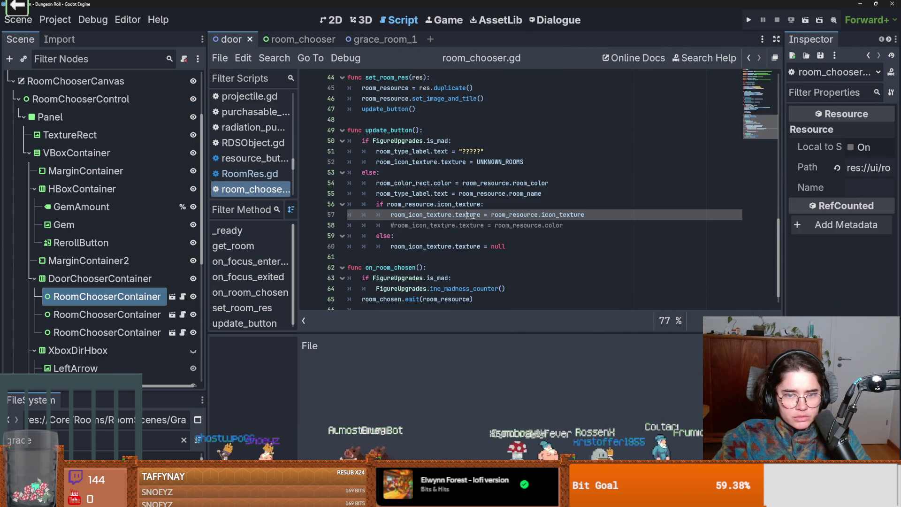
{"action": "double_click", "coordinate": [405, 205]}
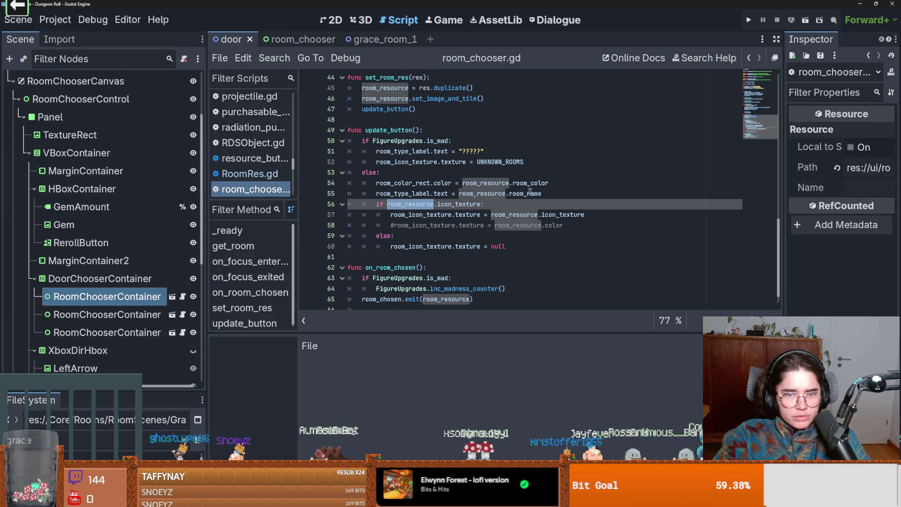
{"action": "left_click", "coordinate": [560, 196]}
{"action": "key", "text": "Return"}
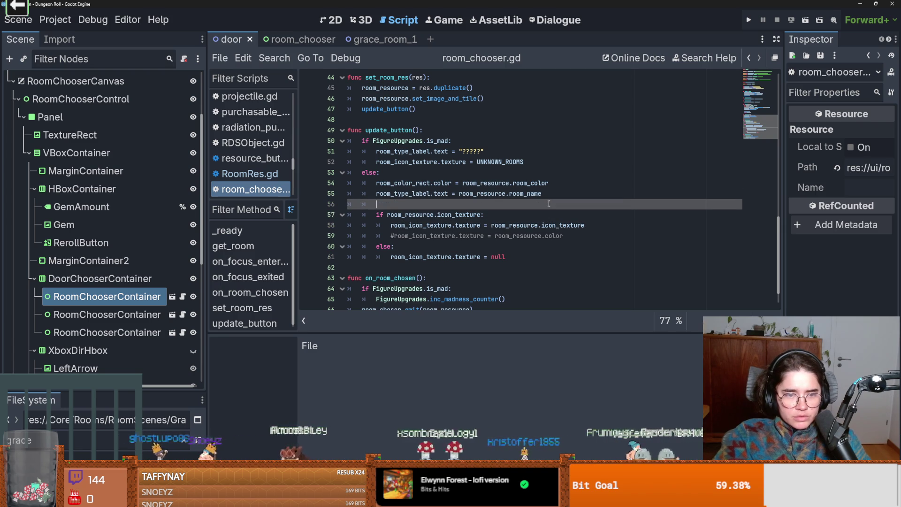
{"action": "left_click", "coordinate": [172, 297]}
{"action": "scroll", "coordinate": [329, 188], "scroll_direction": "up", "scroll_amount": 10}
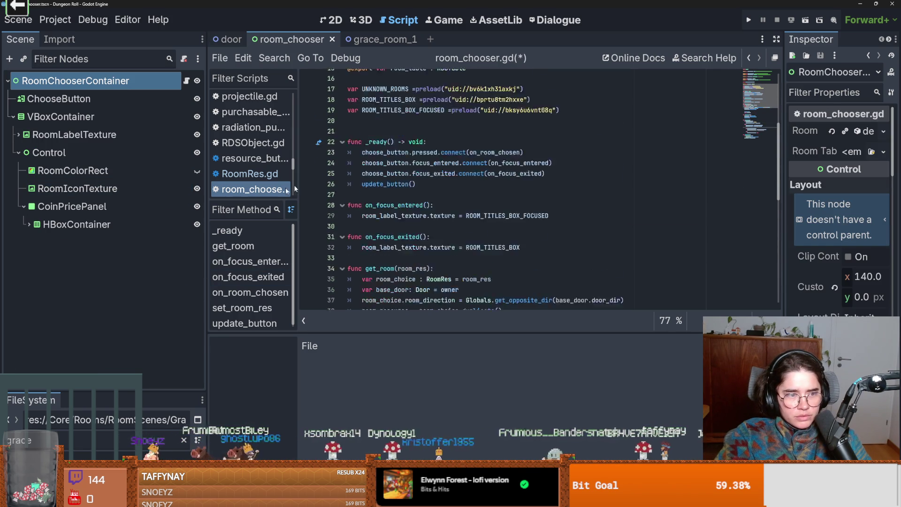
- Write 'if room_resource.room_price > 0:' with a 'pass' line in update_button and save
{"action": "left_click", "coordinate": [29, 225]}
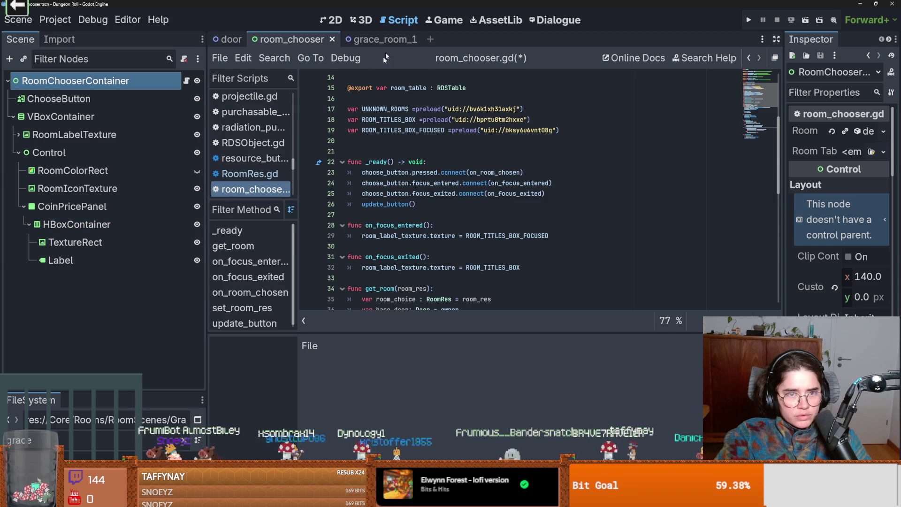
{"action": "scroll", "coordinate": [408, 162], "scroll_direction": "down", "scroll_amount": 11}
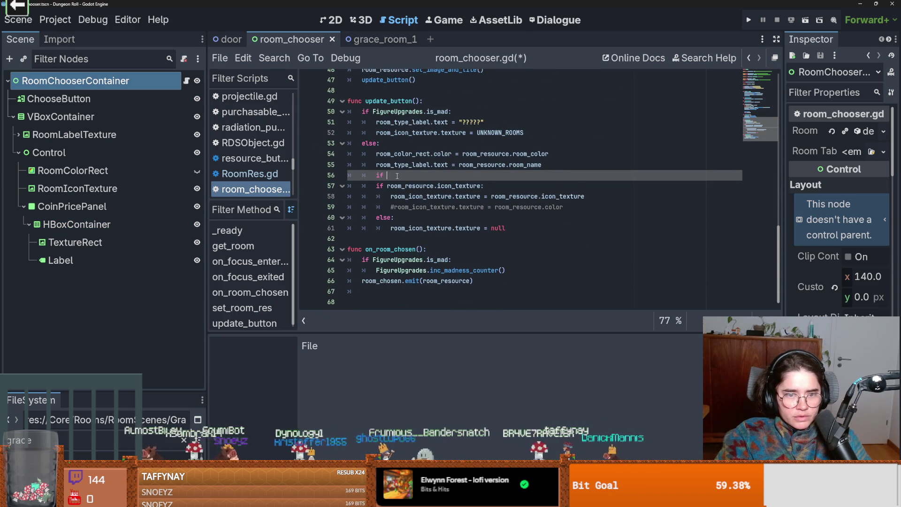
{"action": "key", "text": "Down"}
{"action": "key", "text": "Down"}
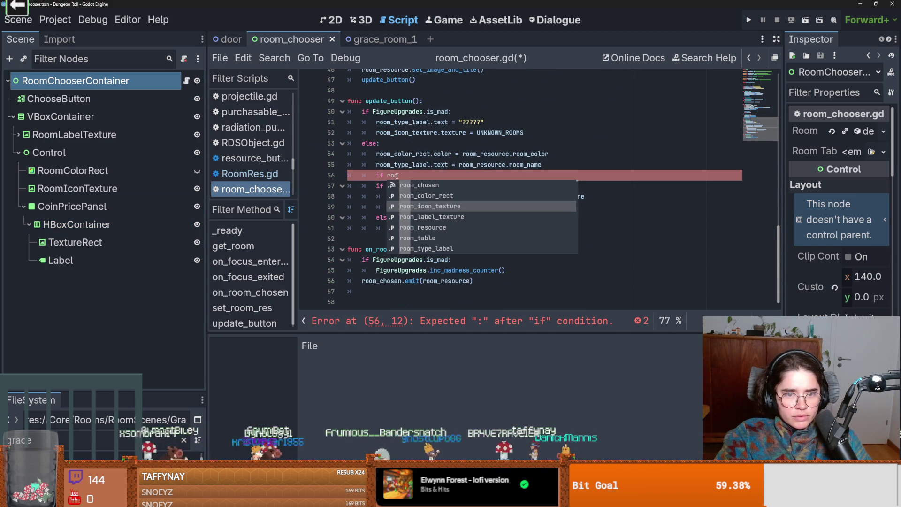
{"action": "key", "text": "Down"}
{"action": "key", "text": "Down"}
{"action": "key", "text": "Return"}
{"action": "type", "text": "."}
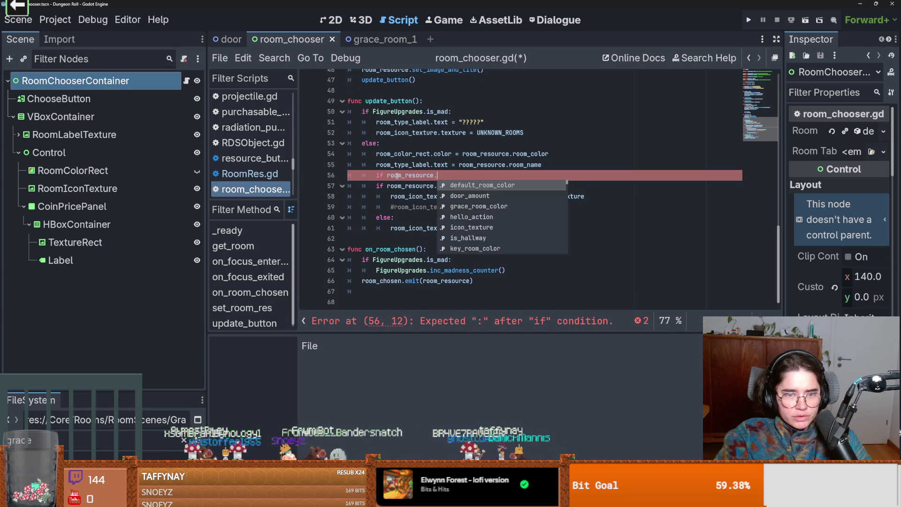
{"action": "type", "text": "pric"}
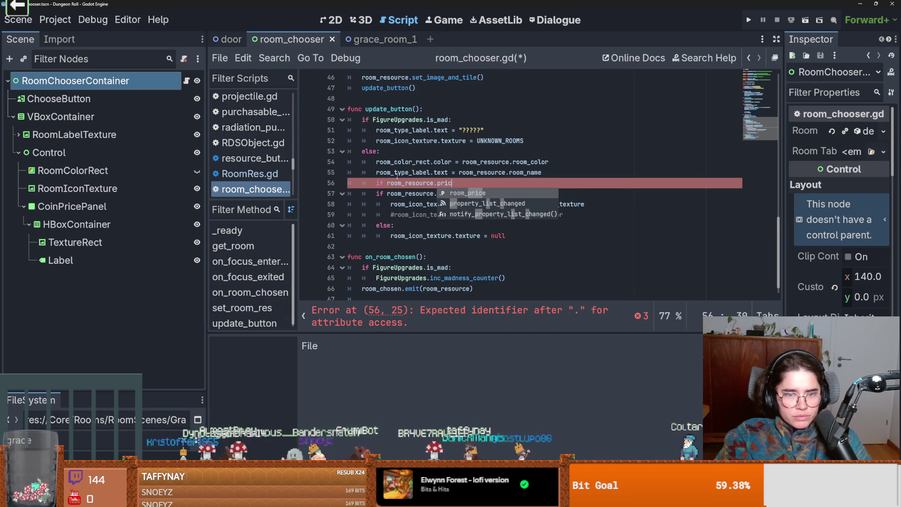
{"action": "key", "text": "Return"}
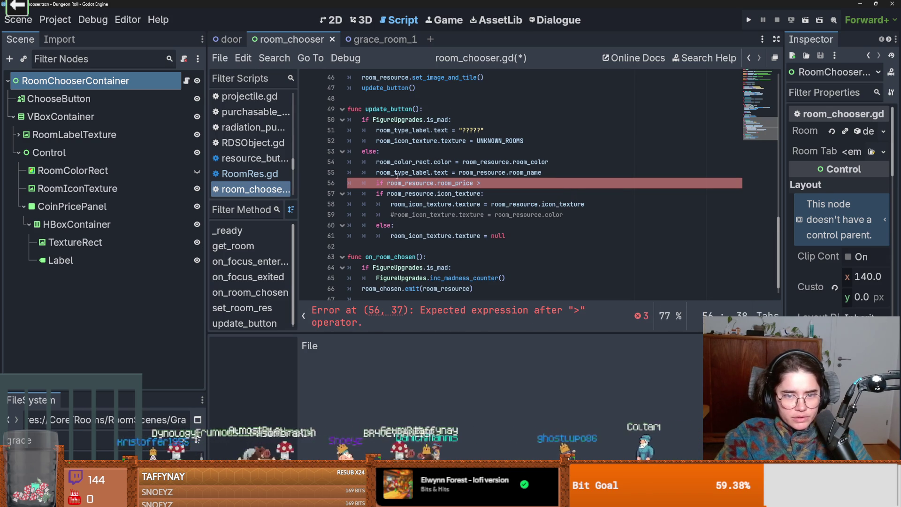
{"action": "key", "text": "Return"}
{"action": "type", "text": "pass"}
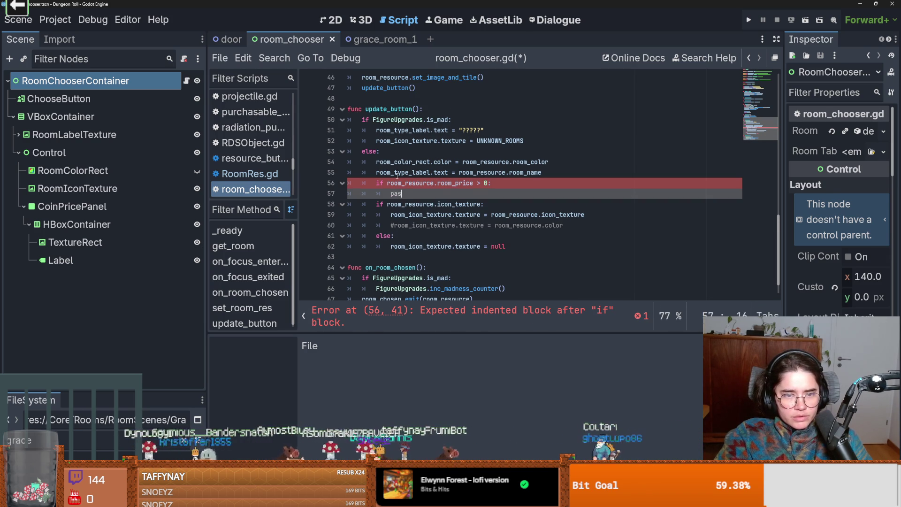
{"action": "key", "text": "ctrl+s"}
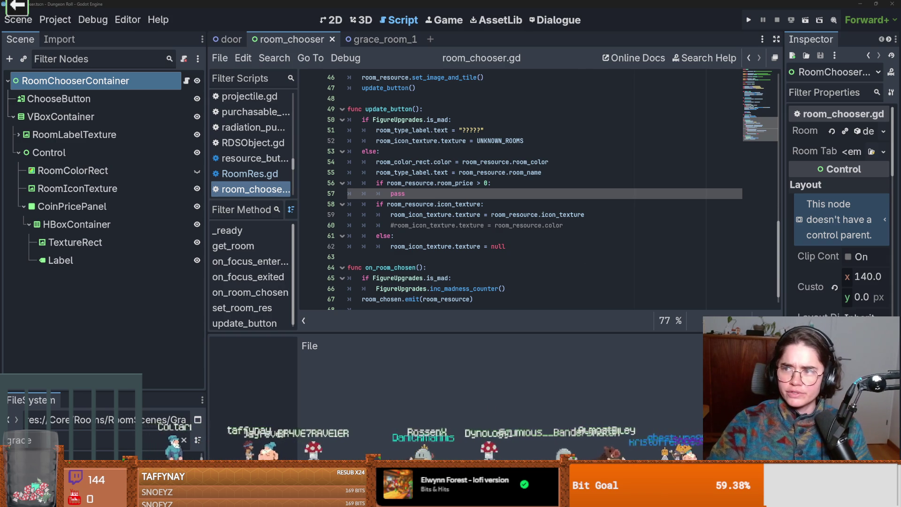
{"action": "key", "text": "alt+Tab"}
- Review dev's 4 pending changes in GitHub Desktop, including RoomRes.gd's added room_price export
{"action": "left_click", "coordinate": [231, 21]}
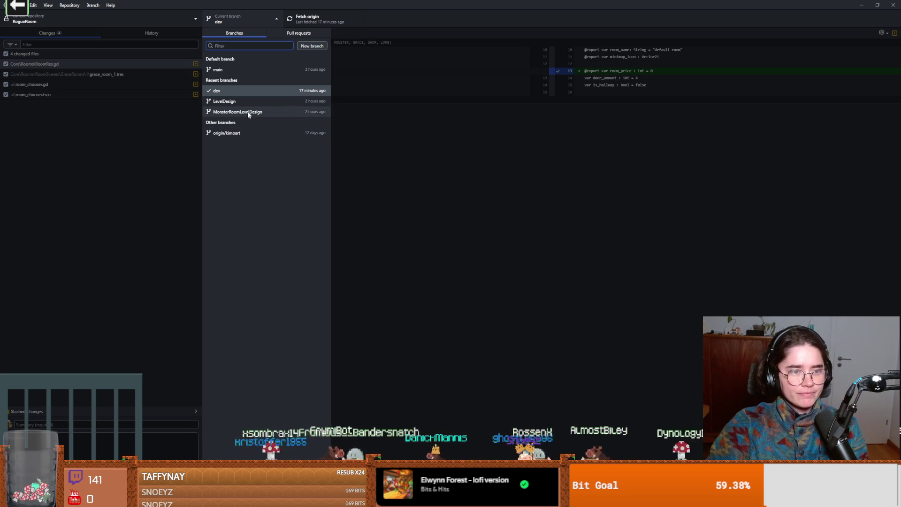
{"action": "left_click", "coordinate": [369, 98]}
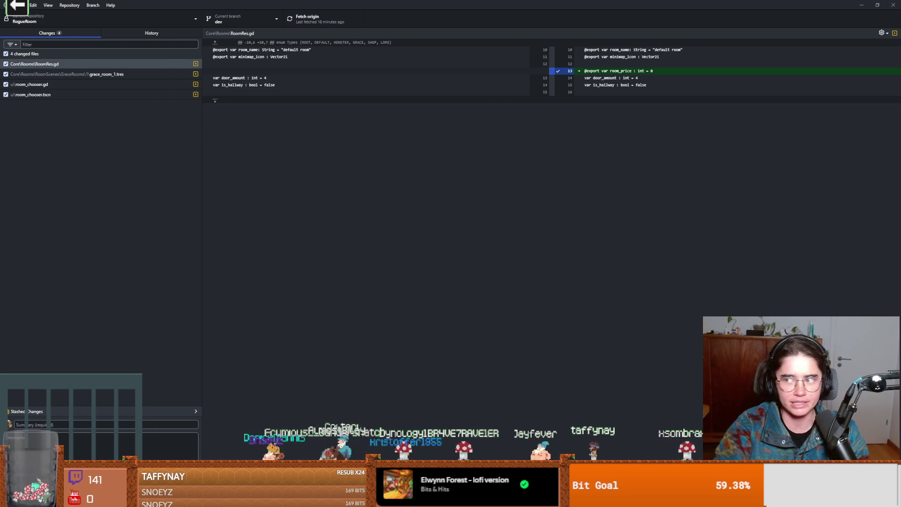
{"action": "key", "text": "alt+Tab"}
{"action": "double_click", "coordinate": [395, 194]}
{"action": "scroll", "coordinate": [413, 213], "scroll_direction": "up", "scroll_amount": 2}
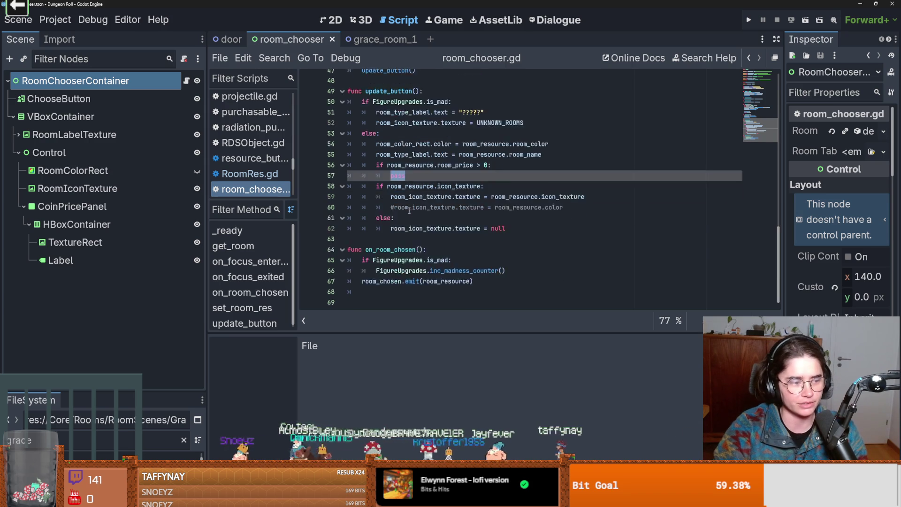
{"action": "scroll", "coordinate": [413, 247], "scroll_direction": "down", "scroll_amount": 2}
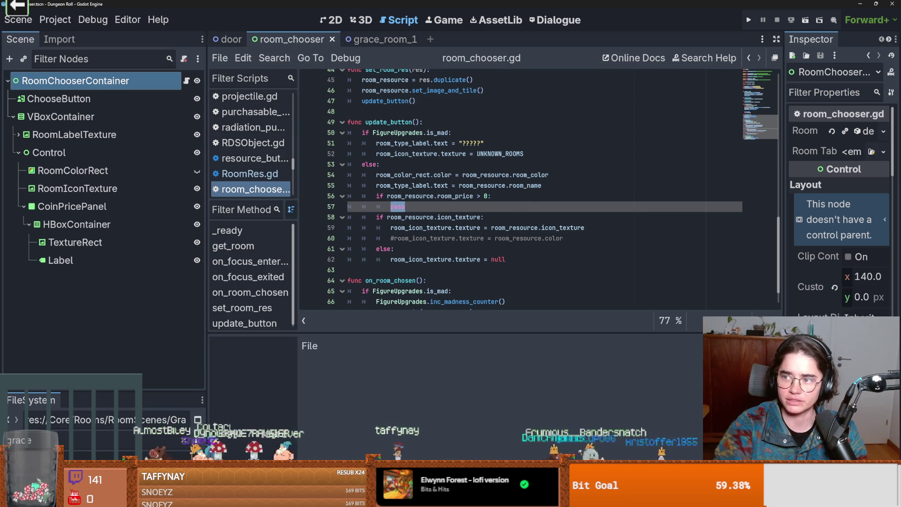
{"action": "key", "text": "alt+Tab"}
- Step through the changed files' diffs, from room_chooser.gd to grace_room_1.tres
{"action": "left_click", "coordinate": [83, 84]}
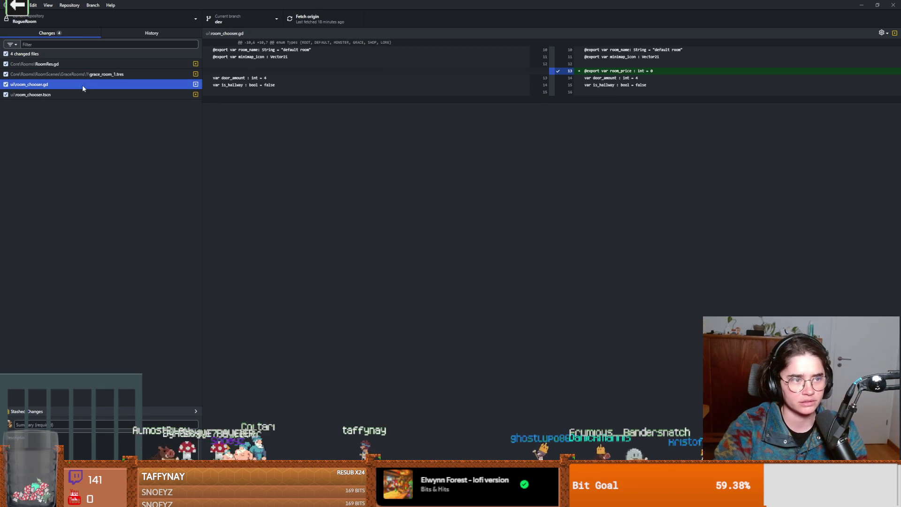
{"action": "key", "text": "Down"}
{"action": "key", "text": "Up"}
{"action": "key", "text": "Up"}
{"action": "key", "text": "Down"}
{"action": "key", "text": "Down"}
{"action": "key", "text": "Down"}
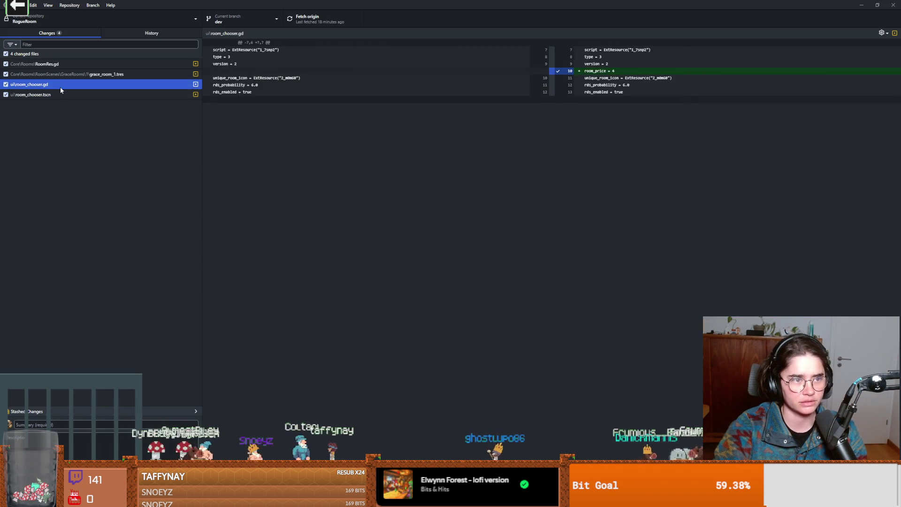
{"action": "key", "text": "Up"}
{"action": "key", "text": "Up"}
{"action": "key", "text": "Up"}
{"action": "key", "text": "Down"}
{"action": "key", "text": "Down"}
{"action": "key", "text": "Up"}
{"action": "key", "text": "Up"}
{"action": "key", "text": "Down"}
{"action": "key", "text": "Down"}
{"action": "key", "text": "Down"}
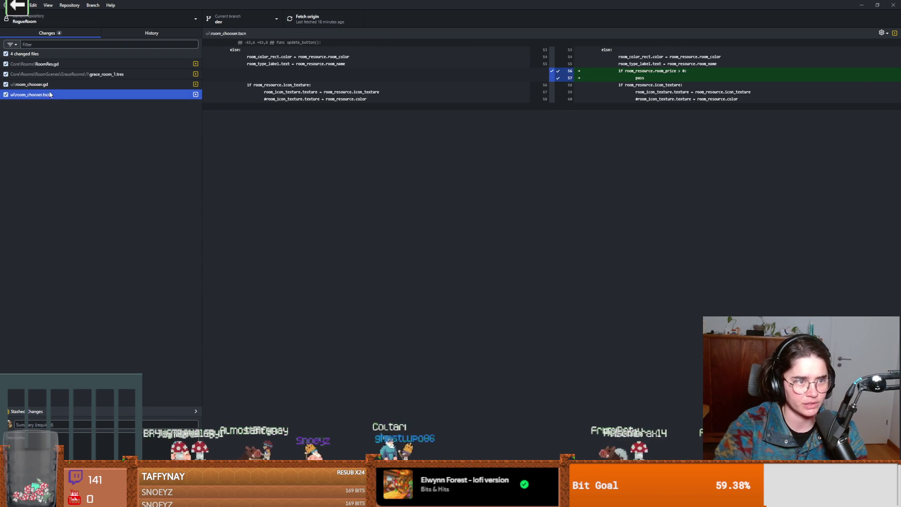
{"action": "left_click", "coordinate": [52, 64]}
- Commit the four changes to dev as 'coin ui for rooms that cost money' and push to origin
{"action": "left_click", "coordinate": [72, 425]}
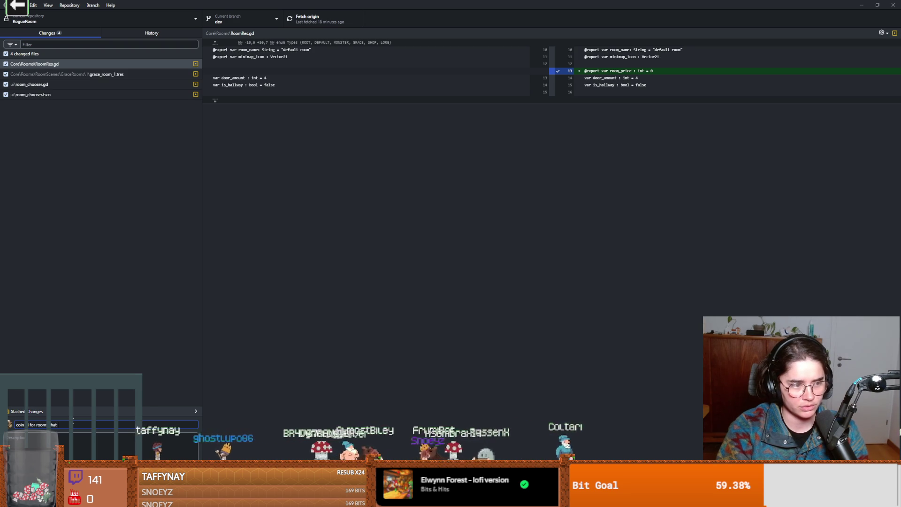
{"action": "left_click", "coordinate": [77, 465]}
{"action": "left_click", "coordinate": [310, 19]}
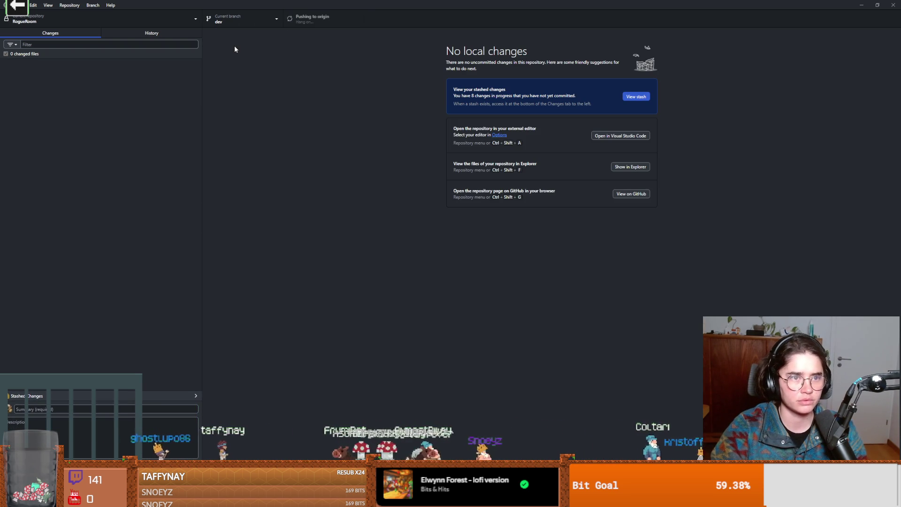
- Check the branch list, then shrink and close GitHub Desktop
{"action": "left_click", "coordinate": [235, 18]}
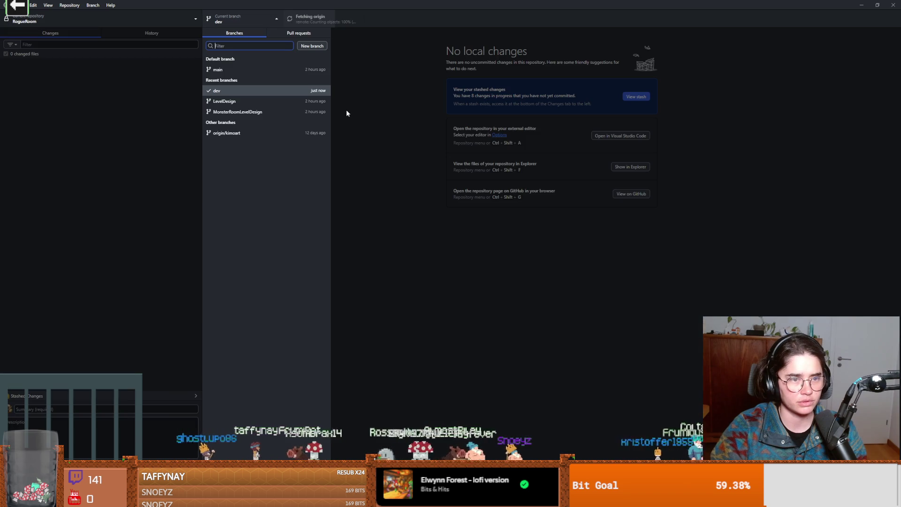
{"action": "left_click", "coordinate": [469, 281]}
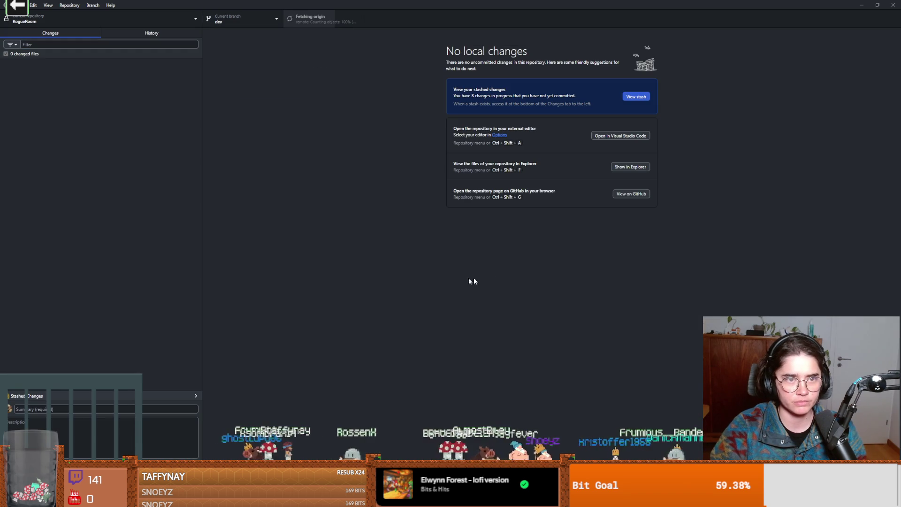
{"action": "left_click_drag", "start_coordinate": [477, 3], "coordinate": [395, 155]}
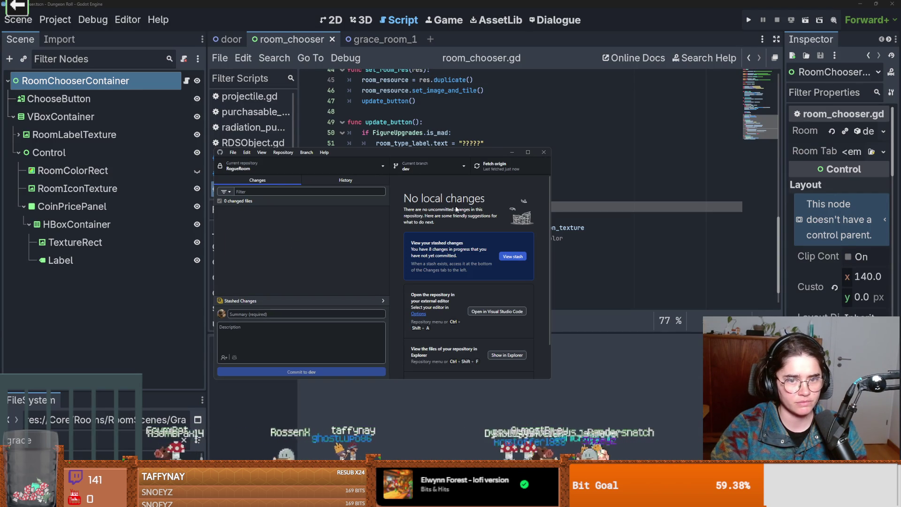
{"action": "left_click", "coordinate": [543, 152]}
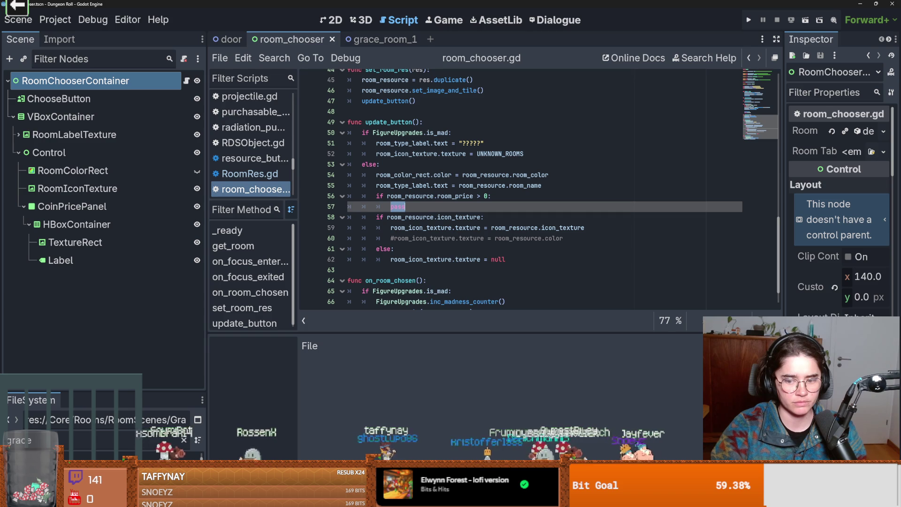
- Minimize Godot to reach the terminal with git reset --hard at the project prompt, then return to GitHub Desktop
{"action": "key", "text": "super+Down"}
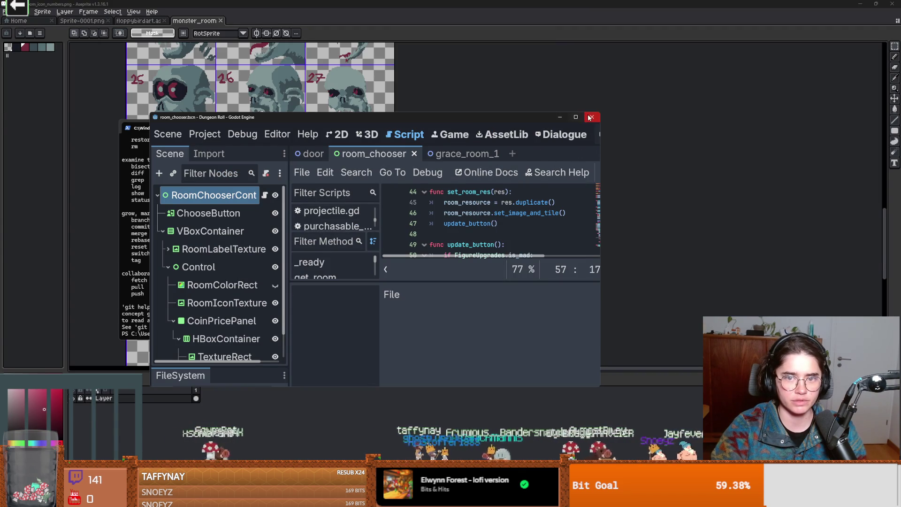
{"action": "key", "text": "super+Down"}
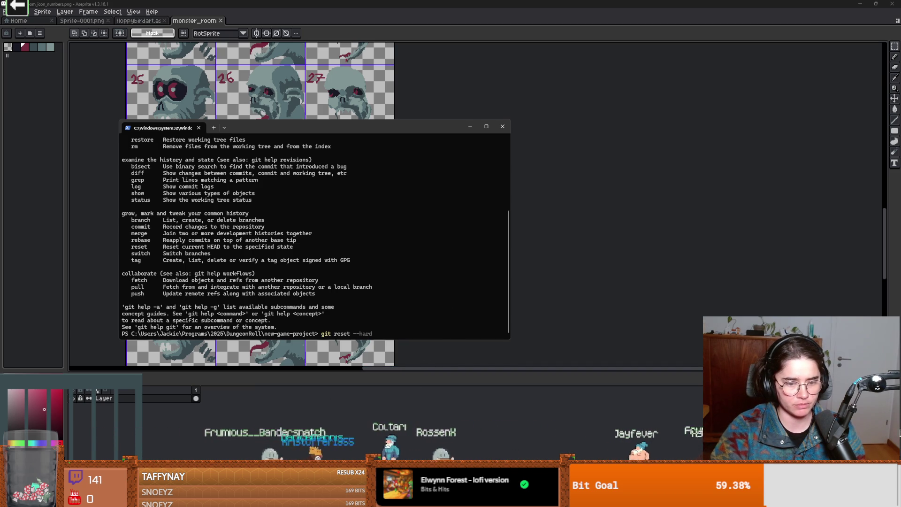
{"action": "key", "text": "alt+Tab"}
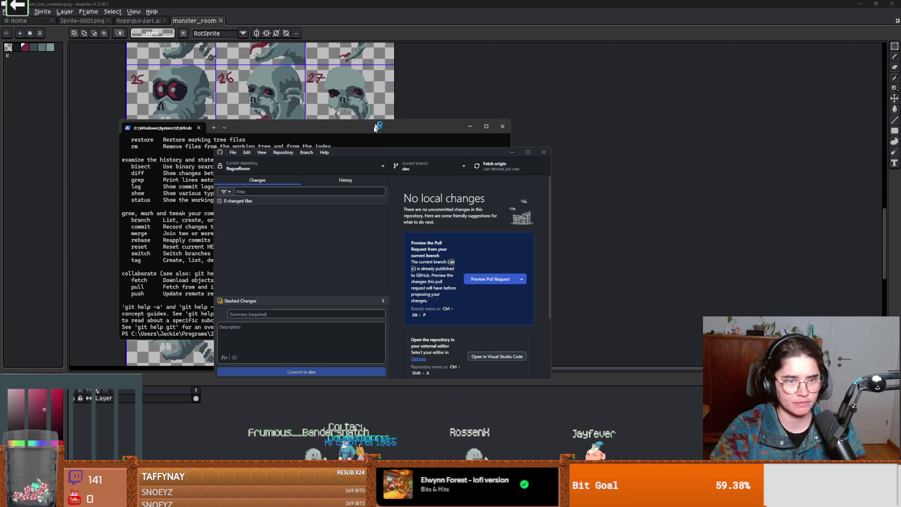
- Maximize GitHub Desktop, check out MonsterRoomLevelDesign, and choose to discard its 1467 changed files
{"action": "double_click", "coordinate": [398, 152]}
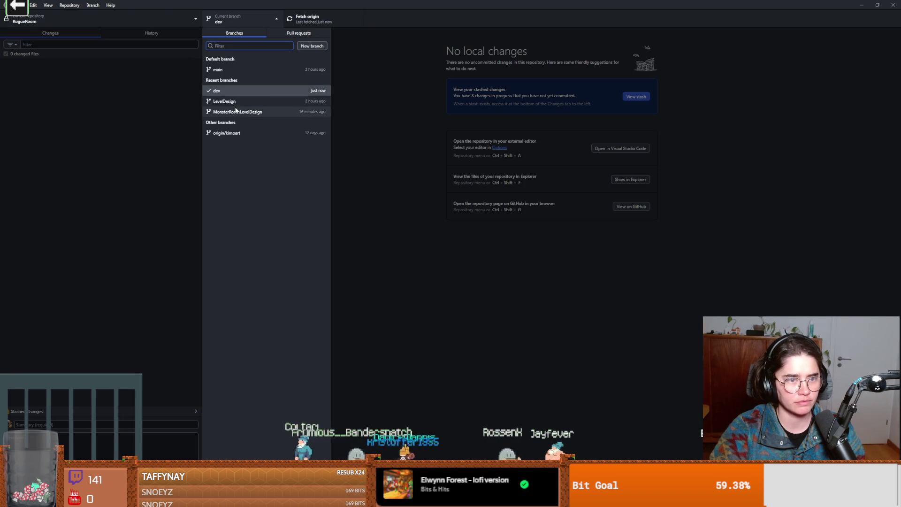
{"action": "left_click", "coordinate": [221, 112]}
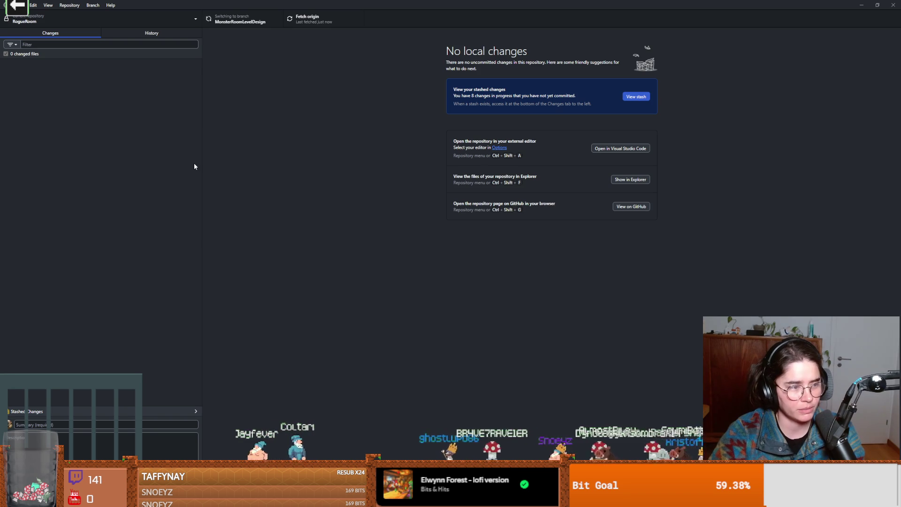
{"action": "right_click", "coordinate": [49, 55]}
{"action": "left_click", "coordinate": [70, 60]}
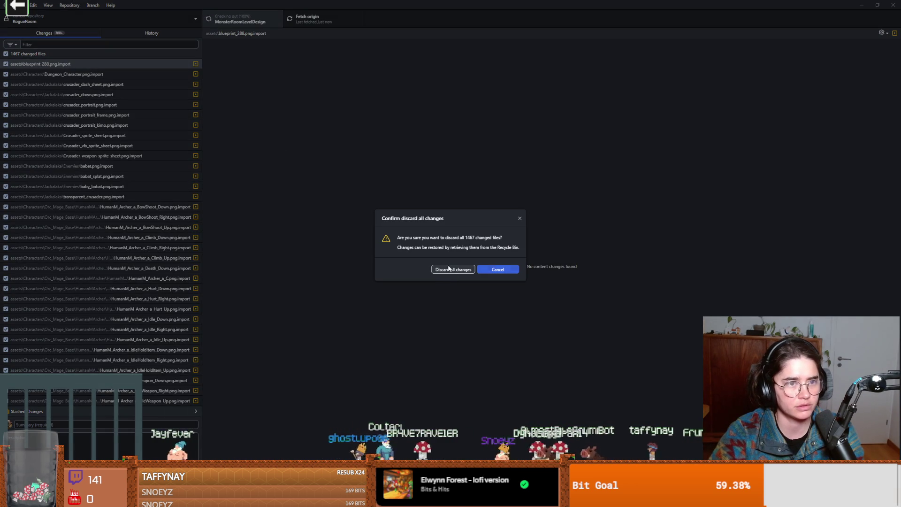
- Discard all 1467 changed files, then the remaining 116 leftover files on MonsterRoomLevelDesign
{"action": "left_click", "coordinate": [450, 269]}
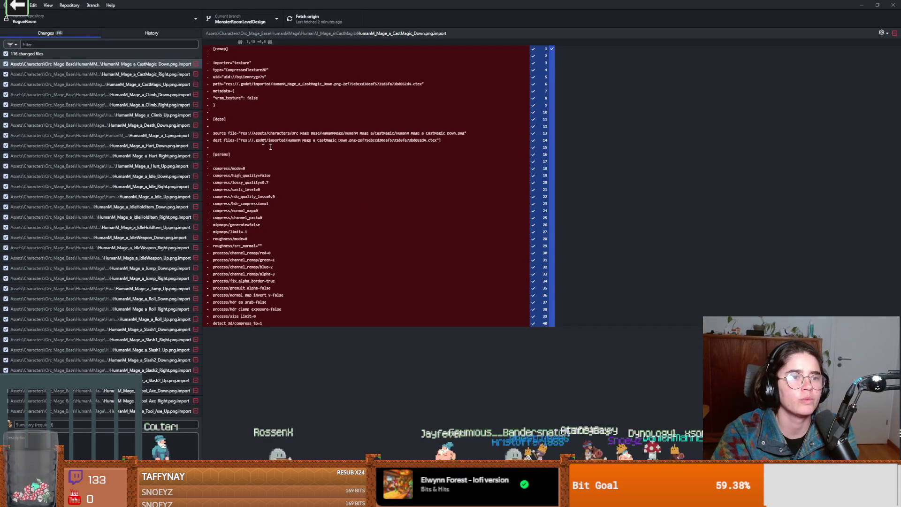
{"action": "right_click", "coordinate": [168, 55]}
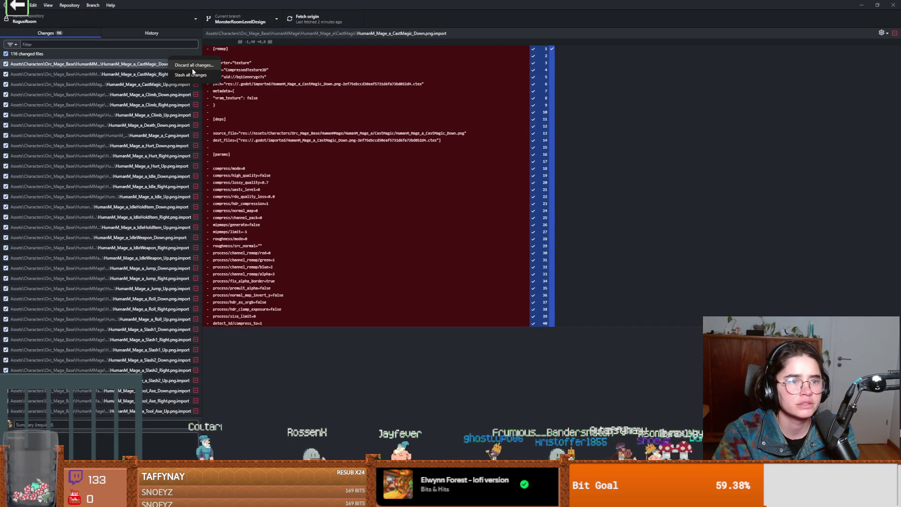
{"action": "left_click", "coordinate": [193, 67]}
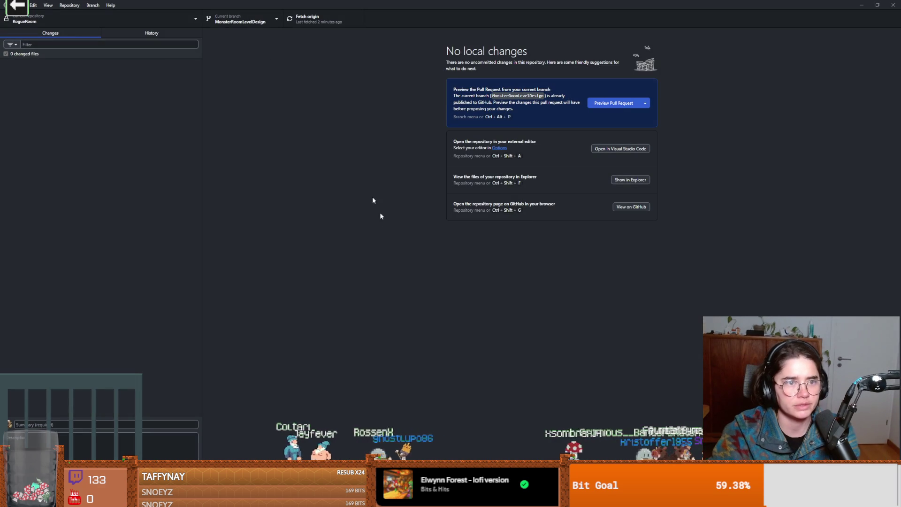
{"action": "left_click", "coordinate": [93, 6]}
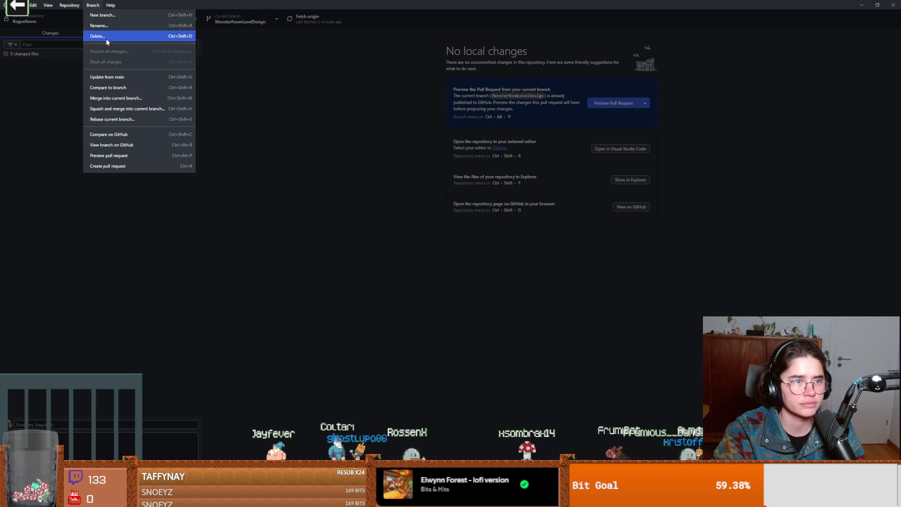
- Delete the MonsterRoomLevelDesign branch locally and on the remote, then check out dev
{"action": "left_click", "coordinate": [107, 41]}
{"action": "left_click", "coordinate": [386, 257]}
{"action": "left_click", "coordinate": [485, 281]}
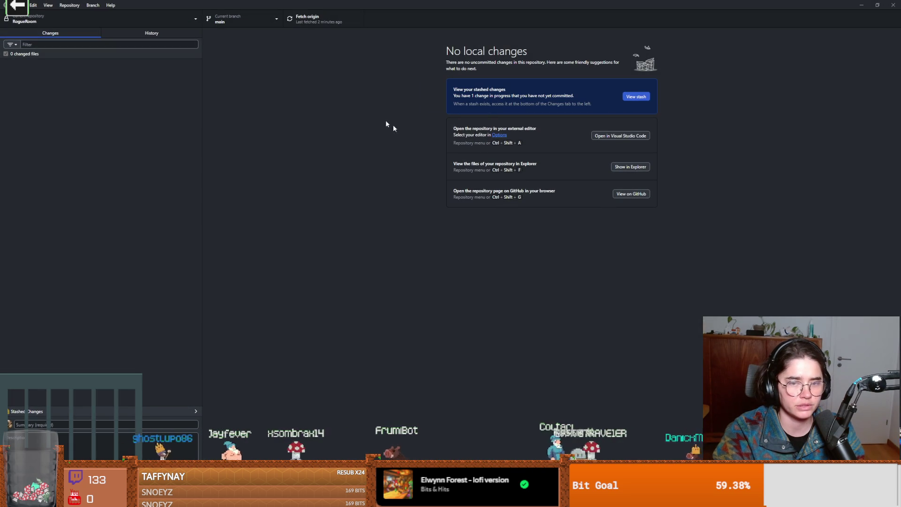
{"action": "left_click", "coordinate": [230, 21]}
{"action": "left_click", "coordinate": [220, 90]}
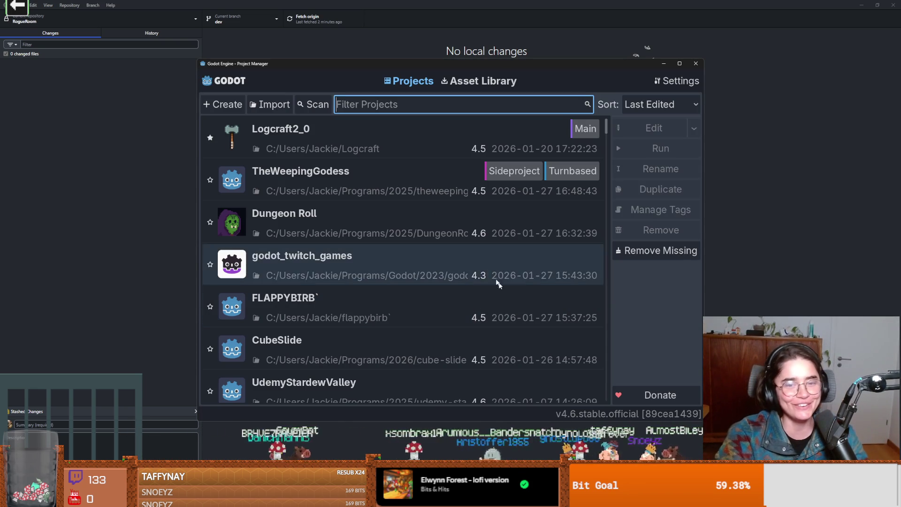
- Open Dungeon Roll, confirm GitHub Desktop shows no local changes, and run the game from room_chooser.gd
{"action": "left_click", "coordinate": [459, 223]}
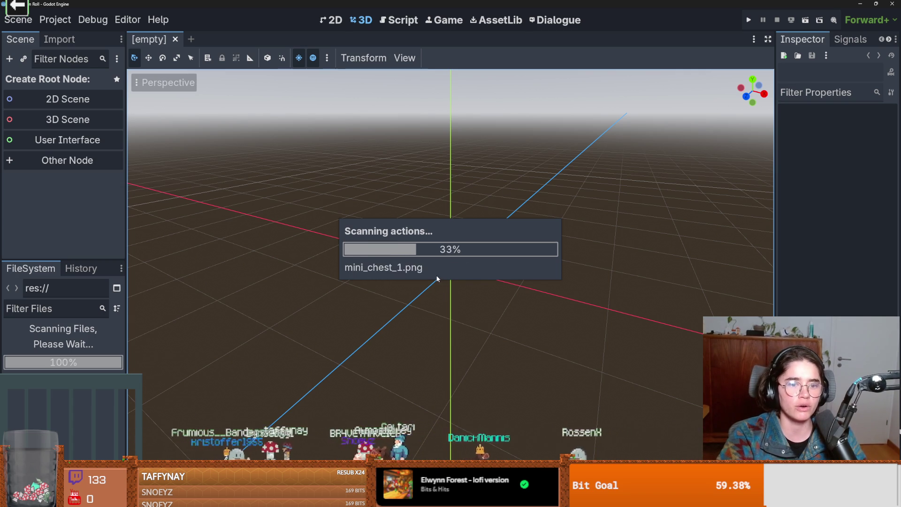
{"action": "key", "text": "alt+Tab"}
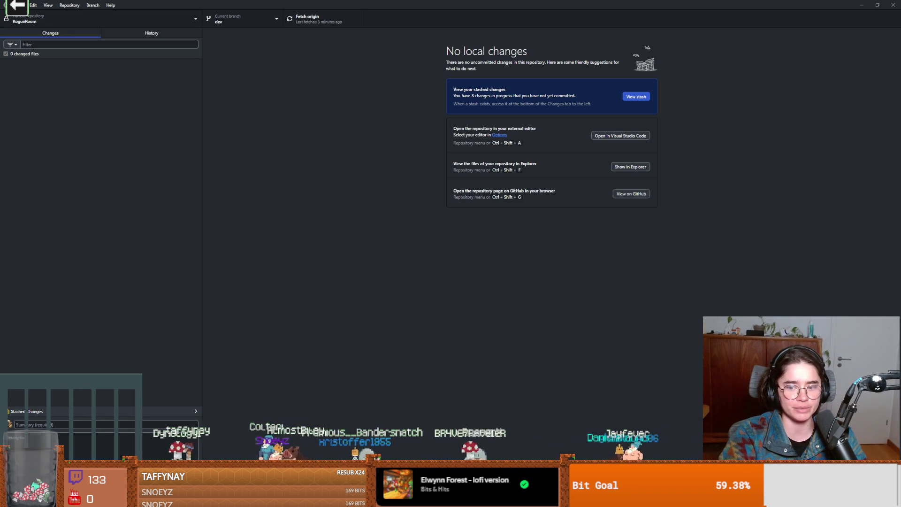
{"action": "key", "text": "alt+Tab"}
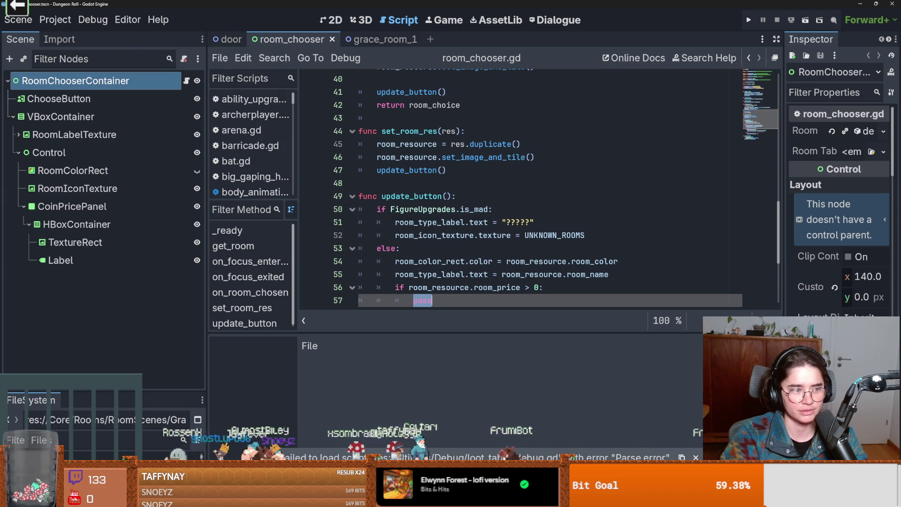
{"action": "key", "text": "alt+Tab"}
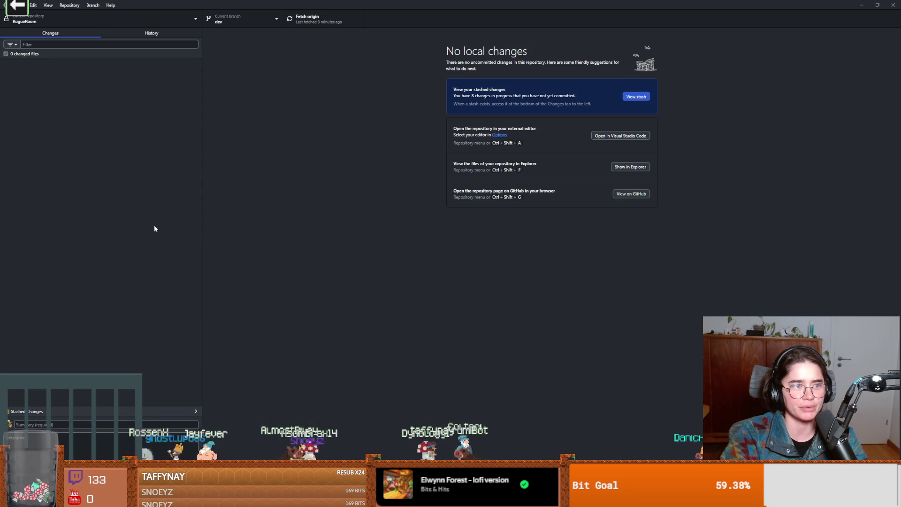
{"action": "key", "text": "alt+Tab"}
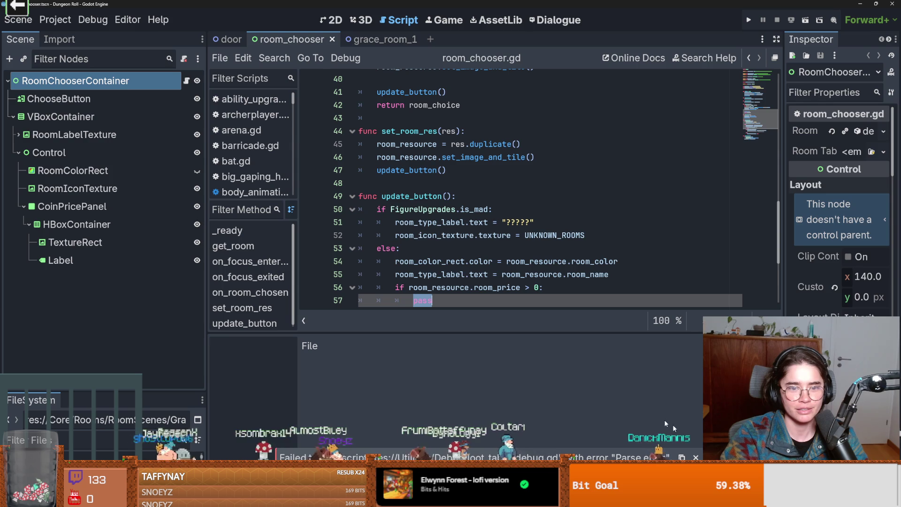
{"action": "left_click", "coordinate": [563, 261]}
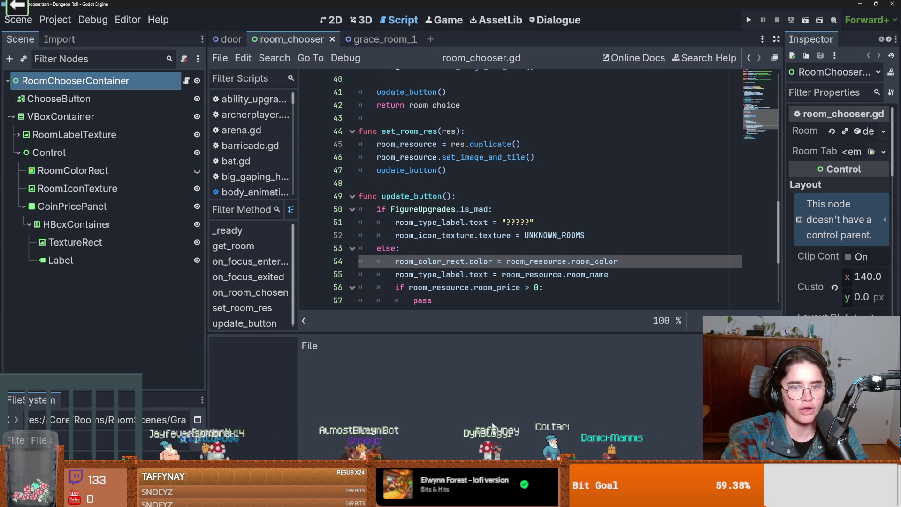
{"action": "left_click", "coordinate": [749, 21]}
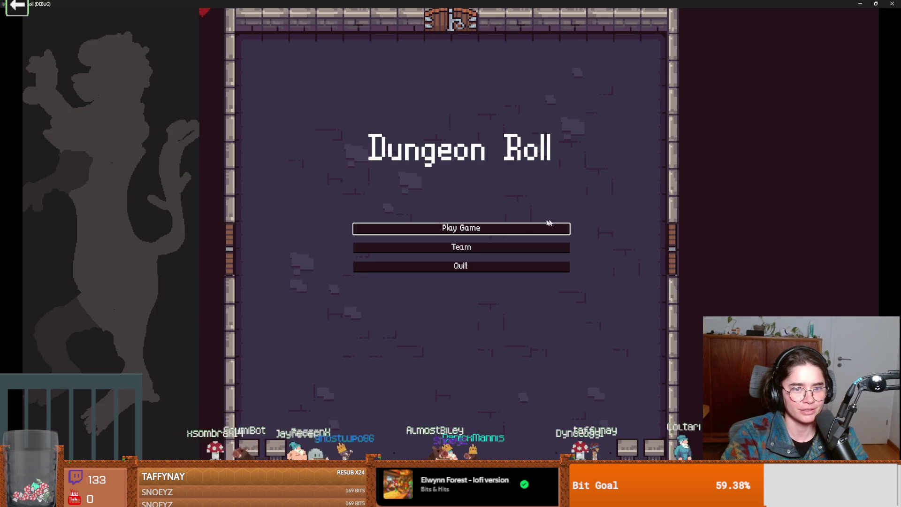
- Start a new game as the Crusader, then close the game window to stop debugging
{"action": "left_click", "coordinate": [437, 227]}
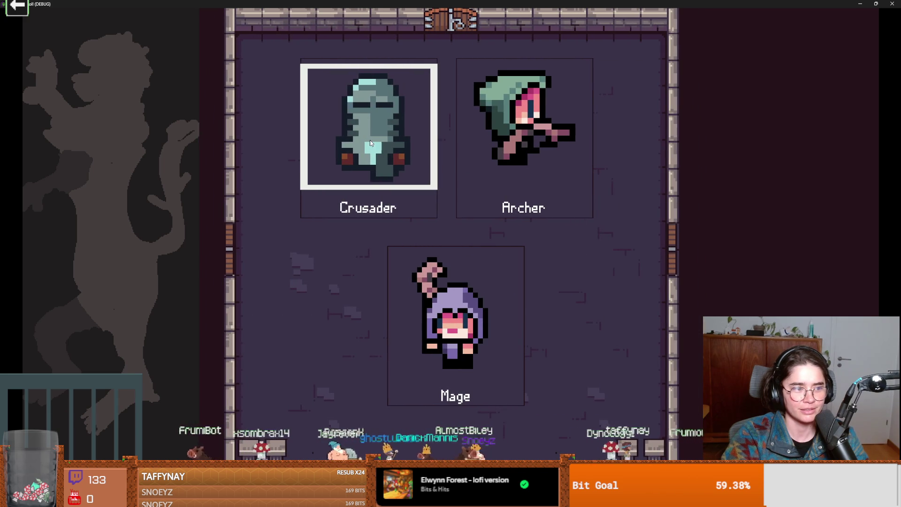
{"action": "left_click", "coordinate": [379, 135]}
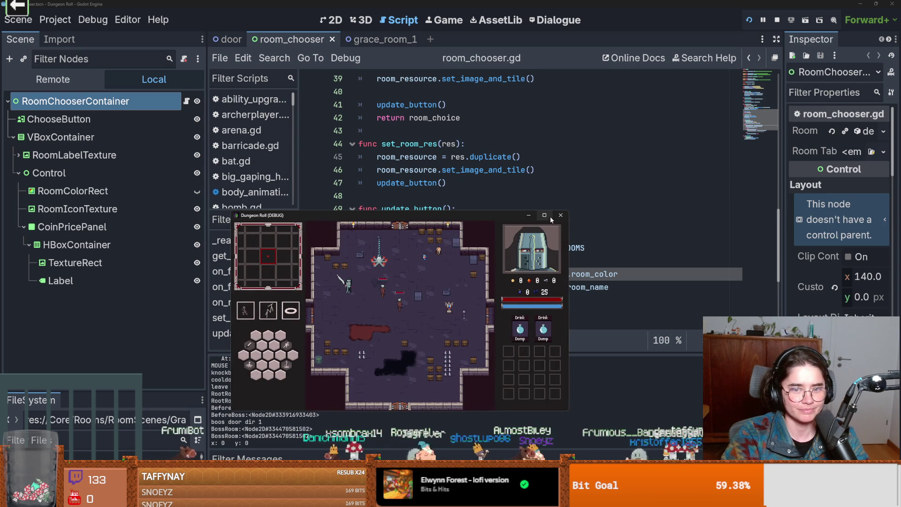
{"action": "left_click", "coordinate": [560, 216]}
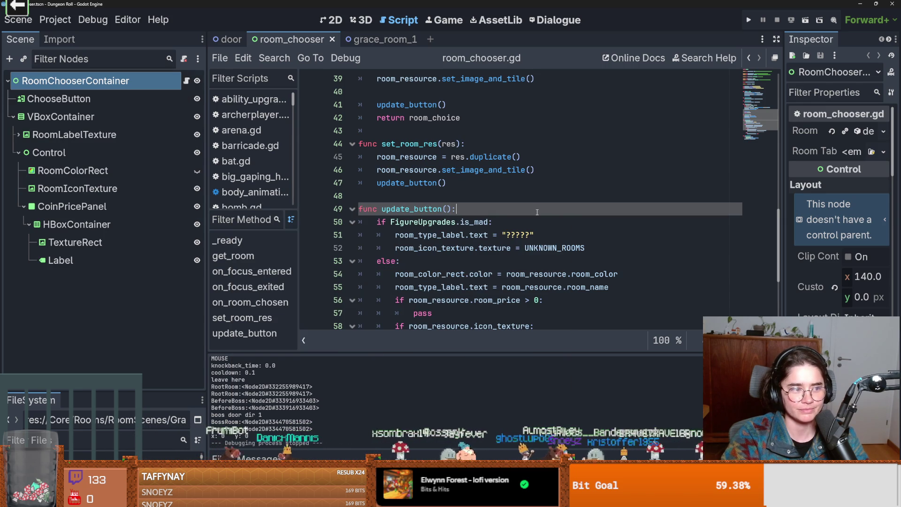
{"action": "scroll", "coordinate": [567, 266], "scroll_direction": "up", "scroll_amount": 3}
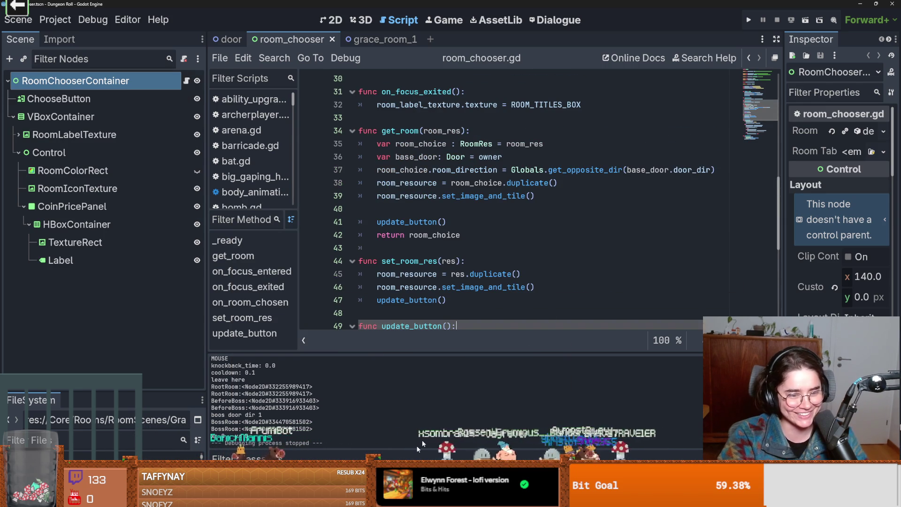
- Check GitHub Desktop's branch list without switching branches, then return to Godot
{"action": "key", "text": "alt+Tab"}
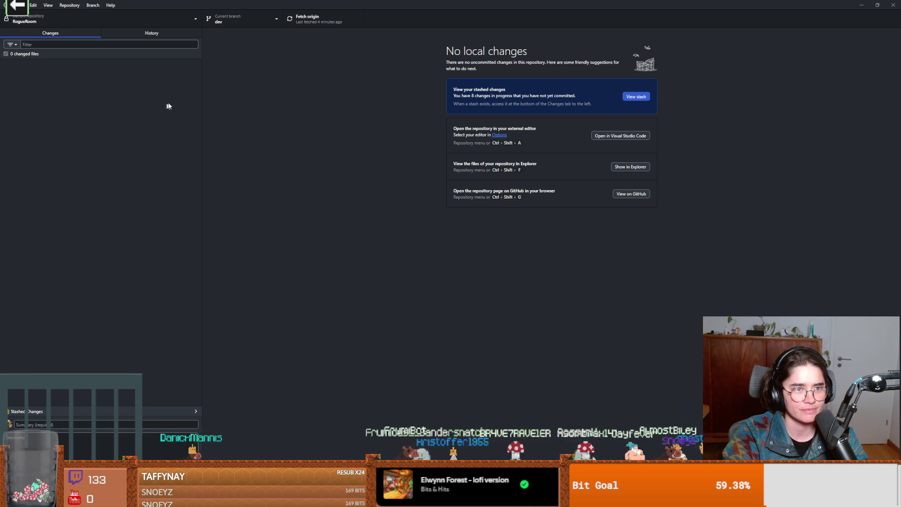
{"action": "left_click", "coordinate": [228, 23]}
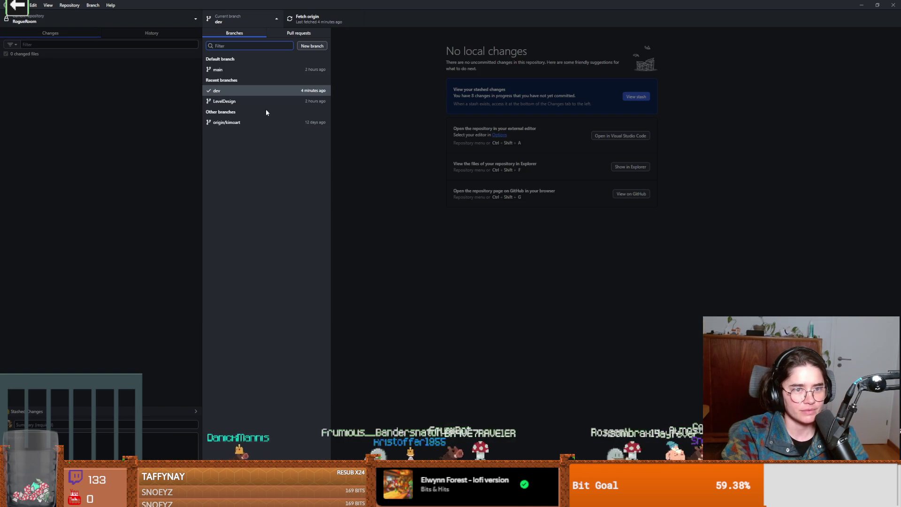
{"action": "left_click", "coordinate": [154, 108]}
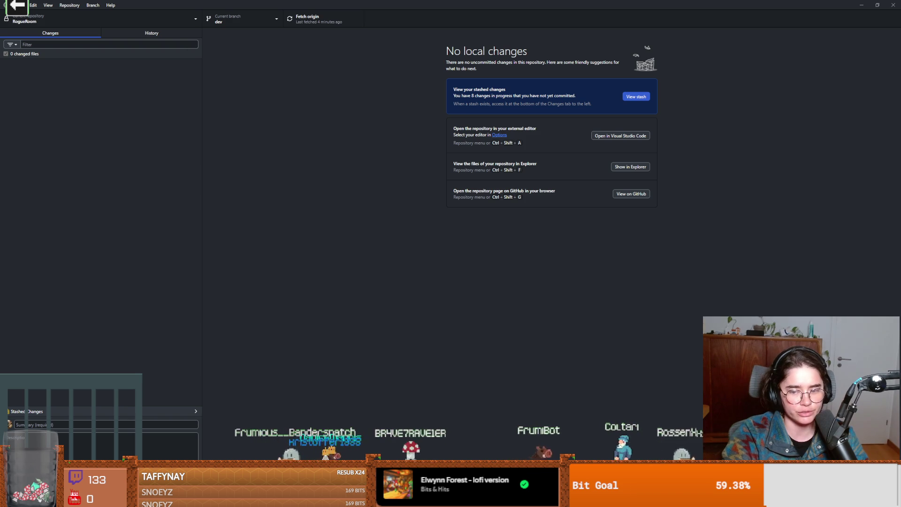
{"action": "key", "text": "alt+Tab"}
- Save the room_chooser scene and switch to the grace_room_1 scene, saving it
{"action": "left_click", "coordinate": [432, 228]}
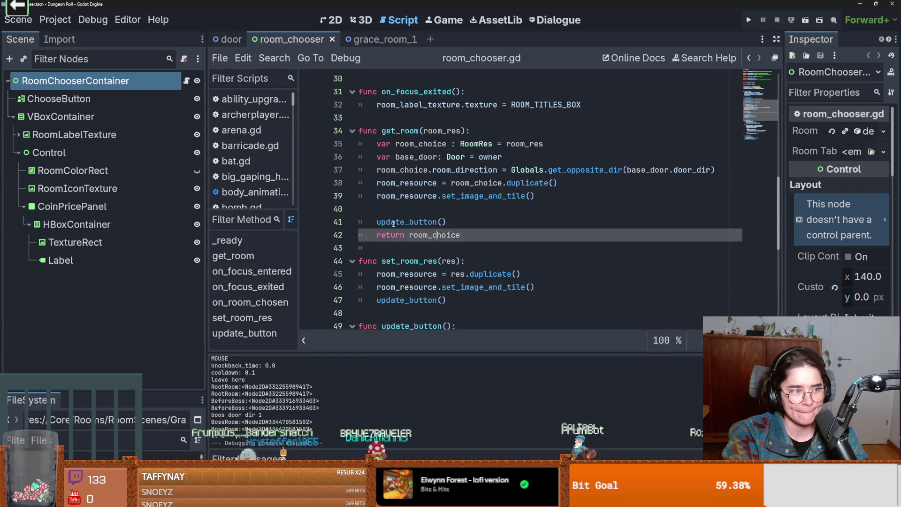
{"action": "scroll", "coordinate": [442, 282], "scroll_direction": "up", "scroll_amount": 10}
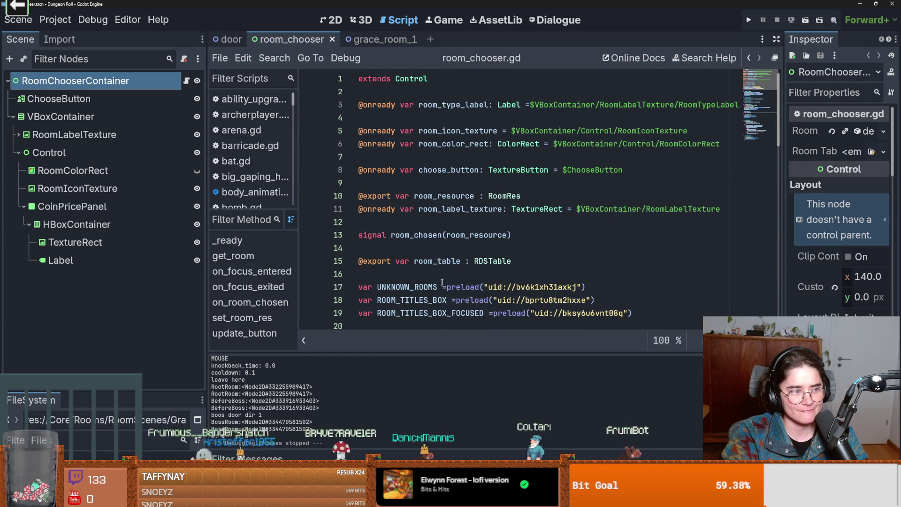
{"action": "left_click", "coordinate": [465, 236]}
{"action": "key", "text": "ctrl+s"}
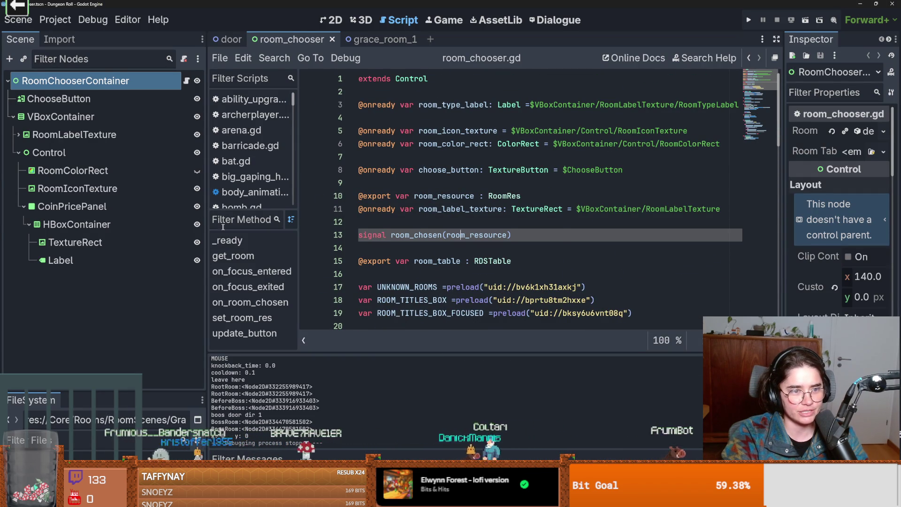
{"action": "left_click_drag", "start_coordinate": [207, 231], "coordinate": [207, 231]}
{"action": "key", "text": "ctrl+s"}
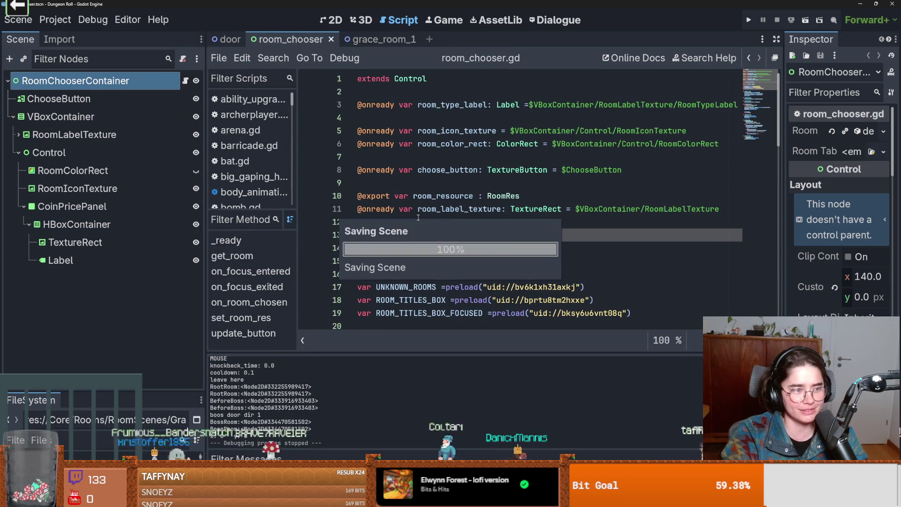
{"action": "scroll", "coordinate": [397, 247], "scroll_direction": "down", "scroll_amount": 7}
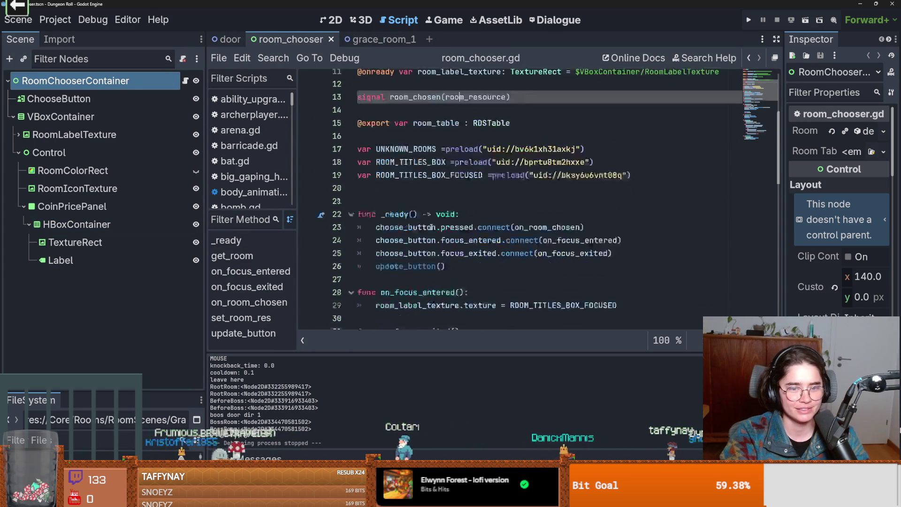
{"action": "left_click", "coordinate": [369, 38]}
{"action": "key", "text": "ctrl+s"}
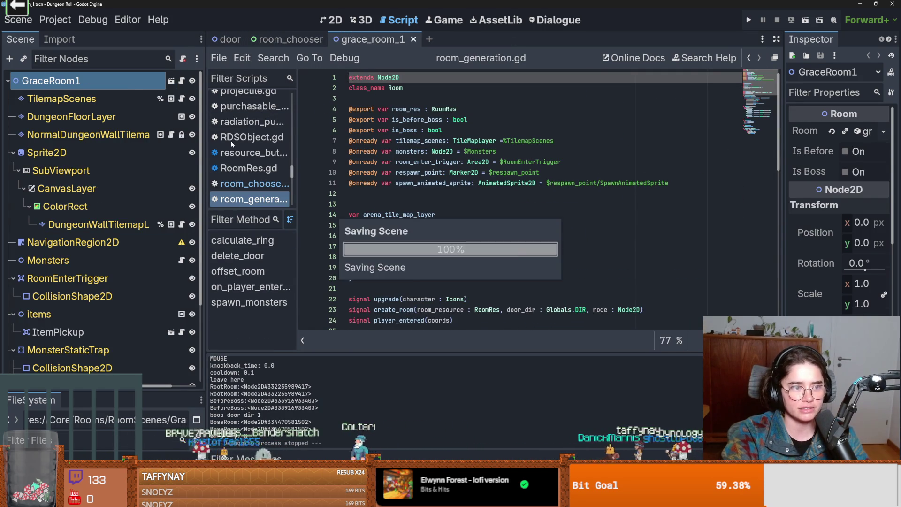
- Collapse Sprite2D and save grace_room_1, then return to room_chooser and select line 57's pass placeholder
{"action": "left_click", "coordinate": [13, 153]}
{"action": "left_click", "coordinate": [13, 153]}
{"action": "key", "text": "ctrl+s"}
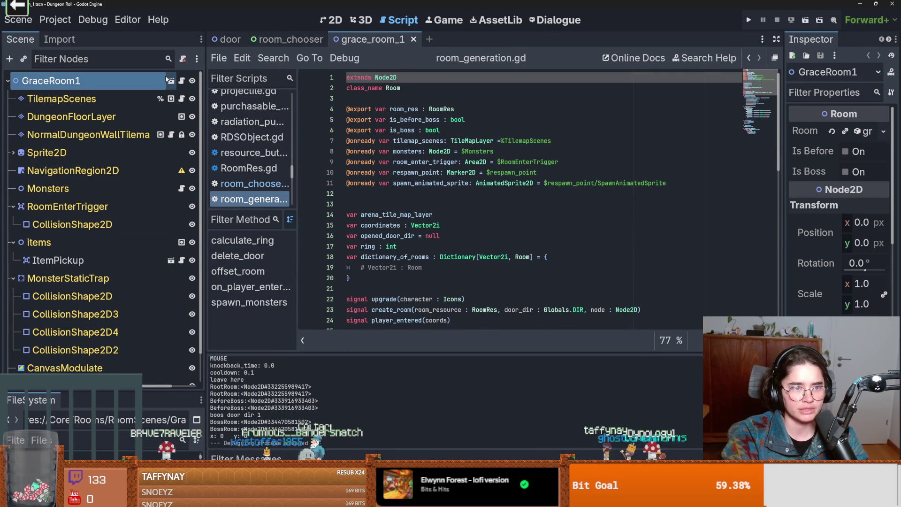
{"action": "left_click", "coordinate": [275, 39]}
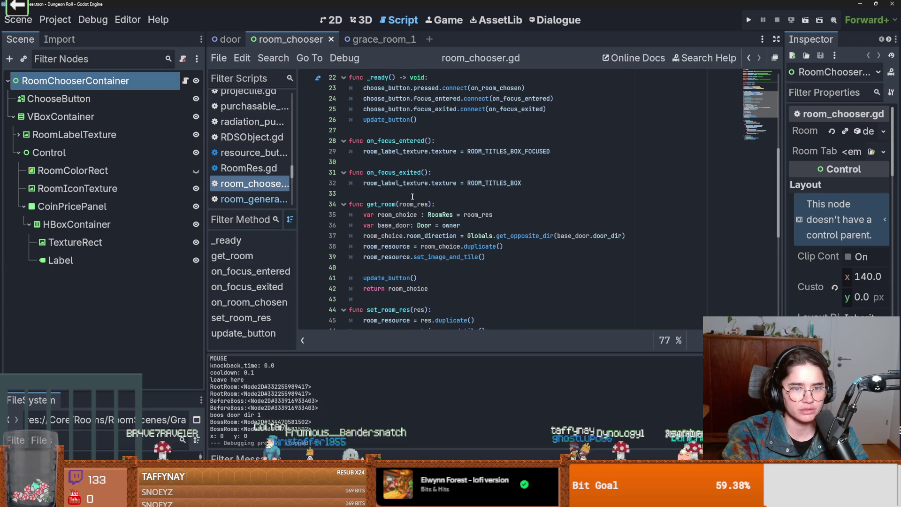
{"action": "scroll", "coordinate": [421, 206], "scroll_direction": "down", "scroll_amount": 3}
{"action": "scroll", "coordinate": [422, 205], "scroll_direction": "down", "scroll_amount": 5}
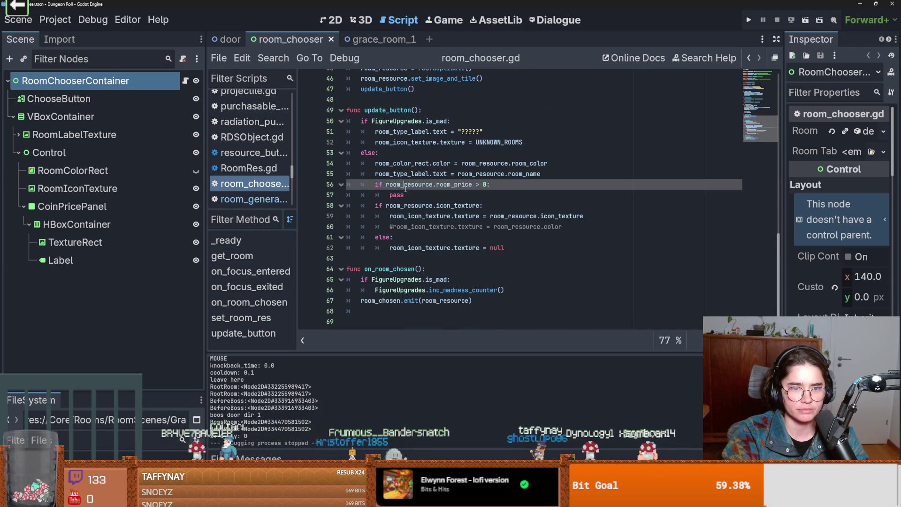
{"action": "double_click", "coordinate": [395, 194]}
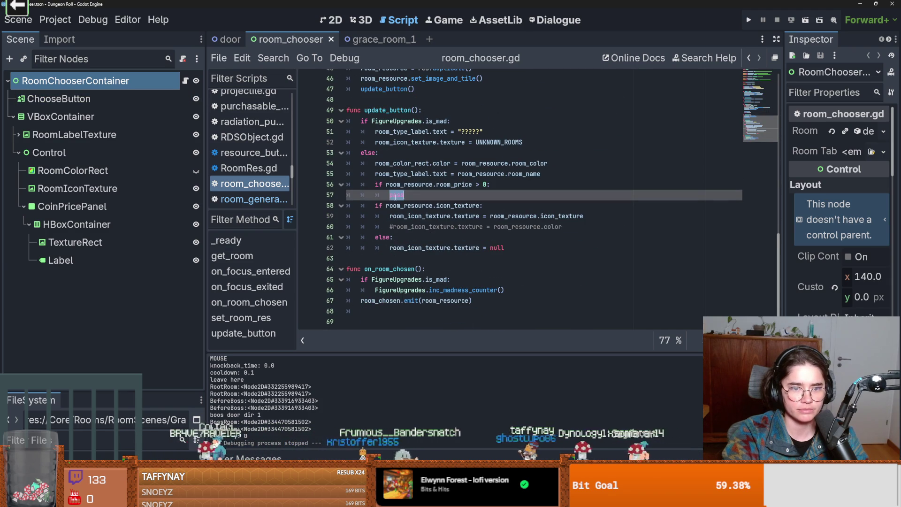
- Rename the price panel's TextureRect to CoinTextureRect and its Label to RoomPriceLabel
{"action": "left_click", "coordinate": [323, 22]}
{"action": "double_click", "coordinate": [100, 249]}
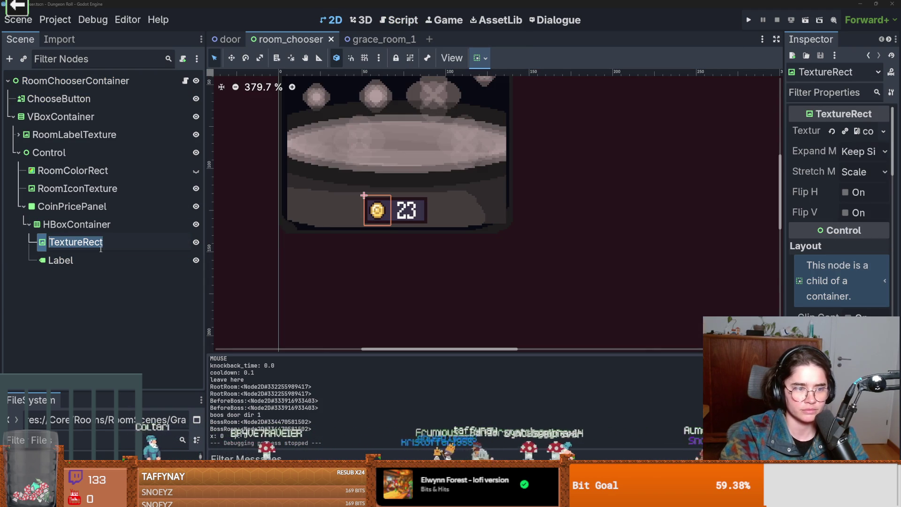
{"action": "key", "text": "Home"}
{"action": "type", "text": "Coin"}
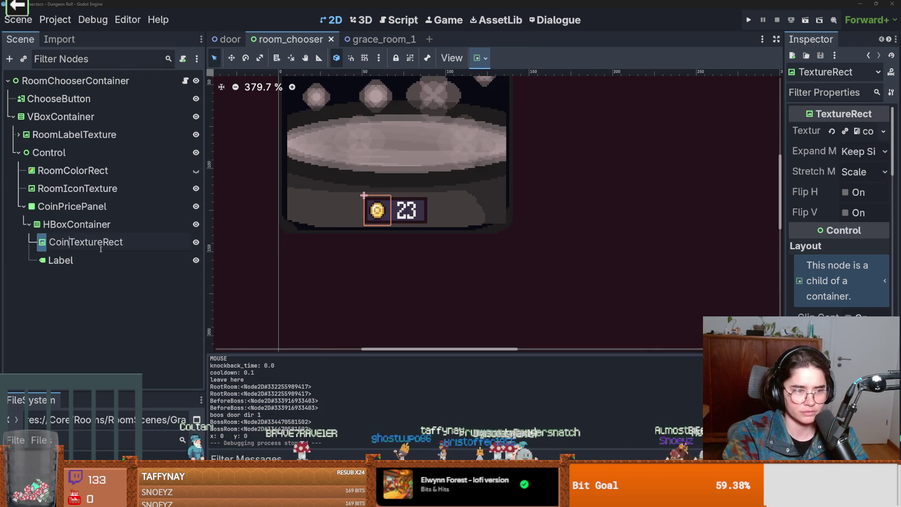
{"action": "left_click", "coordinate": [185, 81]}
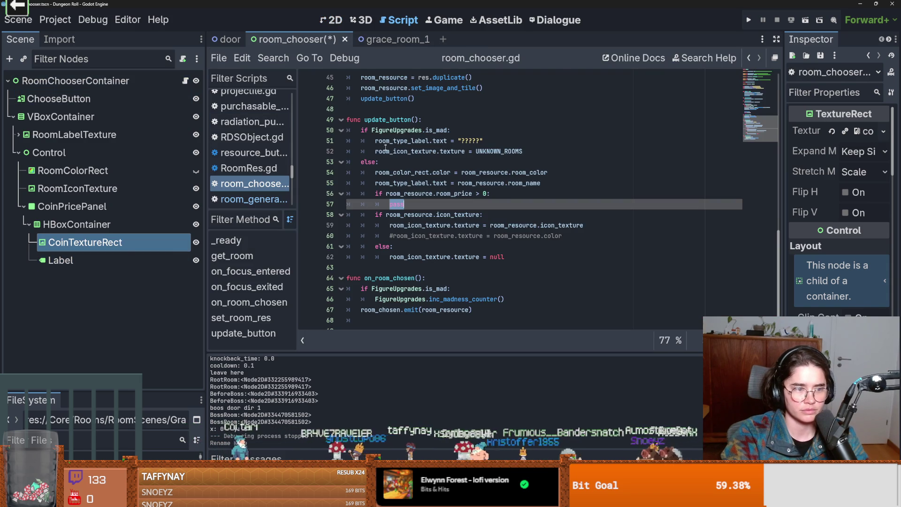
{"action": "double_click", "coordinate": [97, 260]}
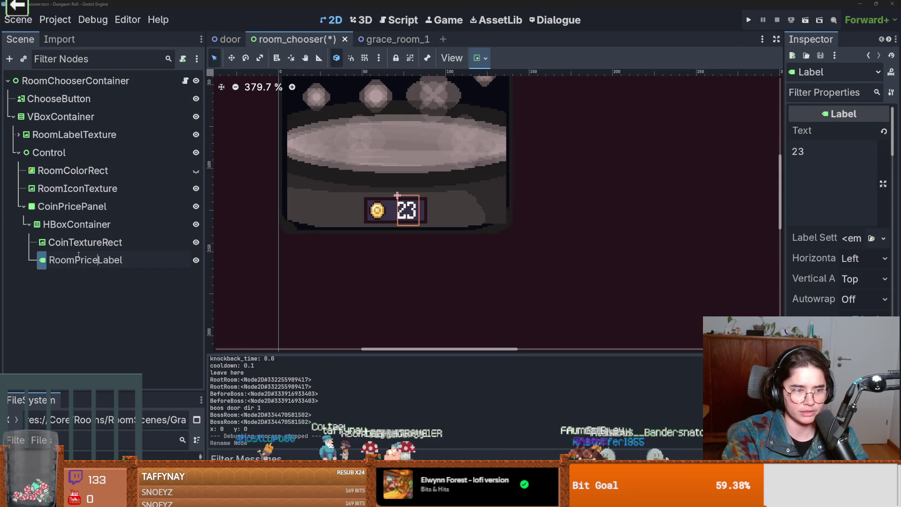
{"action": "key", "text": "Return"}
{"action": "right_click", "coordinate": [150, 260]}
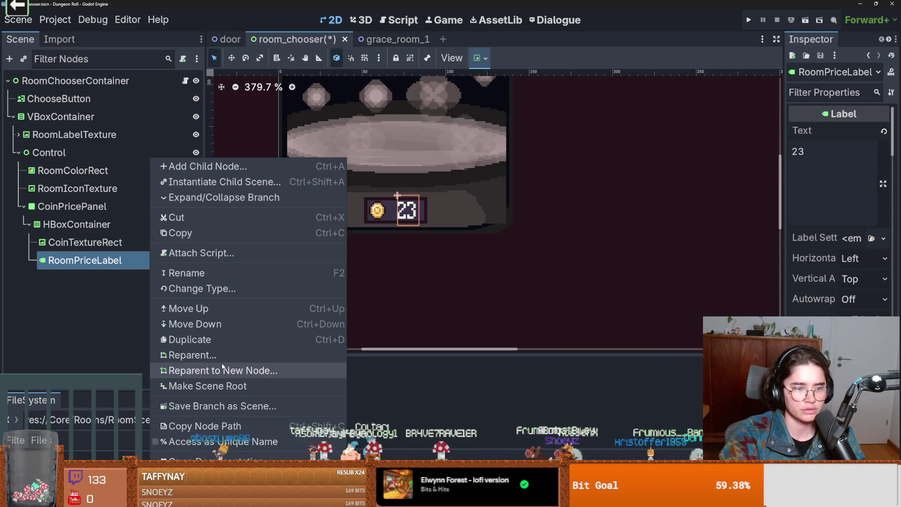
- Enable Access as Unique Name on RoomPriceLabel and delete the pass placeholder on line 57
{"action": "left_click", "coordinate": [216, 442]}
{"action": "left_click", "coordinate": [185, 81]}
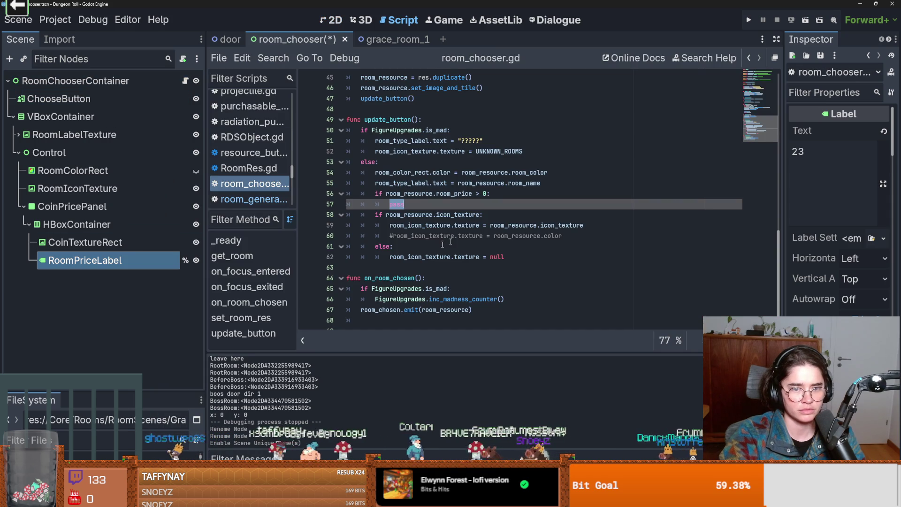
{"action": "key", "text": "BackSpace"}
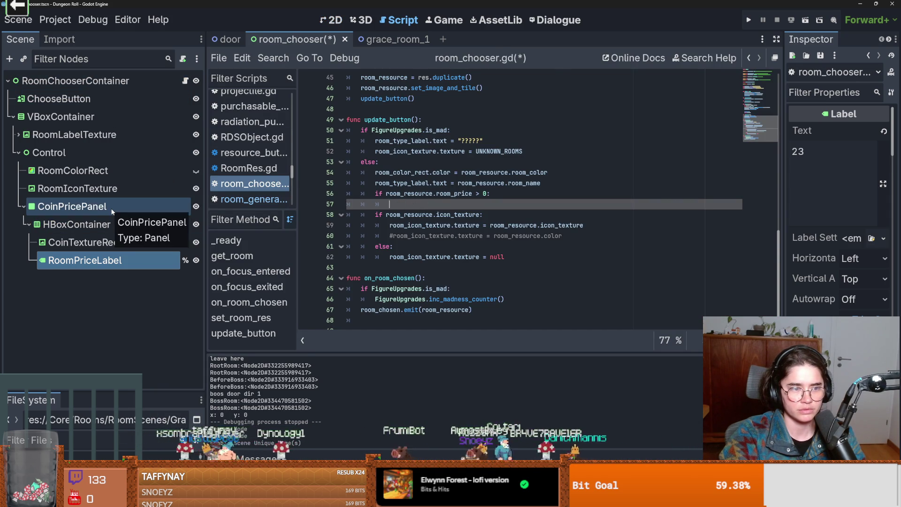
{"action": "right_click", "coordinate": [111, 209]}
{"action": "key", "text": "Escape"}
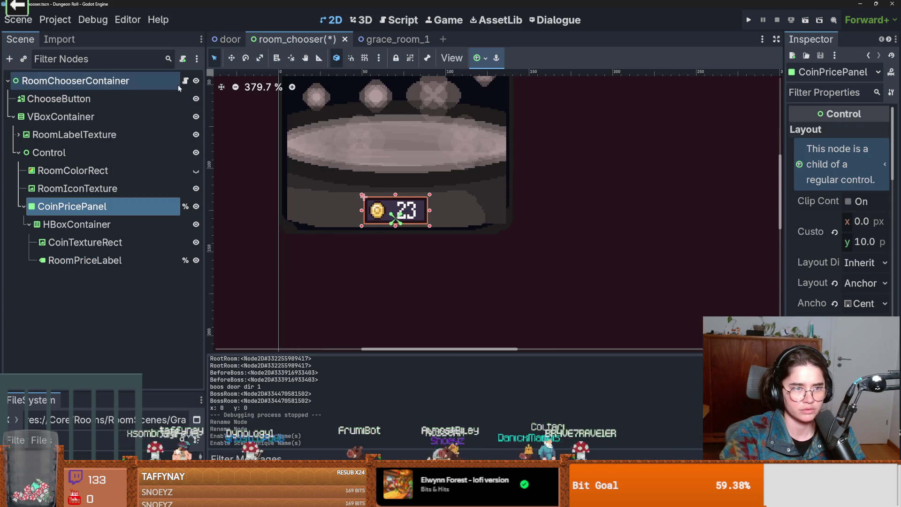
{"action": "key", "text": "ctrl+F3"}
- Write %CoinPricePanel.show() on line 57 of update_button
{"action": "left_click_drag", "start_coordinate": [70, 207], "coordinate": [403, 205]}
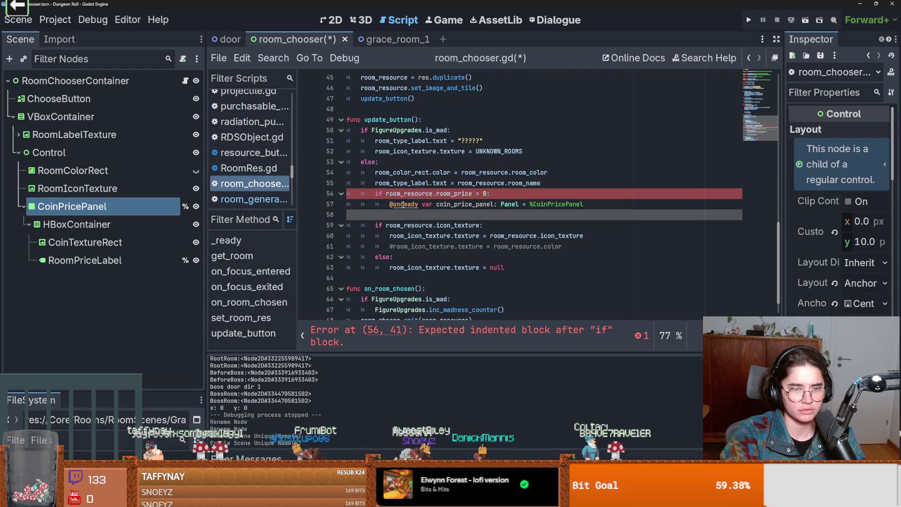
{"action": "key", "text": "BackSpace"}
{"action": "key", "text": "ctrl+Left"}
{"action": "key", "text": "shift+Home"}
{"action": "key", "text": "BackSpace"}
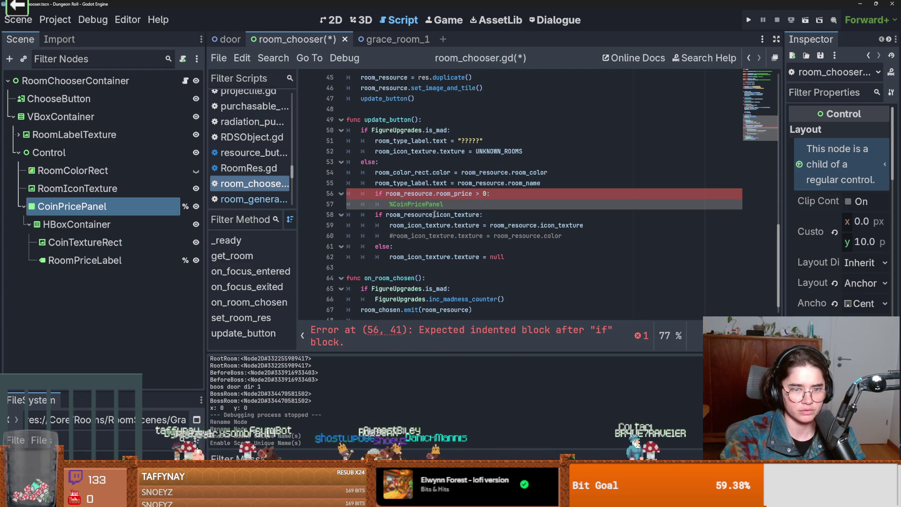
{"action": "type", "text": ".show("}
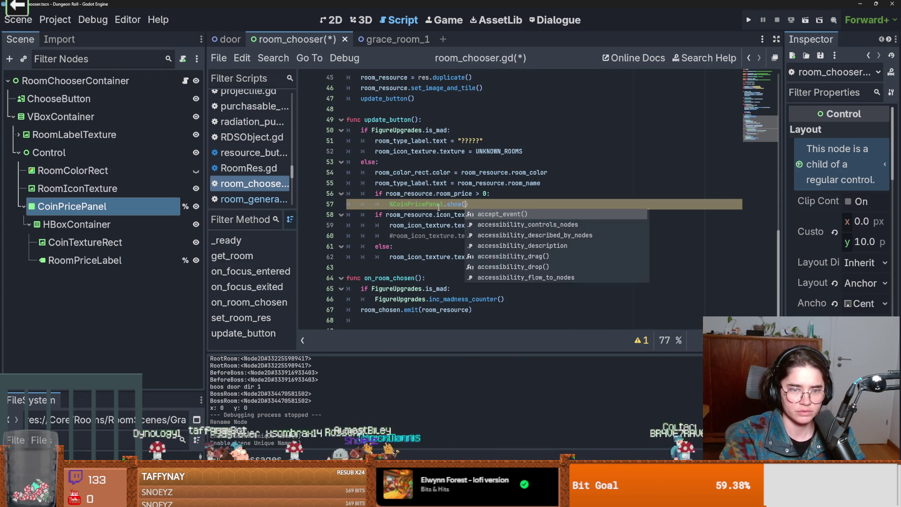
{"action": "type", "text": ")"}
{"action": "key", "text": "Return"}
- Set %RoomPriceLabel.text = str(room_resource.room_price) on line 58
{"action": "mouse_move", "coordinate": [105, 261]}
{"action": "left_mouse_down"}
{"action": "mouse_move", "coordinate": [402, 237]}
{"action": "mouse_move", "coordinate": [389, 216]}
{"action": "left_mouse_up"}
{"action": "type", "text": "."}
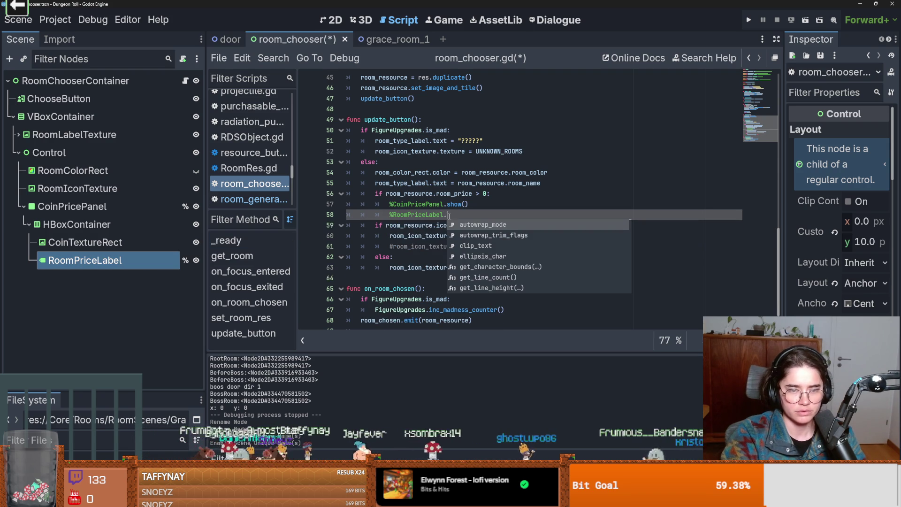
{"action": "type", "text": "te"}
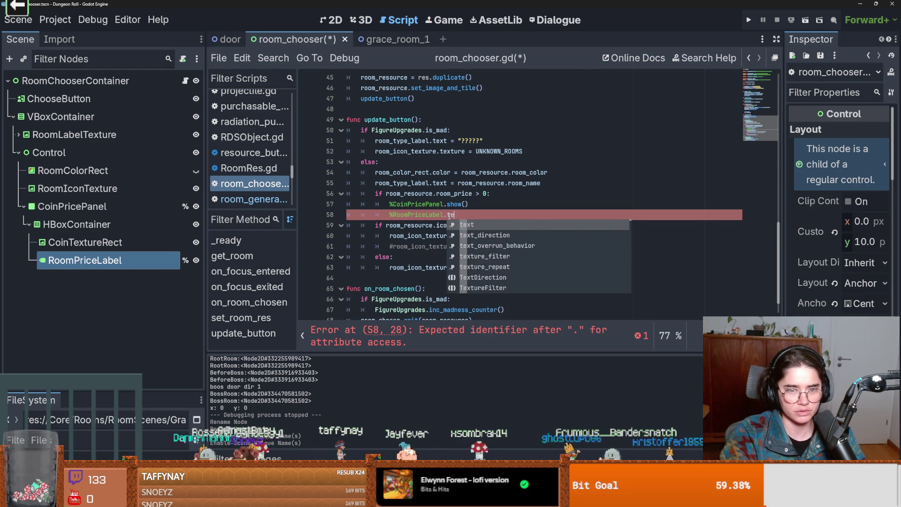
{"action": "type", "text": "xt = "}
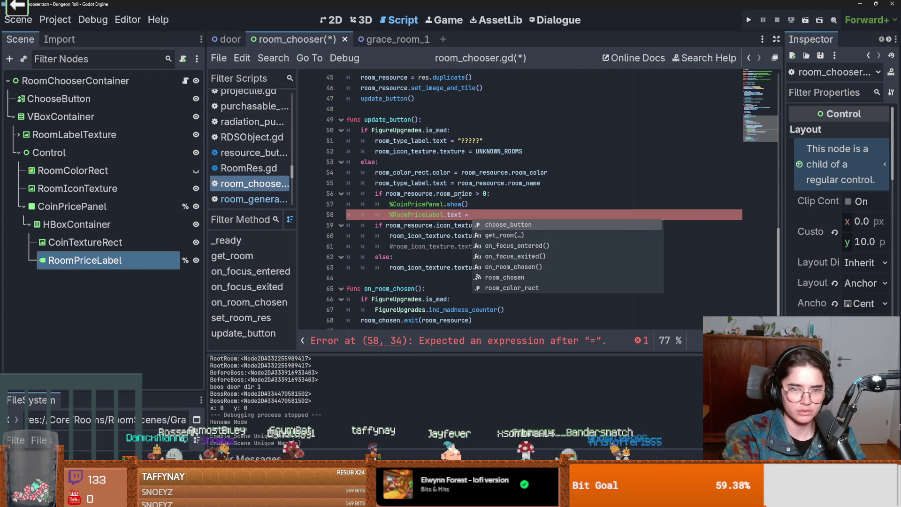
{"action": "type", "text": "str8"}
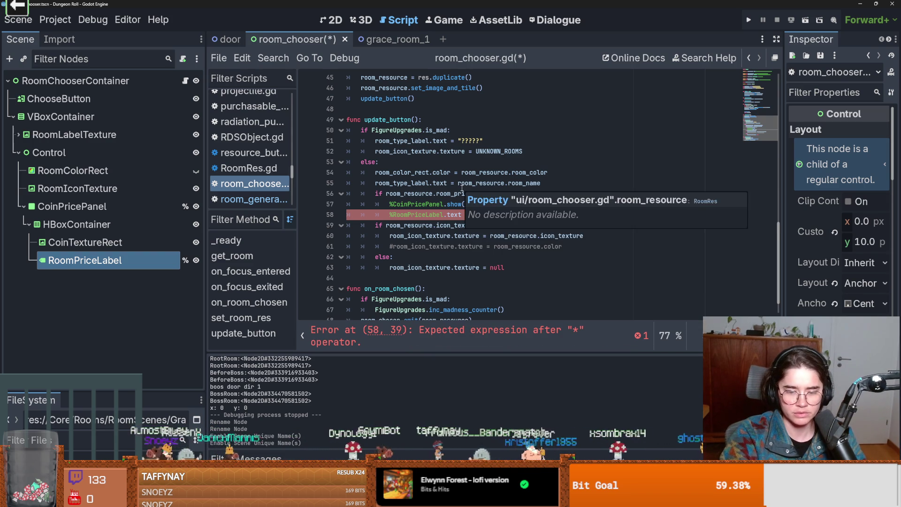
{"action": "key", "text": "BackSpace"}
{"action": "type", "text": "("}
{"action": "left_click_drag", "start_coordinate": [472, 194], "coordinate": [386, 193]}
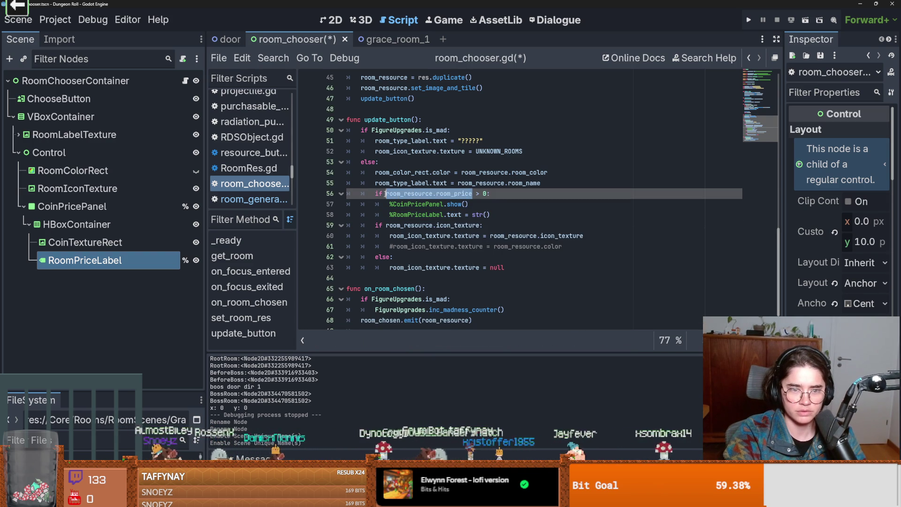
{"action": "left_click", "coordinate": [487, 215]}
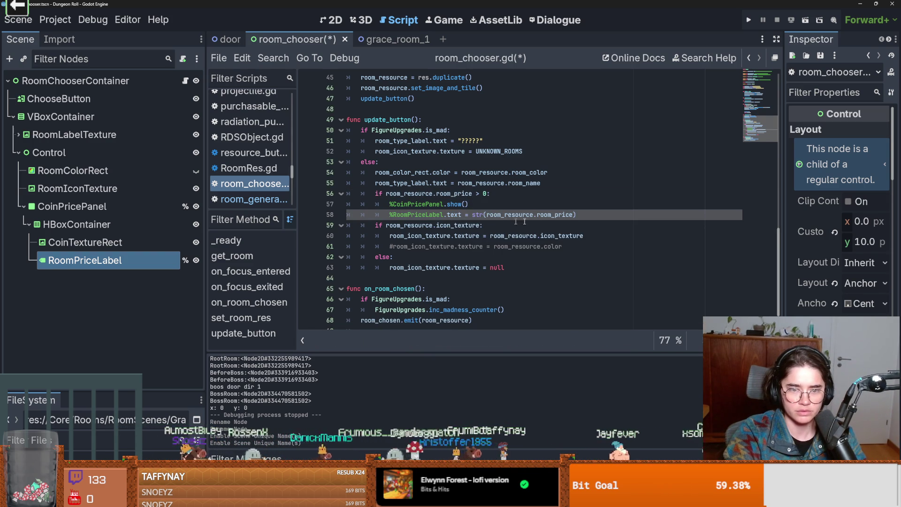
{"action": "left_click", "coordinate": [594, 217]}
- Add an else branch that calls %CoinPricePanel.hide()
{"action": "key", "text": "Return"}
{"action": "type", "text": ":"}
{"action": "key", "text": "Return"}
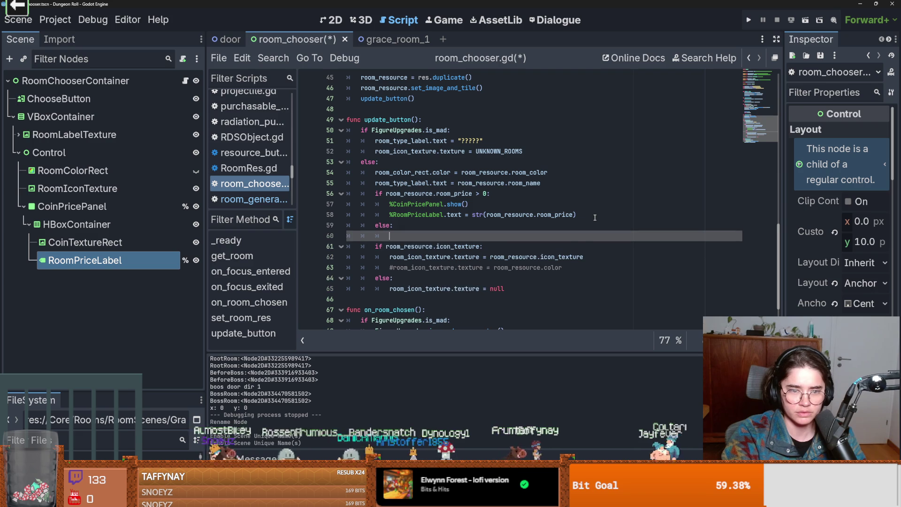
{"action": "type", "text": "h"}
{"action": "key", "text": "BackSpace"}
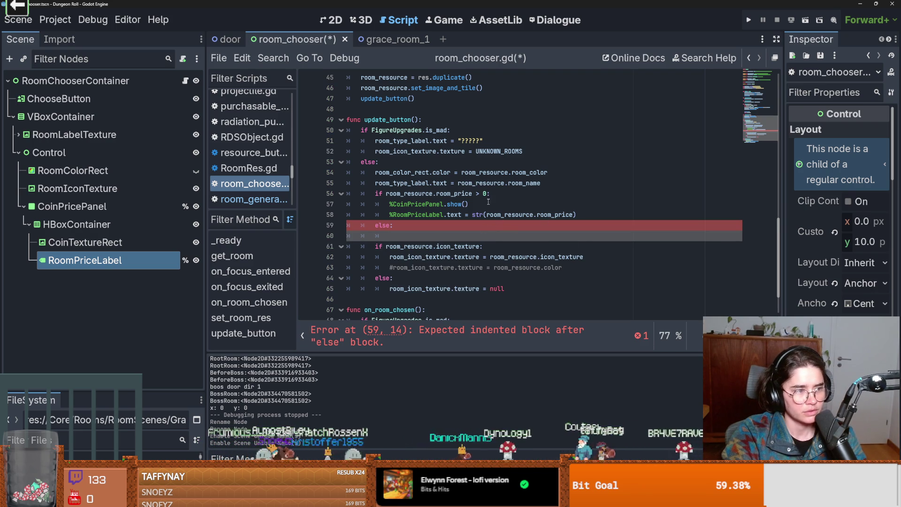
{"action": "left_click_drag", "start_coordinate": [492, 205], "coordinate": [388, 205]}
{"action": "key", "text": "ctrl+c"}
{"action": "left_click", "coordinate": [395, 236]}
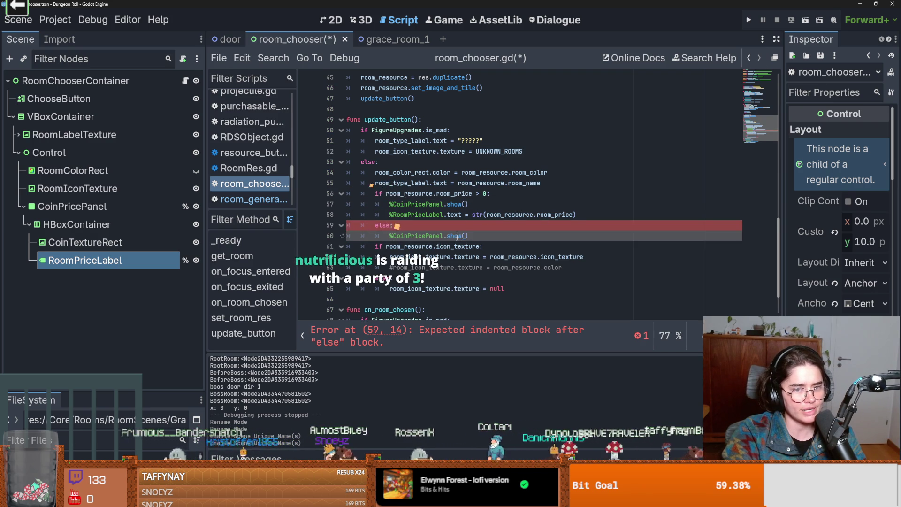
{"action": "key", "text": "ctrl+v"}
{"action": "type", "text": "hide"}
- Save the script and scene, then run the game to test the price display
{"action": "key", "text": "ctrl+s"}
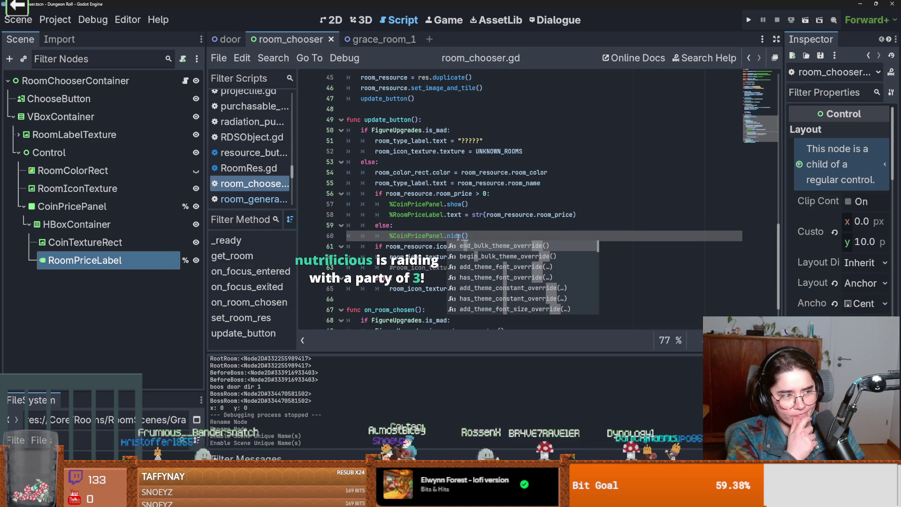
{"action": "left_click", "coordinate": [475, 173]}
{"action": "key", "text": "ctrl+s"}
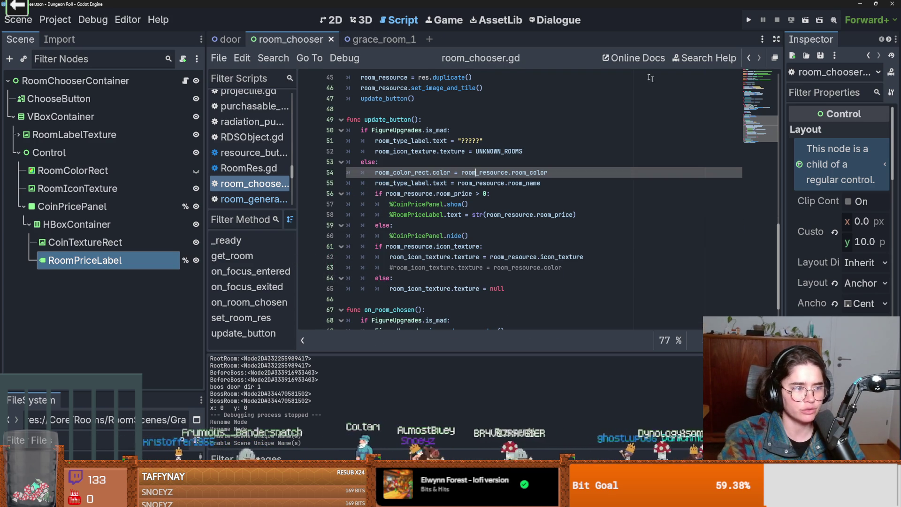
{"action": "left_click", "coordinate": [749, 19]}
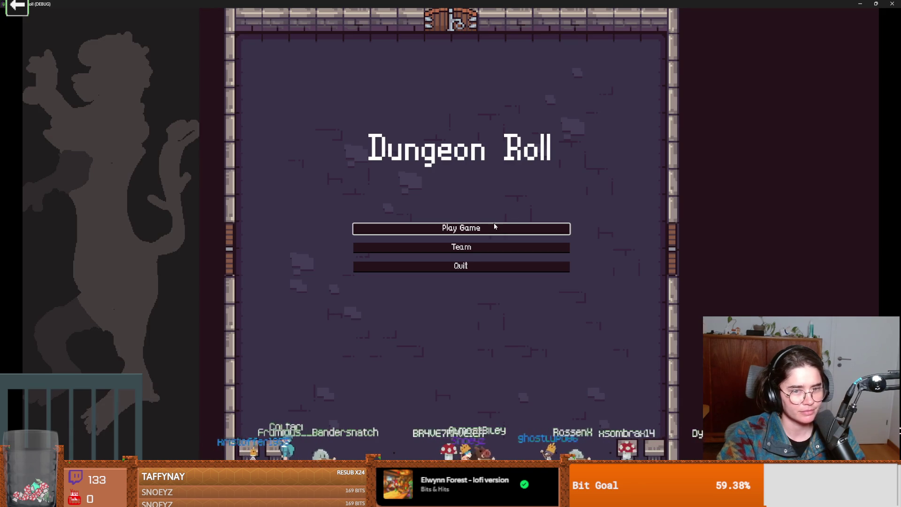
- Start a Crusader run, then fix the misspelled nide to hide() on line 60 and save
{"action": "left_click", "coordinate": [495, 227]}
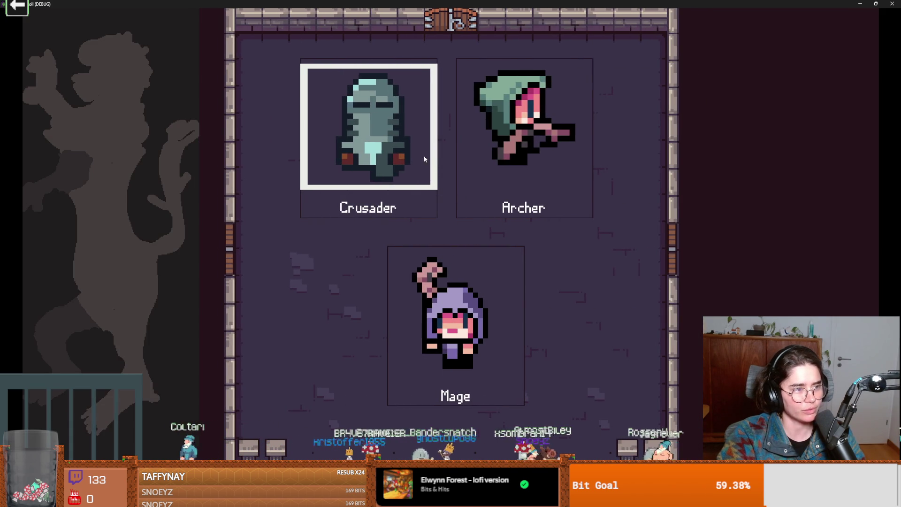
{"action": "left_click", "coordinate": [398, 136]}
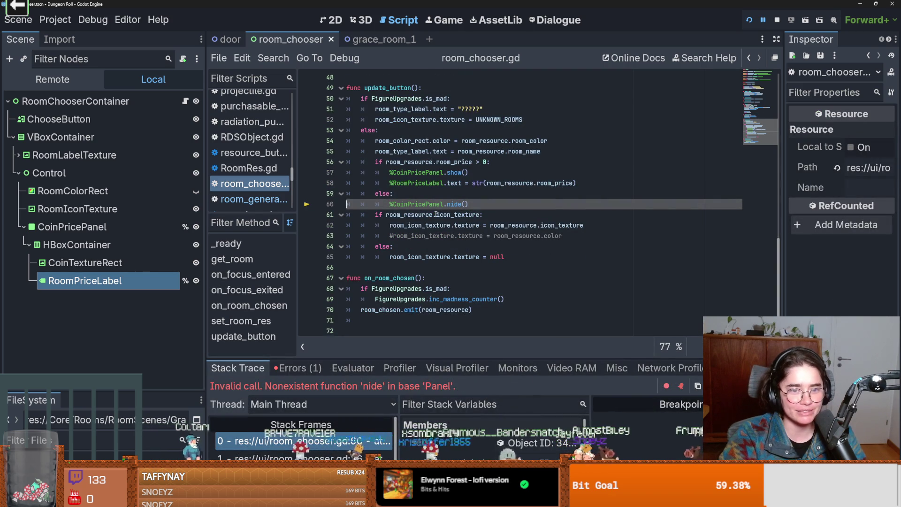
{"action": "left_click", "coordinate": [450, 204]}
{"action": "key", "text": "BackSpace"}
{"action": "type", "text": "h"}
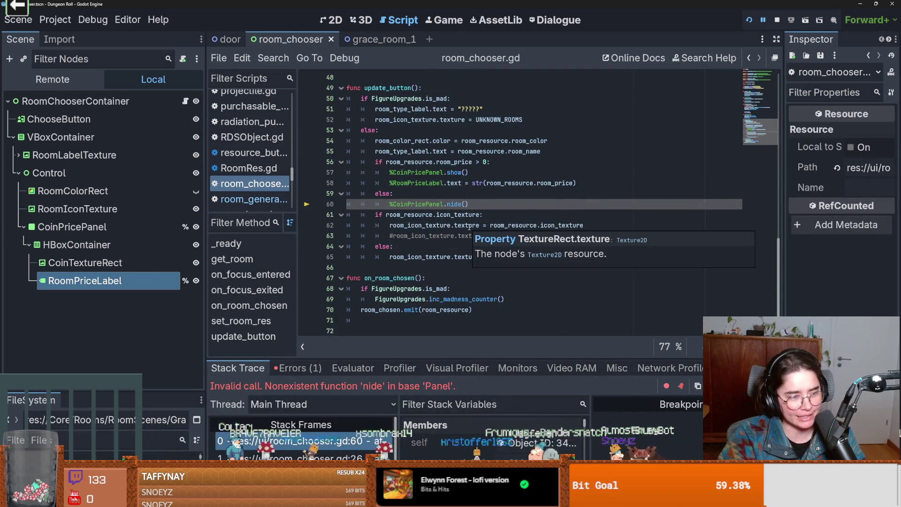
{"action": "key", "text": "ctrl+s"}
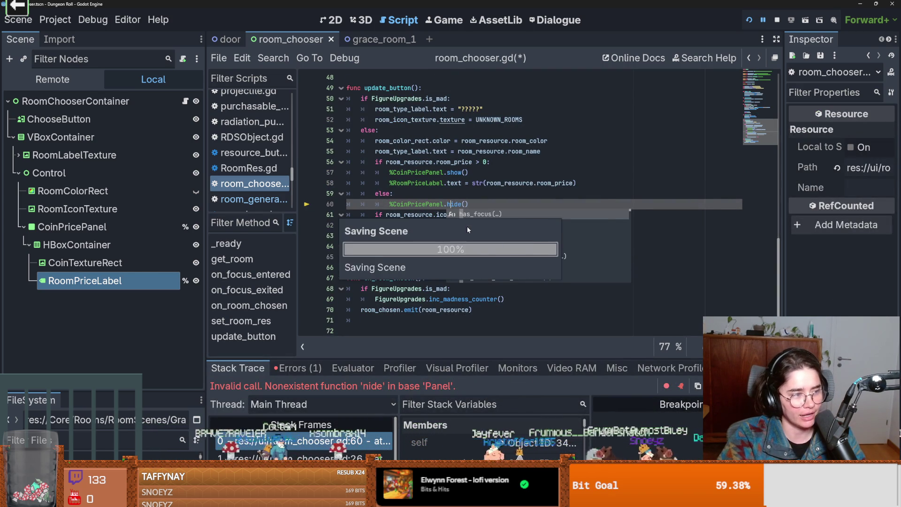
- Relaunch the game as the Crusader, walk to the left door, and leave fullscreen
{"action": "left_click", "coordinate": [749, 21]}
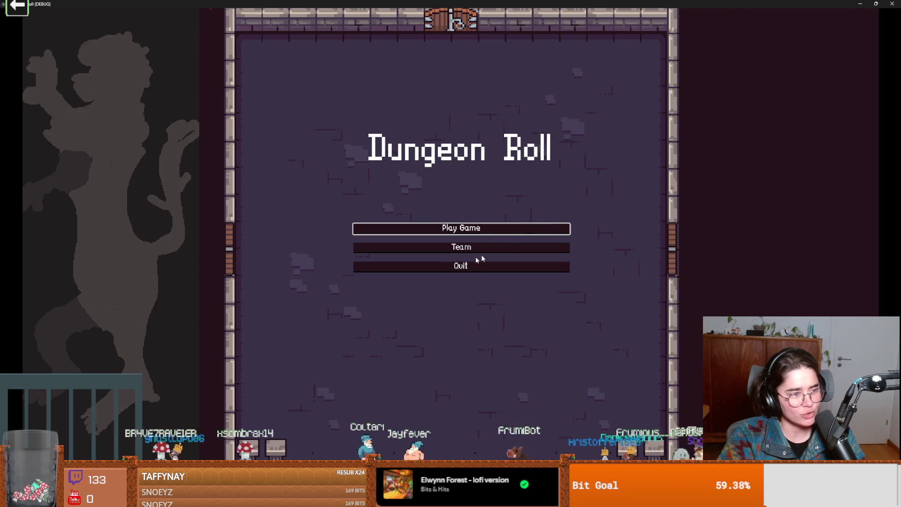
{"action": "left_click", "coordinate": [470, 229]}
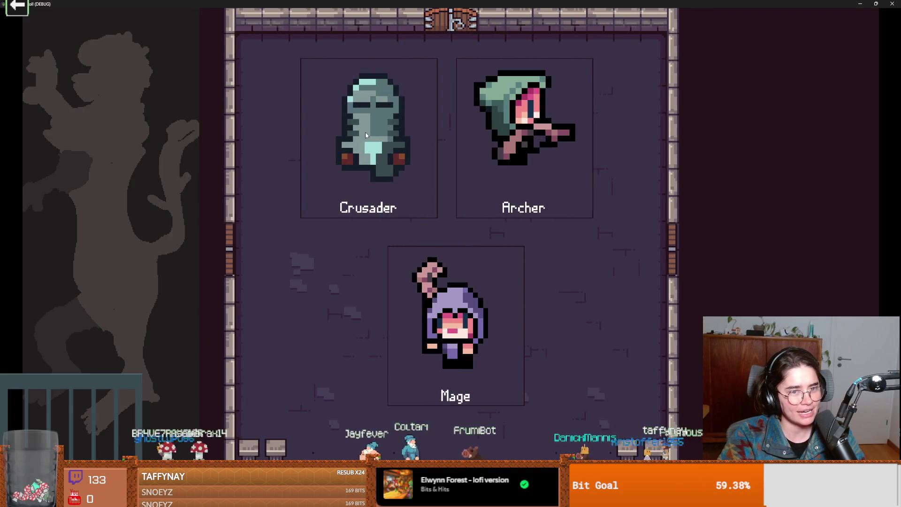
{"action": "left_click", "coordinate": [406, 203]}
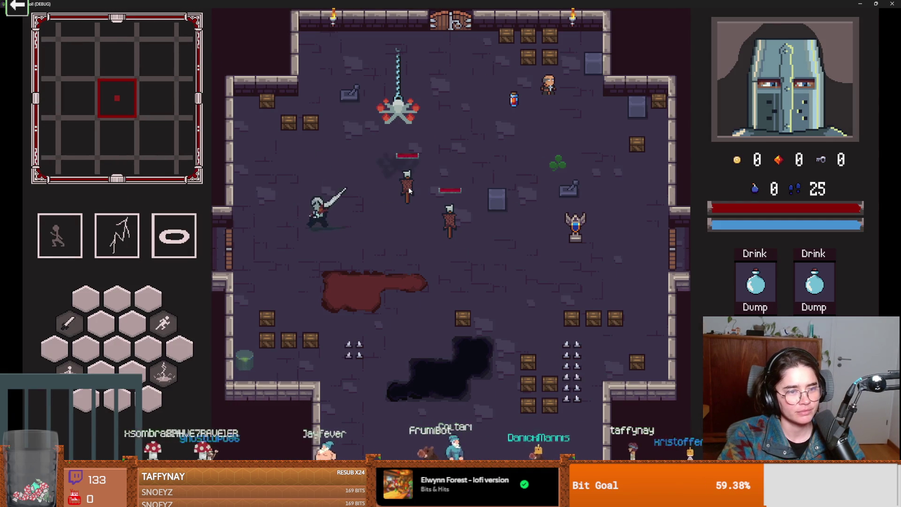
{"action": "key", "text": "e"}
{"action": "key", "text": "F11"}
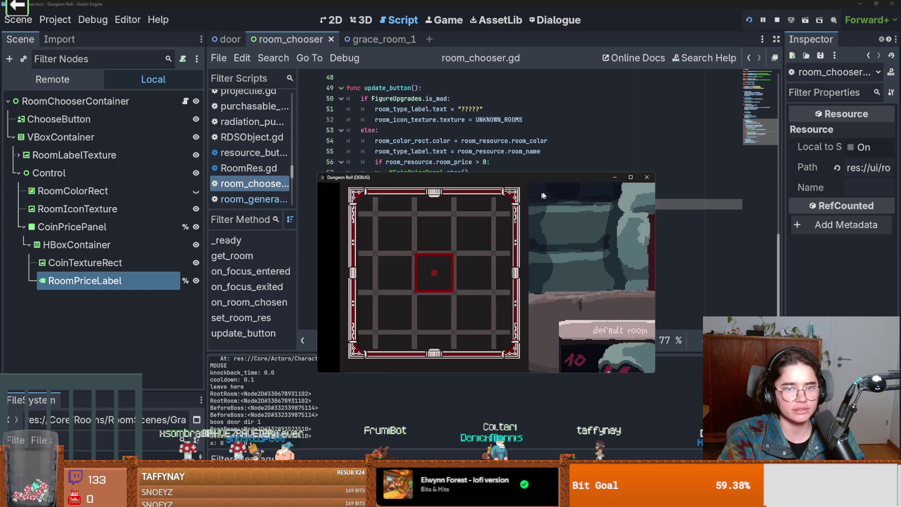
- Close the game, restore the Scene dock, enlarge the file browser and filter it for 'grace'
{"action": "left_click", "coordinate": [646, 178]}
{"action": "left_click", "coordinate": [59, 40]}
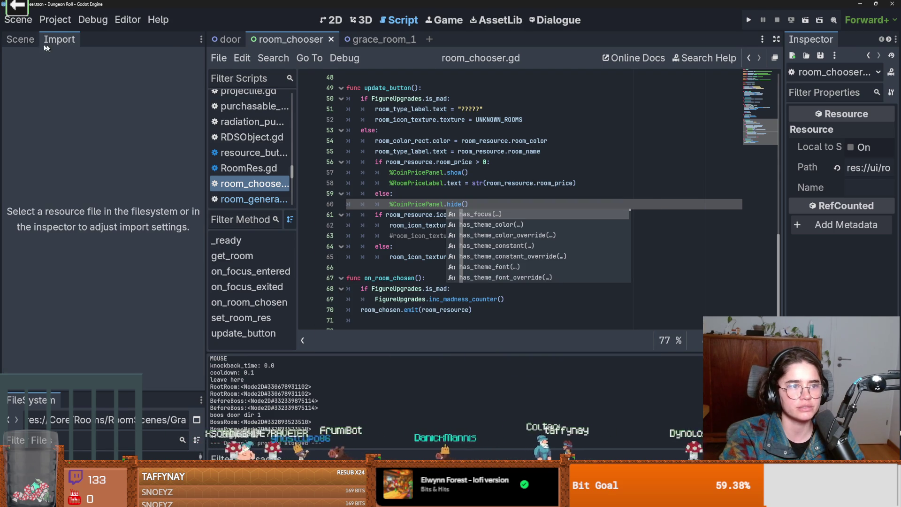
{"action": "left_click", "coordinate": [20, 40]}
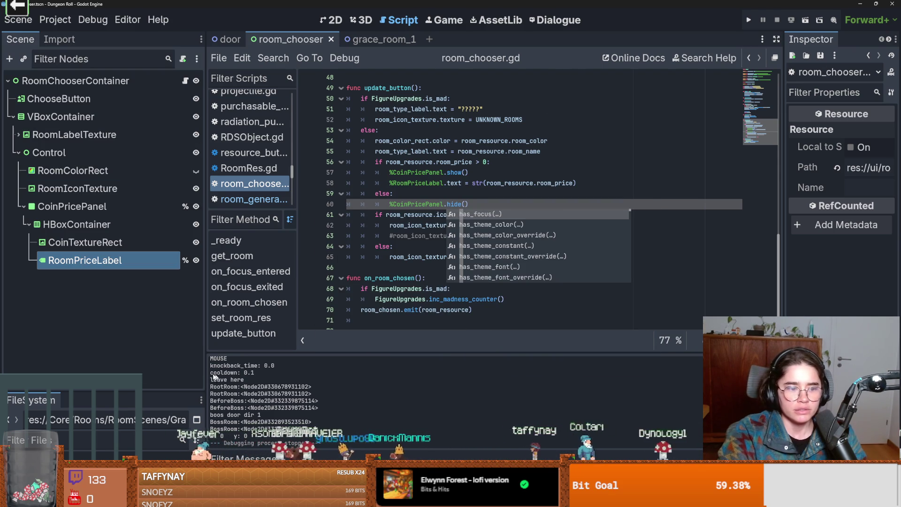
{"action": "left_click_drag", "start_coordinate": [81, 393], "coordinate": [66, 240]}
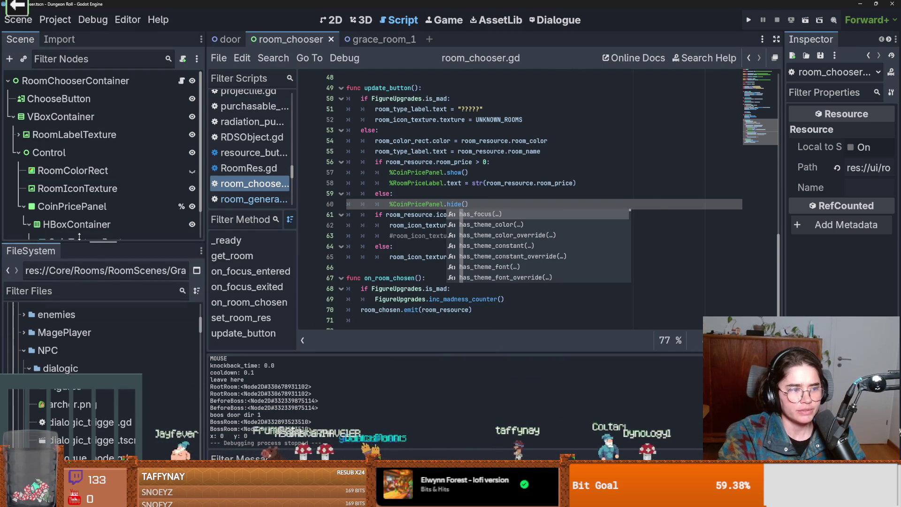
{"action": "left_click", "coordinate": [65, 282]}
{"action": "type", "text": "grace"}
- Inspect the grace_room resources, set grace_room_3's Room Price to 3, and relaunch the game with F5
{"action": "left_click", "coordinate": [115, 369]}
{"action": "scroll", "coordinate": [117, 357], "scroll_direction": "up", "scroll_amount": 3}
{"action": "left_click", "coordinate": [153, 321]}
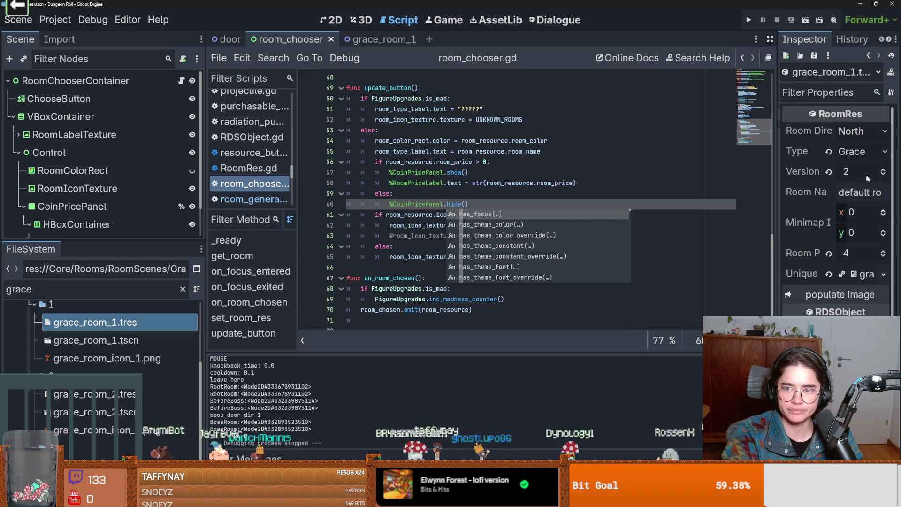
{"action": "key", "text": "Down"}
{"action": "key", "text": "Down"}
{"action": "key", "text": "Down"}
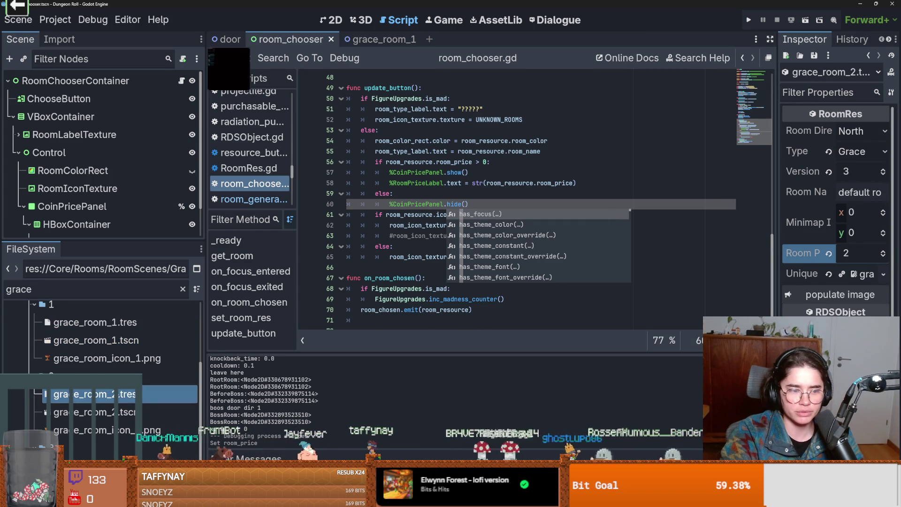
{"action": "scroll", "coordinate": [118, 376], "scroll_direction": "down", "scroll_amount": 2}
{"action": "left_click", "coordinate": [125, 419]}
{"action": "double_click", "coordinate": [885, 256]}
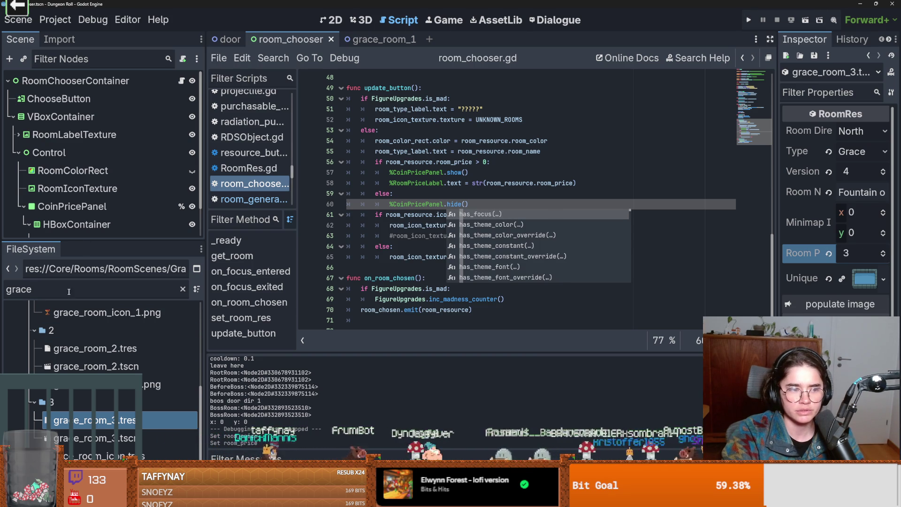
{"action": "key", "text": "F5"}
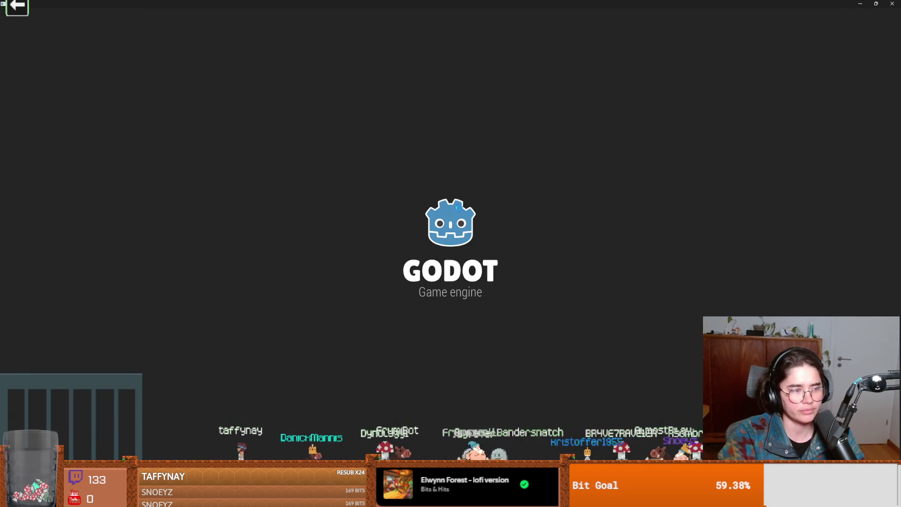
- Start playing from the title menu, close the game, and save the editor changes
{"action": "key", "text": "Return"}
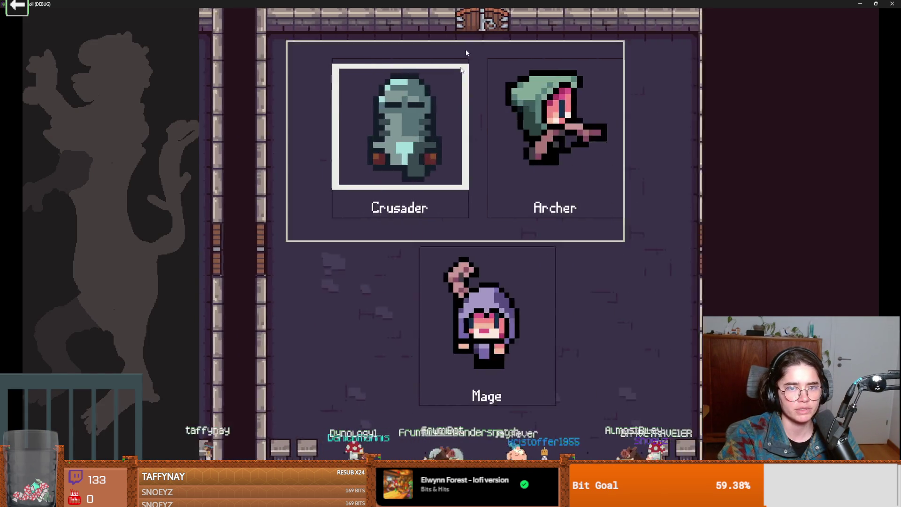
{"action": "key", "text": "alt+F4"}
{"action": "key", "text": "ctrl+s"}
{"action": "key", "text": "ctrl+shift+Tab"}
{"action": "left_click", "coordinate": [59, 39]}
- Filter files for 'tilemap' and enable Debug Mode on the TilemapArena's arena node
{"action": "left_click", "coordinate": [75, 285]}
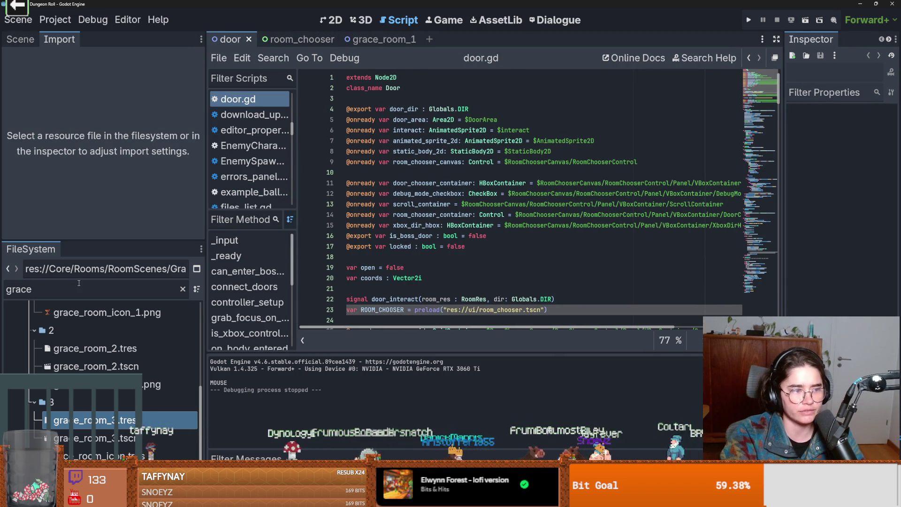
{"action": "key", "text": "ctrl+a"}
{"action": "type", "text": "tilemap"}
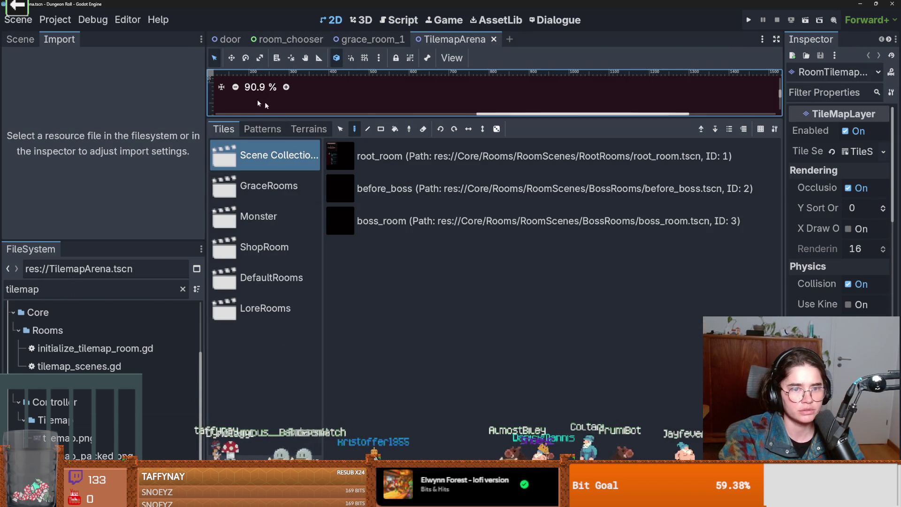
{"action": "left_click", "coordinate": [20, 39]}
{"action": "left_click", "coordinate": [767, 153]}
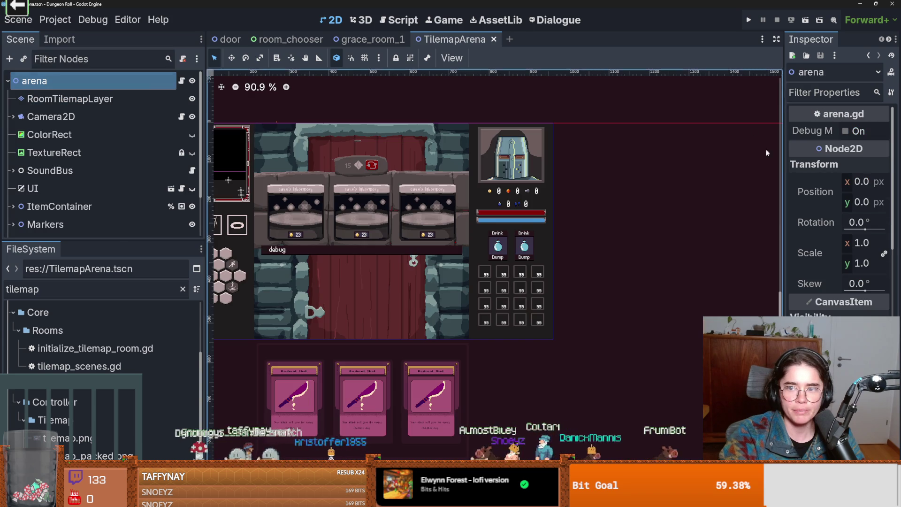
{"action": "left_click", "coordinate": [846, 132]}
- Run the game as the Crusader, open the room choice at the side door, and reroll
{"action": "left_click", "coordinate": [746, 22]}
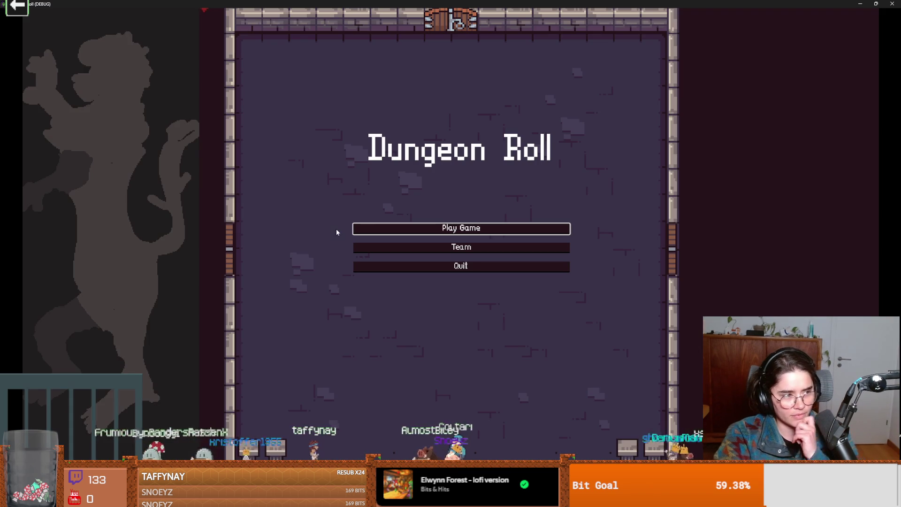
{"action": "left_click", "coordinate": [448, 229]}
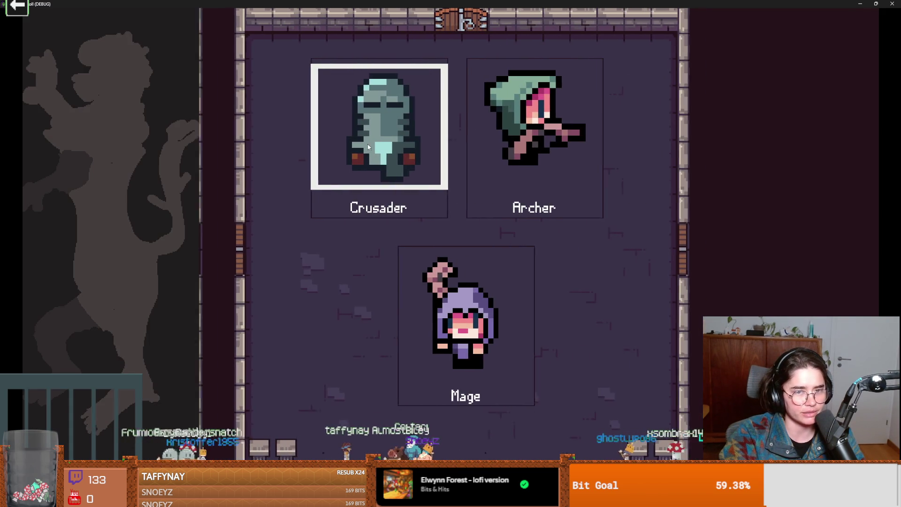
{"action": "left_click", "coordinate": [379, 215]}
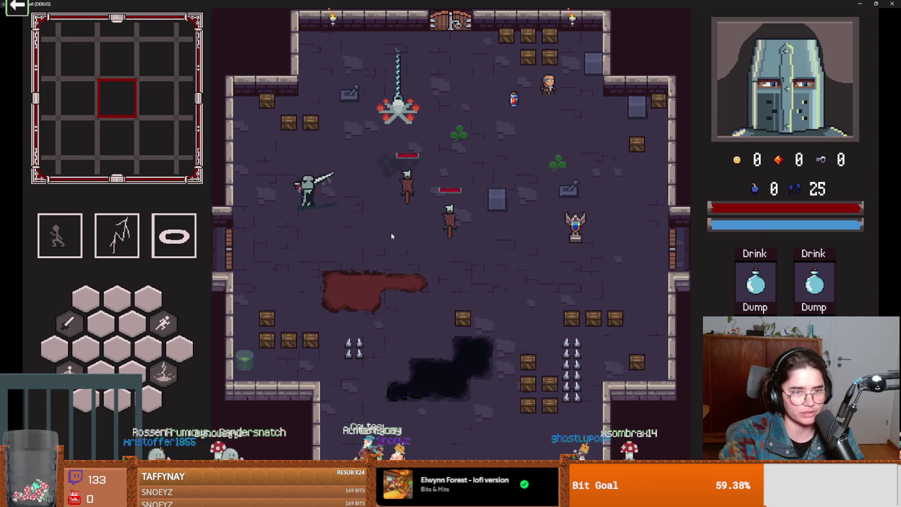
{"action": "key", "text": "a"}
{"action": "key", "text": "e"}
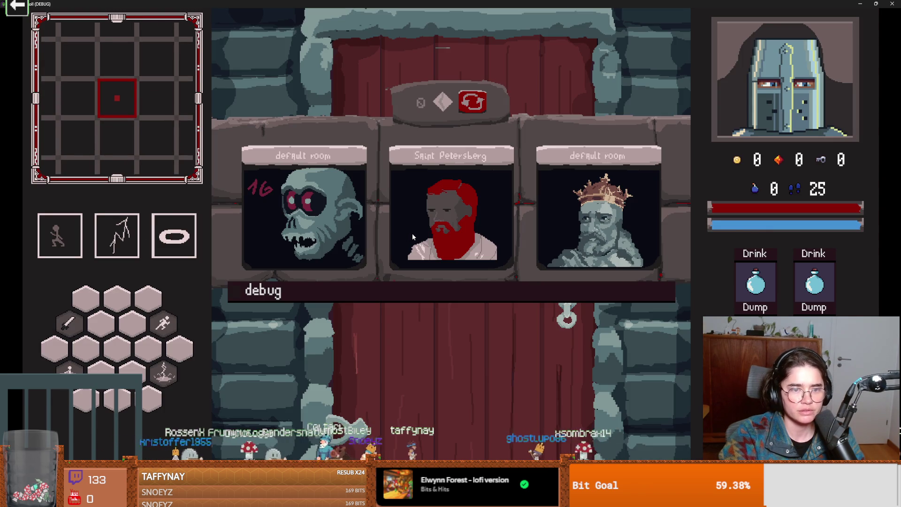
{"action": "left_click", "coordinate": [473, 105]}
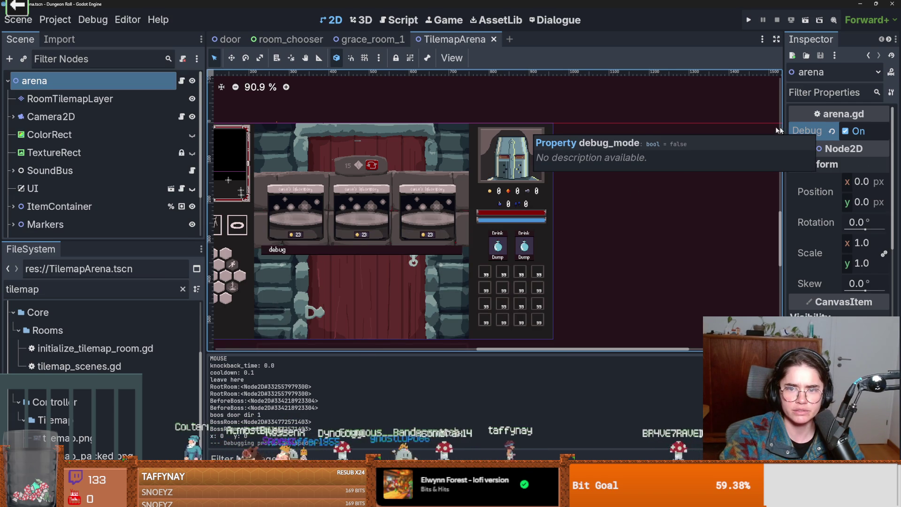
{"action": "left_click", "coordinate": [182, 82]}
{"action": "left_click", "coordinate": [407, 162]}
{"action": "key", "text": "ctrl+s"}
{"action": "double_click", "coordinate": [407, 162]}
{"action": "scroll", "coordinate": [422, 197], "scroll_direction": "down", "scroll_amount": 15}
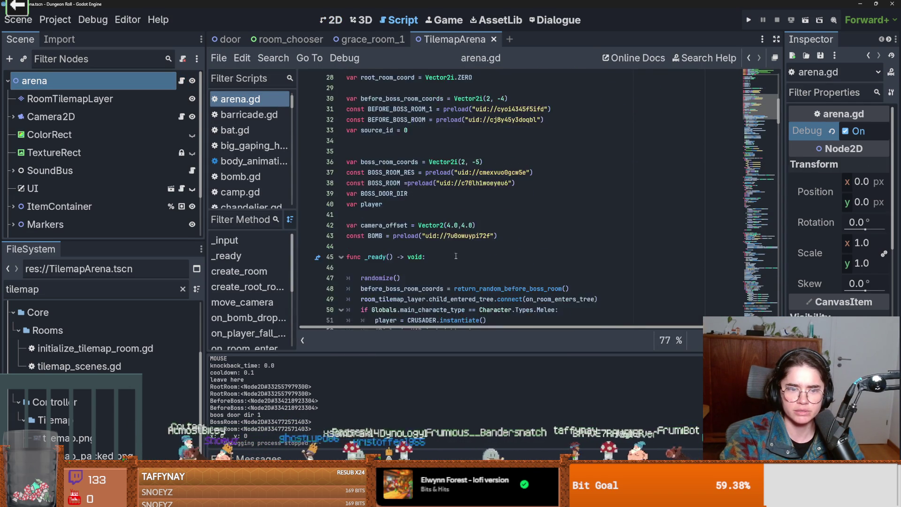
{"action": "scroll", "coordinate": [459, 253], "scroll_direction": "down", "scroll_amount": 2}
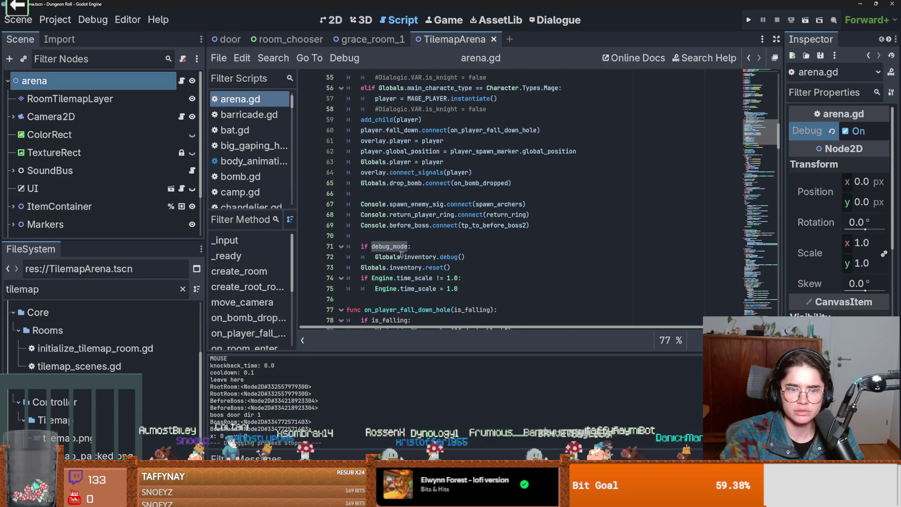
{"action": "left_click", "coordinate": [448, 257], "text": "ctrl"}
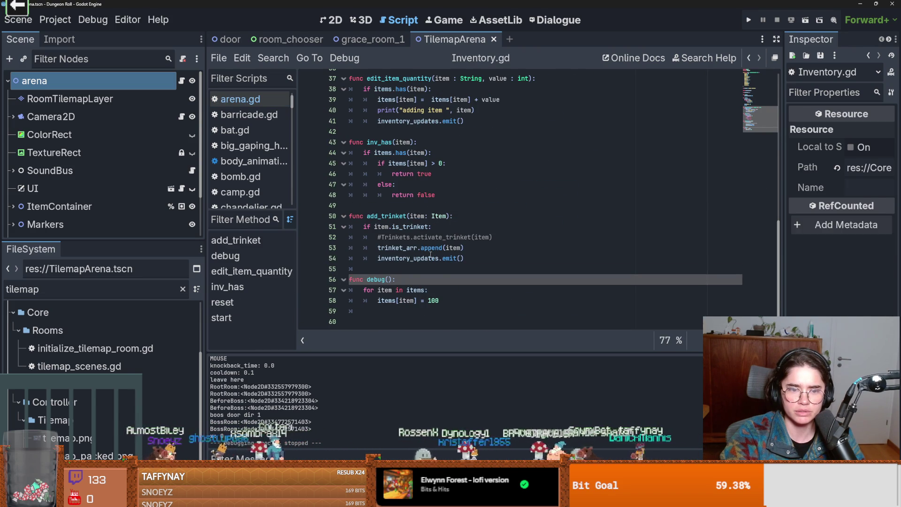
{"action": "scroll", "coordinate": [394, 299], "scroll_direction": "up", "scroll_amount": 12}
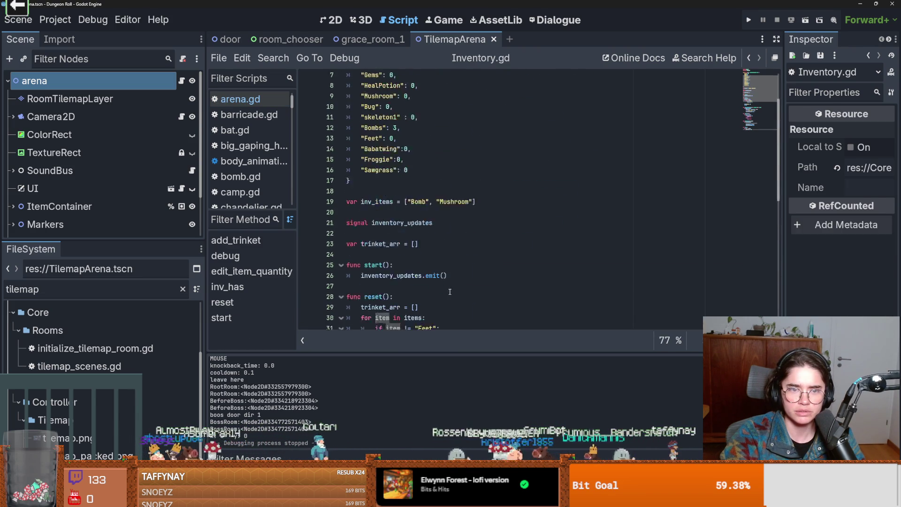
{"action": "scroll", "coordinate": [450, 291], "scroll_direction": "down", "scroll_amount": 12}
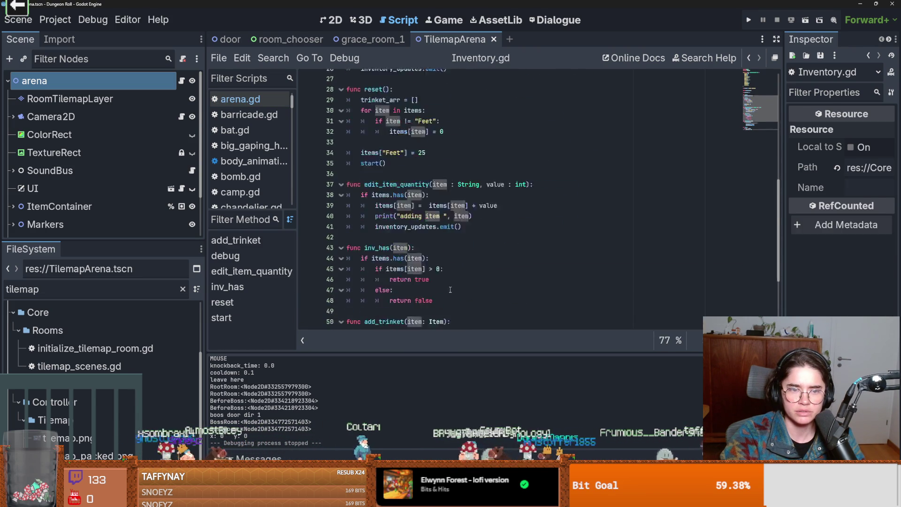
{"action": "left_click", "coordinate": [376, 301]}
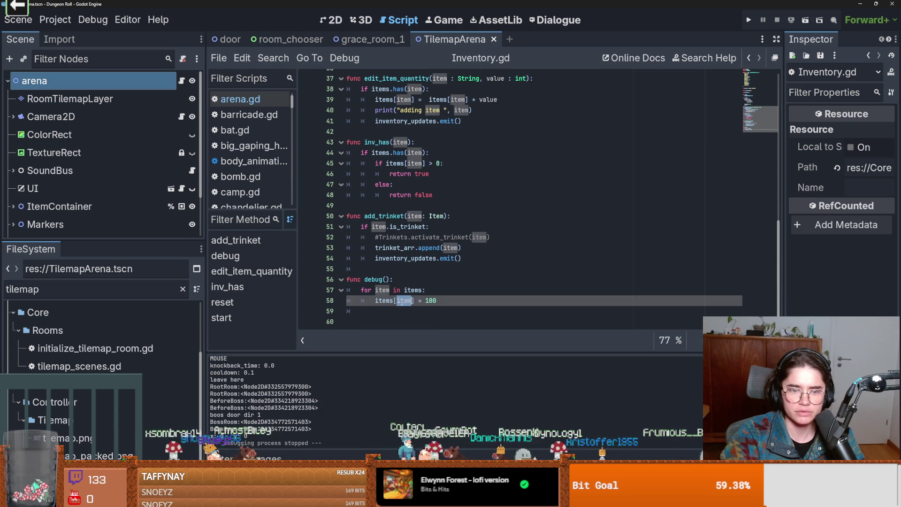
{"action": "scroll", "coordinate": [438, 296], "scroll_direction": "up", "scroll_amount": 5}
{"action": "scroll", "coordinate": [438, 297], "scroll_direction": "up", "scroll_amount": 8}
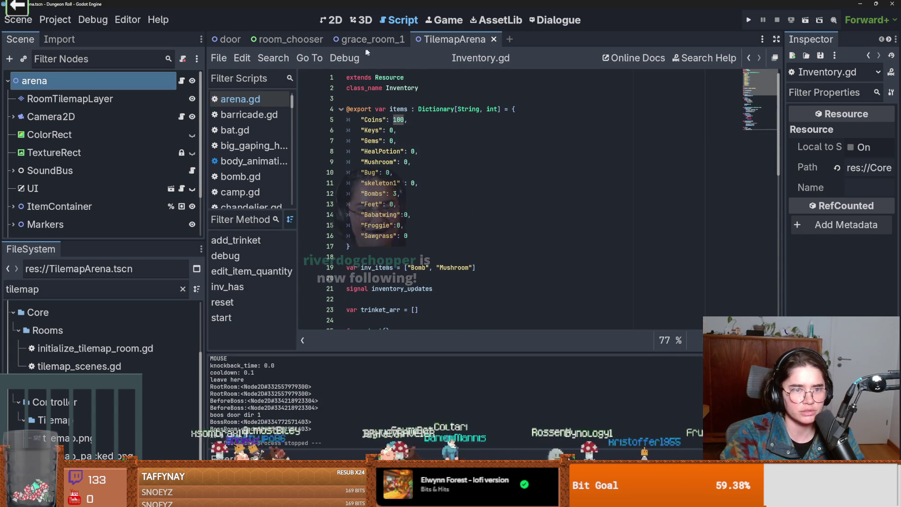
{"action": "key", "text": "ctrl+F1"}
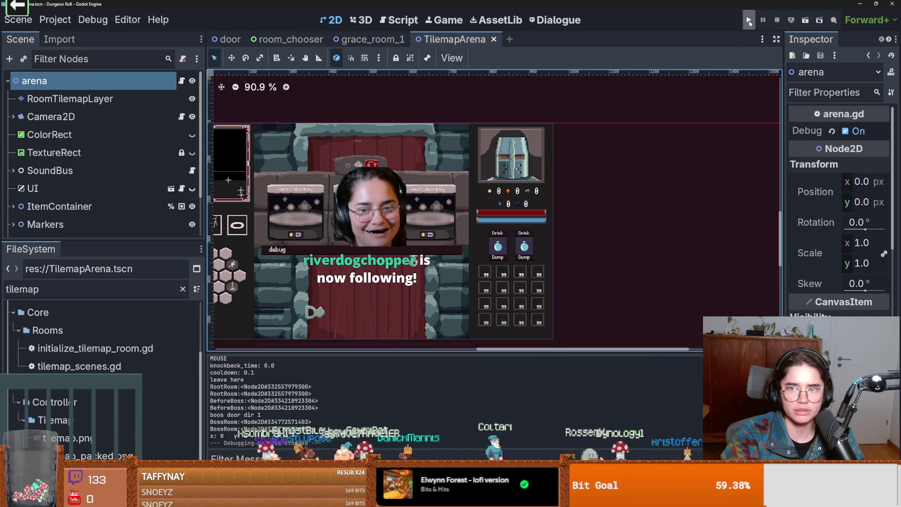
- Launch a Crusader run and strike the training dummy
{"action": "left_click", "coordinate": [749, 21]}
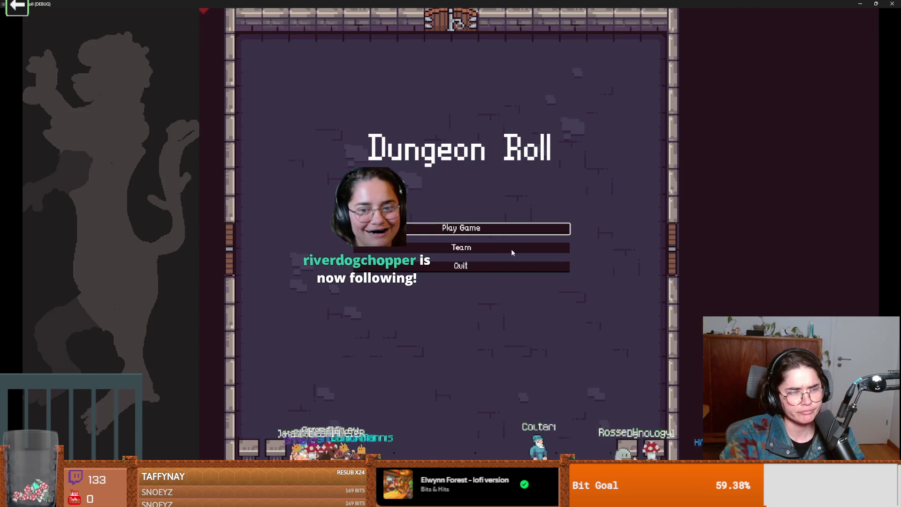
{"action": "left_click", "coordinate": [500, 230]}
{"action": "left_click", "coordinate": [416, 196]}
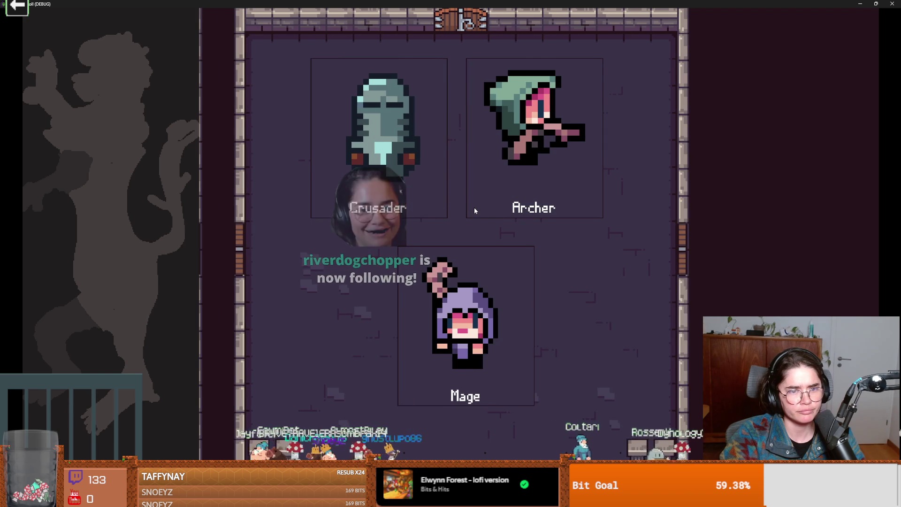
{"action": "key", "text": "a"}
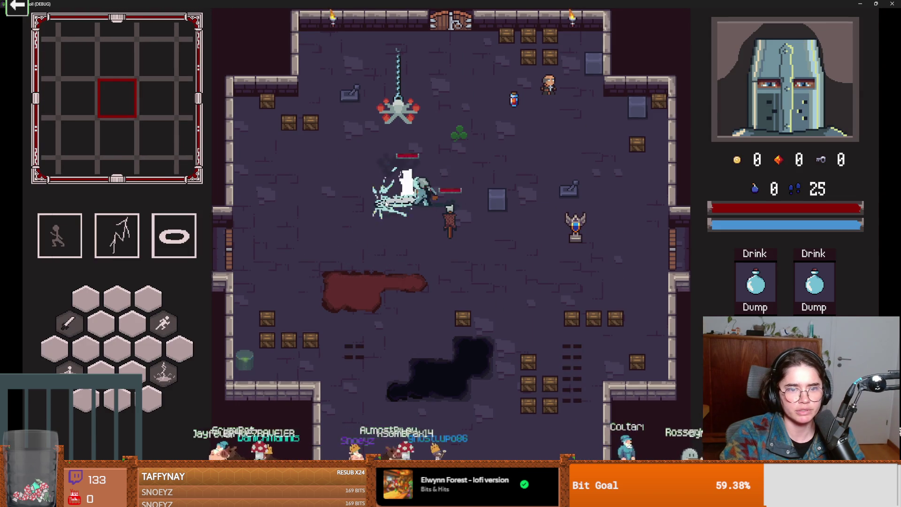
{"action": "left_click", "coordinate": [384, 199]}
{"action": "key", "text": "a"}
{"action": "key", "text": "s"}
- Run on_destroy_crates in the debug console and collect the dropped coins, gem and key
{"action": "key", "text": "grave"}
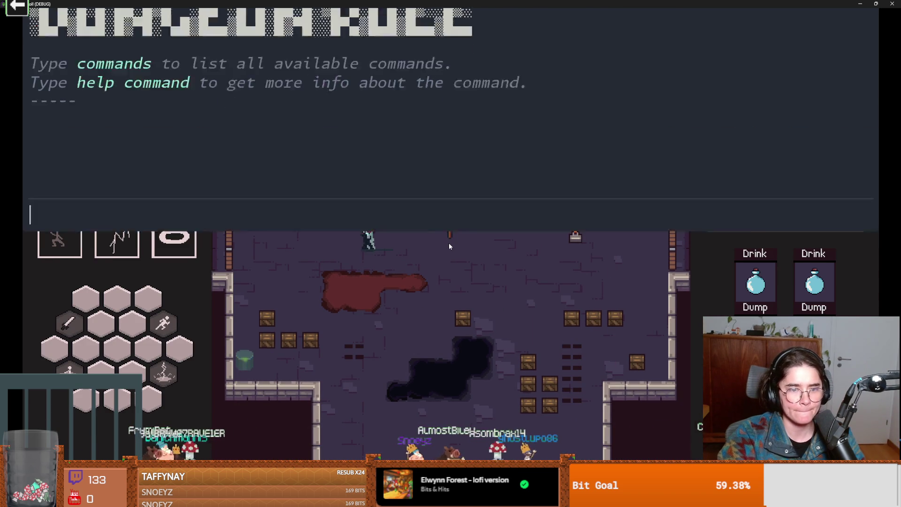
{"action": "type", "text": "on"}
{"action": "key", "text": "Tab"}
{"action": "key", "text": "Return"}
{"action": "key", "text": "grave"}
{"action": "key", "text": "d"}
{"action": "key", "text": "s"}
{"action": "key", "text": "s"}
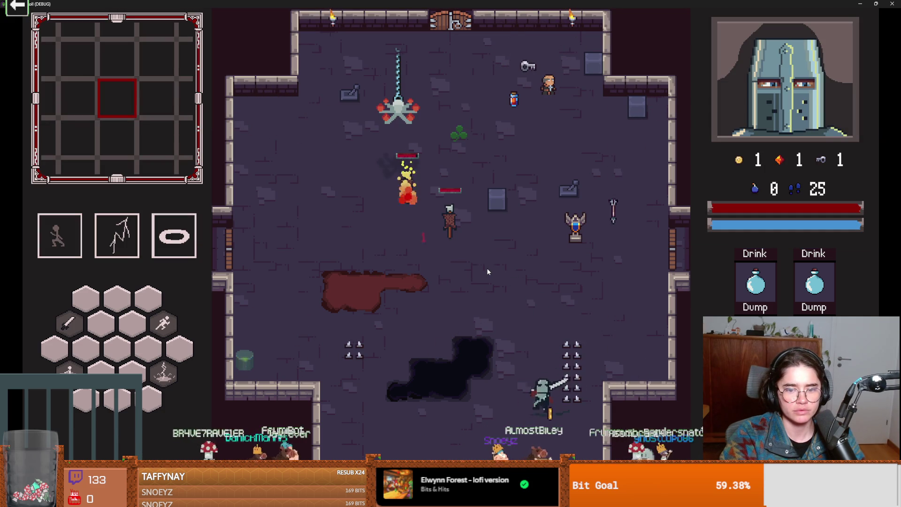
{"action": "key", "text": "space"}
- Walk into the left-wall door and choose a room from the offered cards
{"action": "key", "text": "a"}
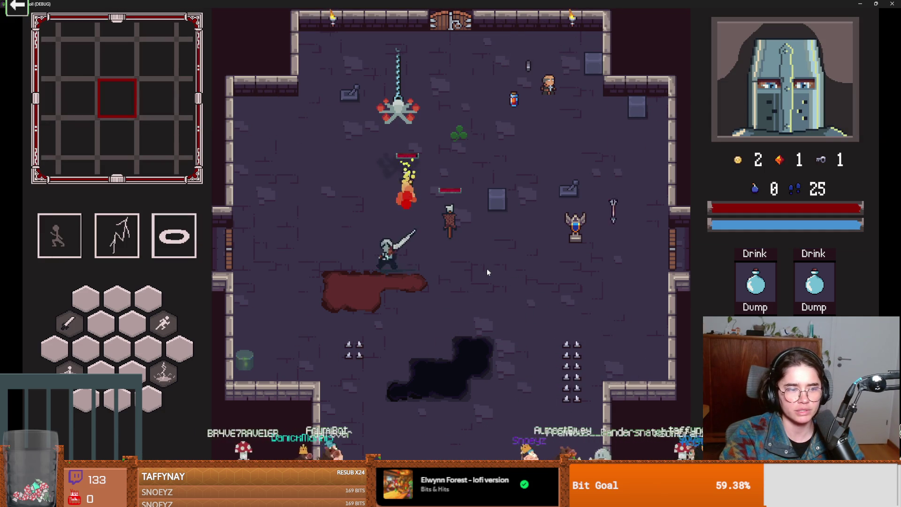
{"action": "key", "text": "w"}
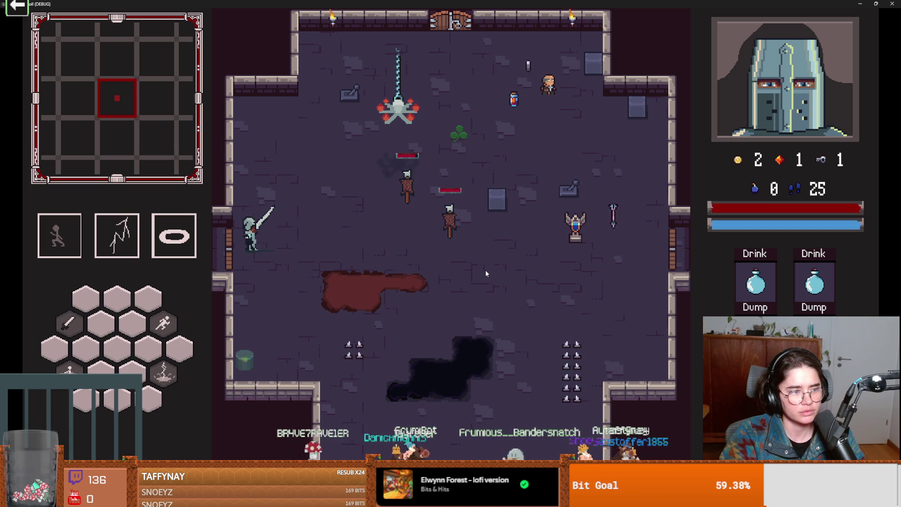
{"action": "key", "text": "a"}
{"action": "key", "text": "e"}
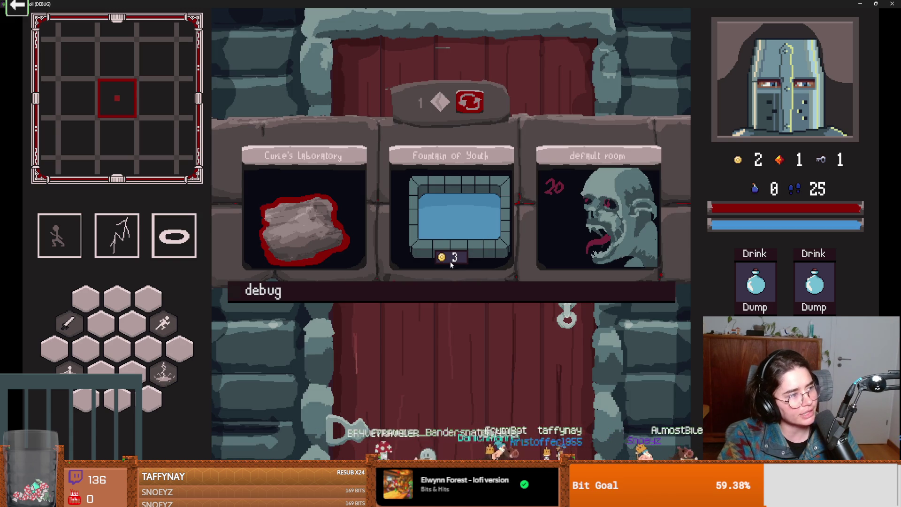
{"action": "left_click", "coordinate": [478, 162]}
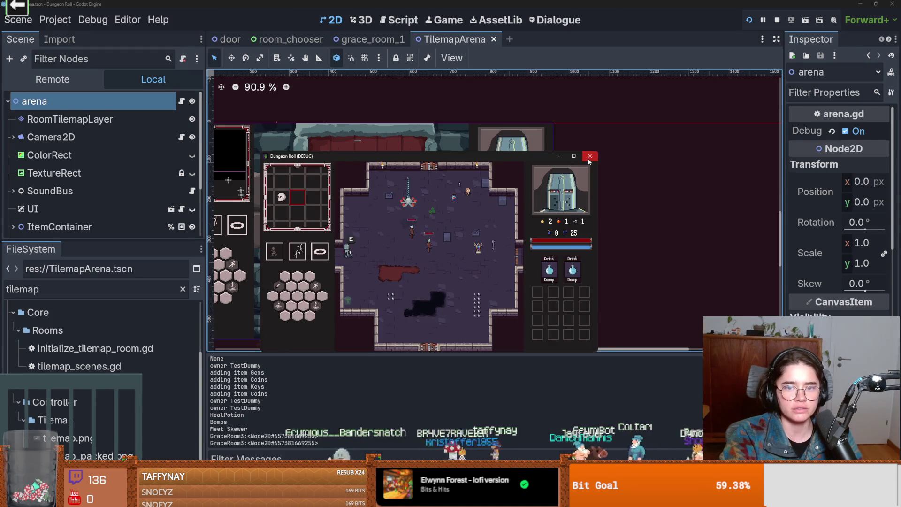
- Stop the game, save, and look over the grace_room_1 and room_chooser scenes
{"action": "key", "text": "F8"}
{"action": "key", "text": "ctrl+s"}
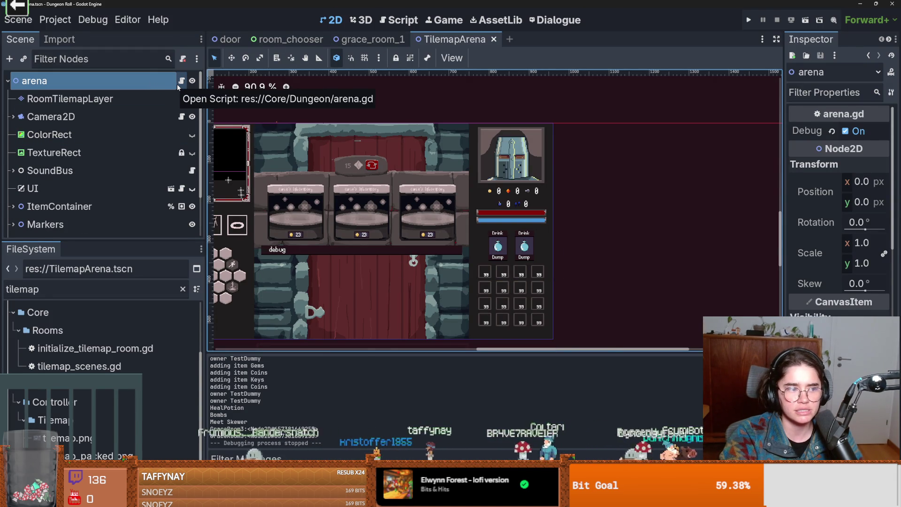
{"action": "left_click", "coordinate": [364, 44]}
{"action": "scroll", "coordinate": [137, 189], "scroll_direction": "down", "scroll_amount": 3}
{"action": "scroll", "coordinate": [138, 188], "scroll_direction": "up", "scroll_amount": 3}
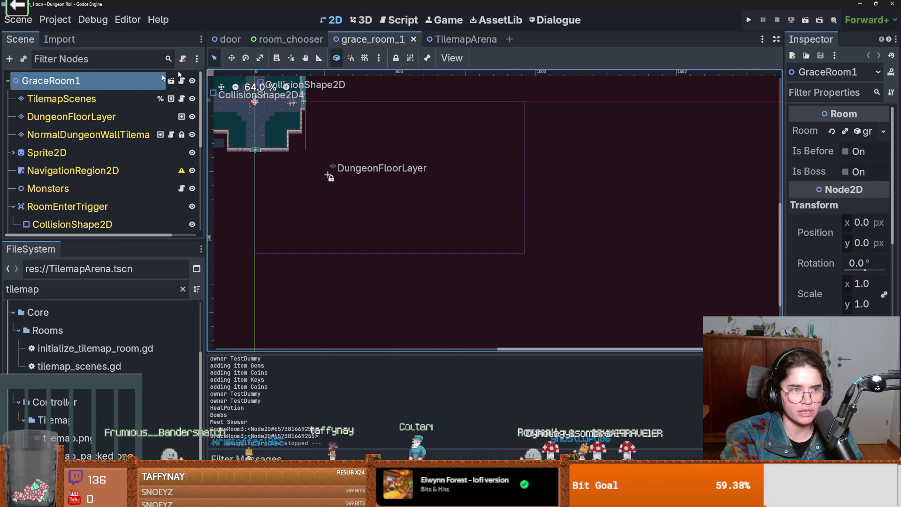
{"action": "left_click", "coordinate": [311, 39]}
{"action": "scroll", "coordinate": [232, 207], "scroll_direction": "down", "scroll_amount": 5}
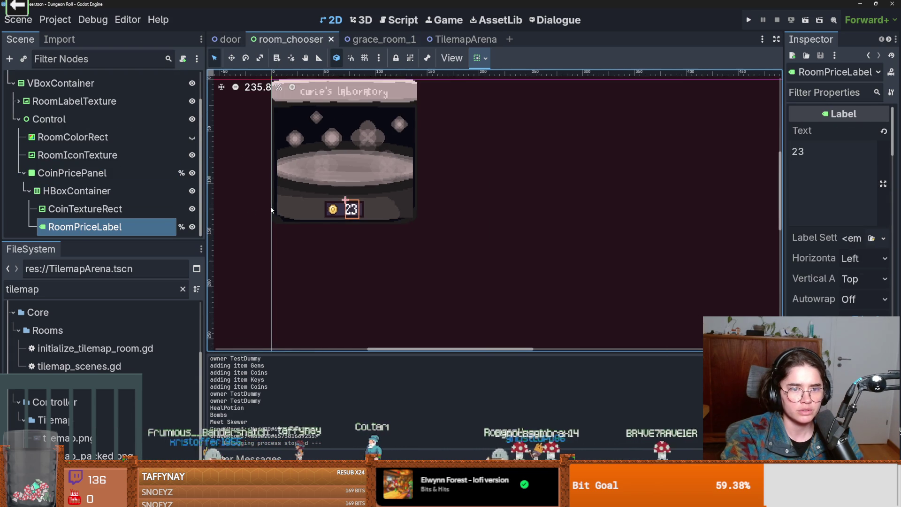
{"action": "scroll", "coordinate": [138, 219], "scroll_direction": "up", "scroll_amount": 2}
- Open room_chooser.gd and add a new line after the price label assignment, then launch Cannon
{"action": "left_click", "coordinate": [182, 81]}
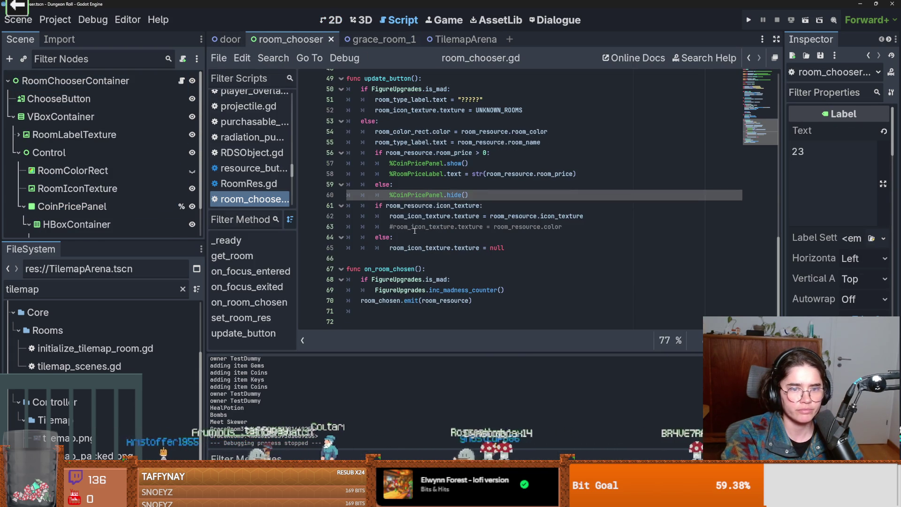
{"action": "left_click", "coordinate": [587, 173]}
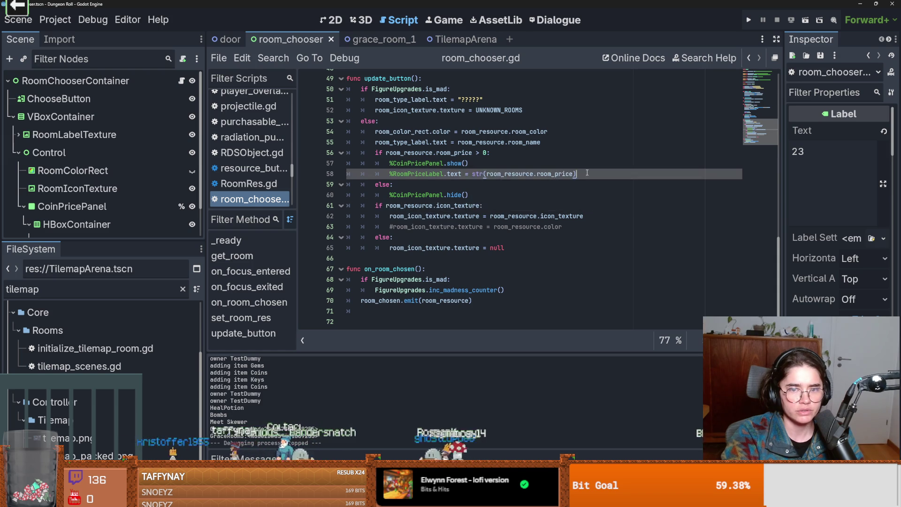
{"action": "key", "text": "Return"}
{"action": "type", "text": "if"}
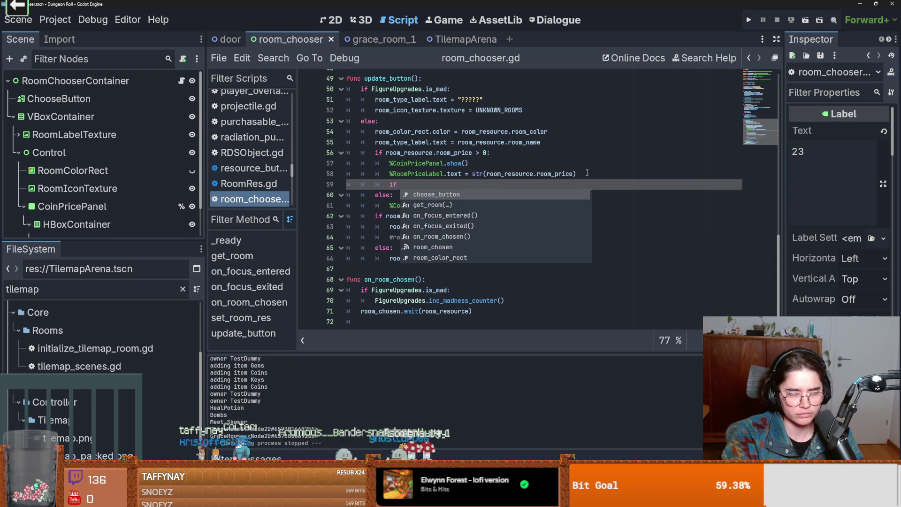
{"action": "key", "text": "BackSpace"}
{"action": "key", "text": "BackSpace"}
{"action": "key", "text": "BackSpace"}
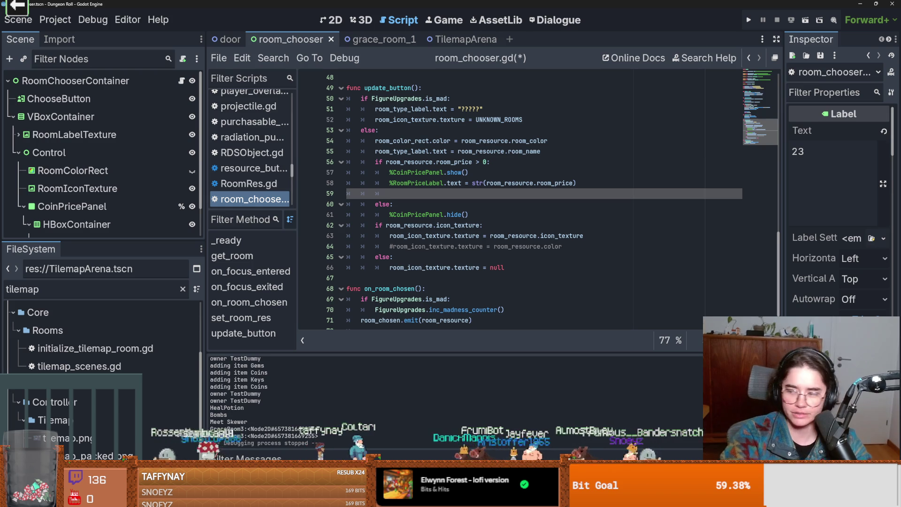
{"action": "left_click", "coordinate": [24, 10]}
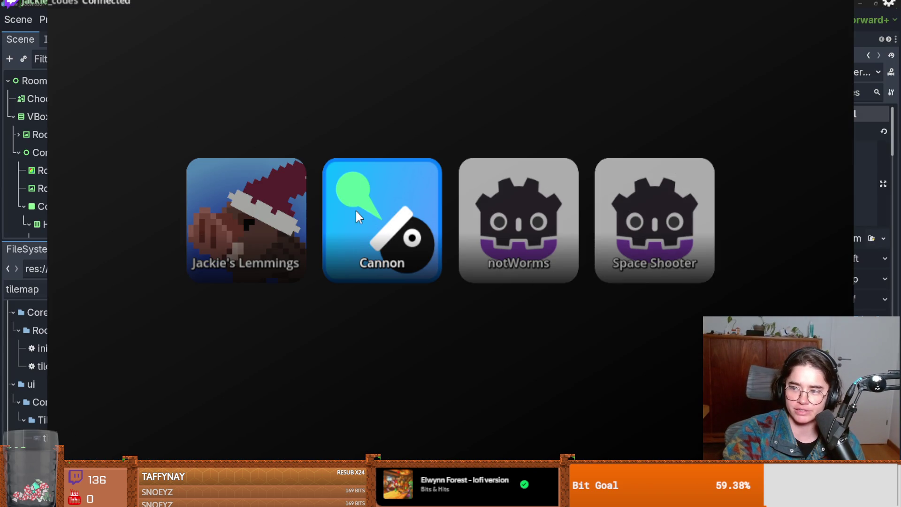
{"action": "left_click", "coordinate": [376, 220]}
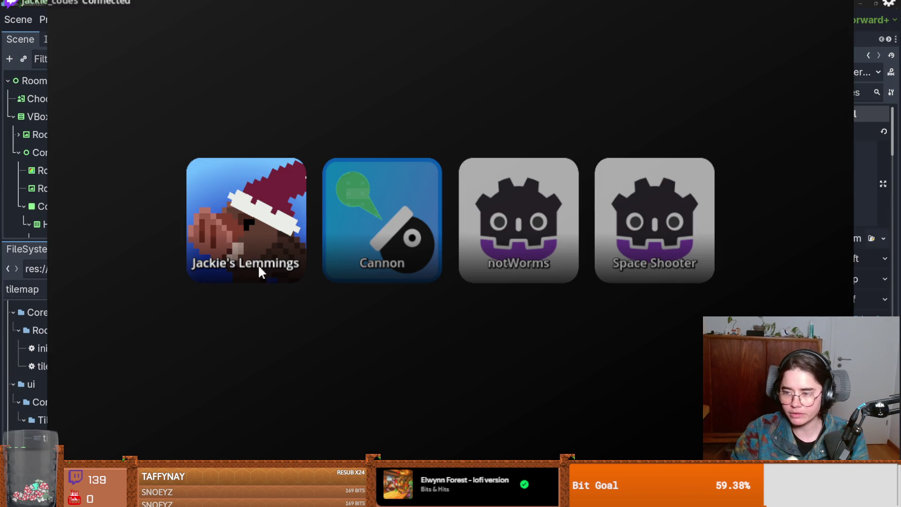
- Leave the game picker and review the update_button and FigureUpgrades usages in room_chooser.gd
{"action": "left_click", "coordinate": [258, 225]}
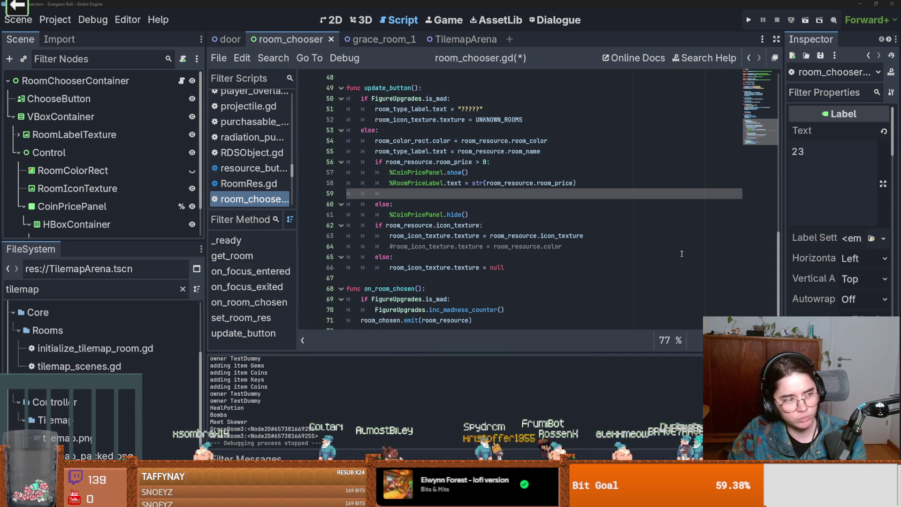
{"action": "scroll", "coordinate": [451, 248], "scroll_direction": "up", "scroll_amount": 2}
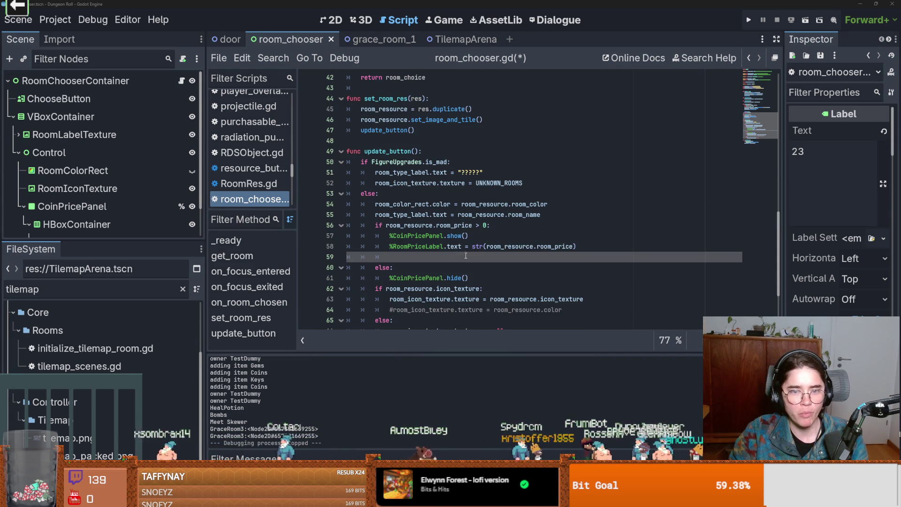
{"action": "scroll", "coordinate": [478, 256], "scroll_direction": "up", "scroll_amount": 2}
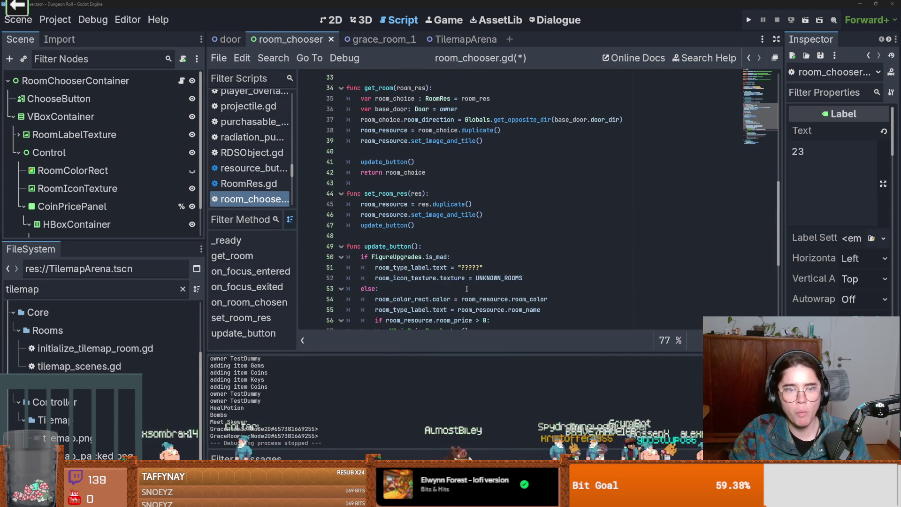
{"action": "scroll", "coordinate": [462, 264], "scroll_direction": "down", "scroll_amount": 1}
{"action": "double_click", "coordinate": [389, 183]}
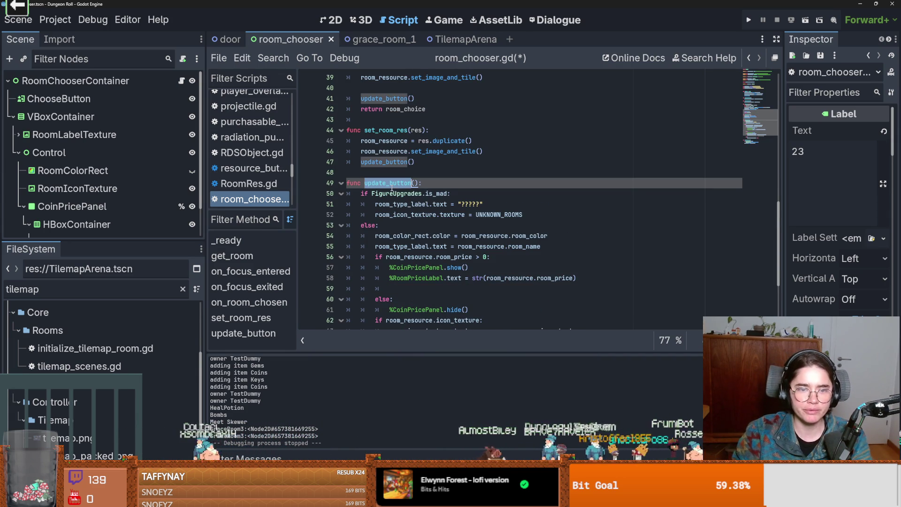
{"action": "scroll", "coordinate": [451, 244], "scroll_direction": "down", "scroll_amount": 3}
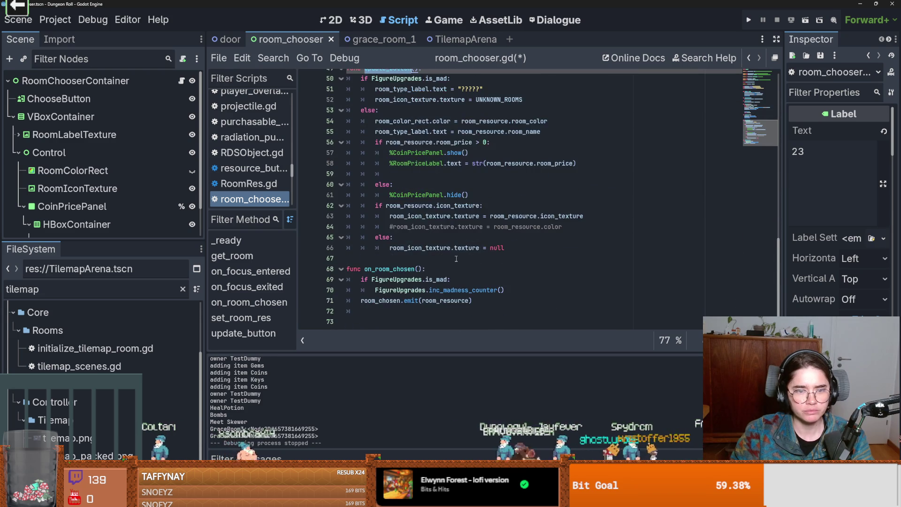
{"action": "scroll", "coordinate": [456, 259], "scroll_direction": "down", "scroll_amount": 1}
{"action": "double_click", "coordinate": [400, 290]}
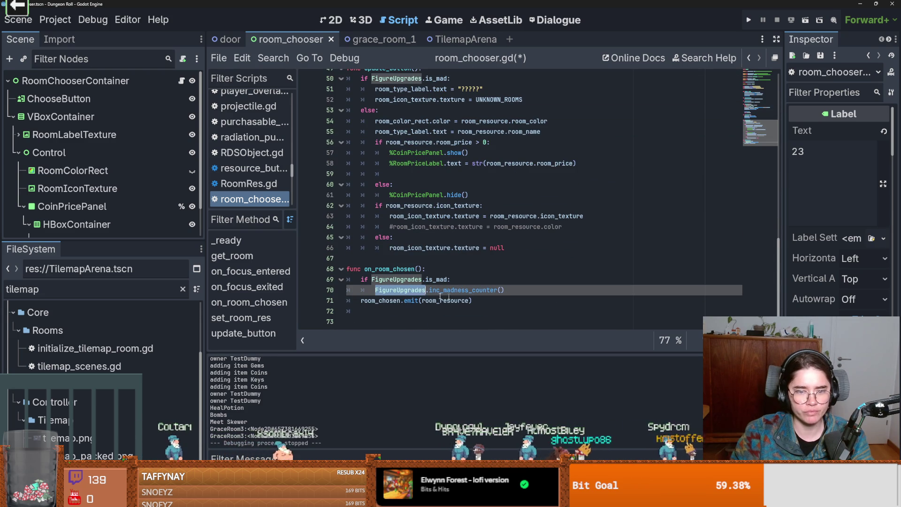
- Insert a blank line after inc_madness_counter(), just before the room_chosen signal emit
{"action": "left_click", "coordinate": [468, 301]}
{"action": "key", "text": "Home"}
{"action": "key", "text": "Return"}
{"action": "key", "text": "Up"}
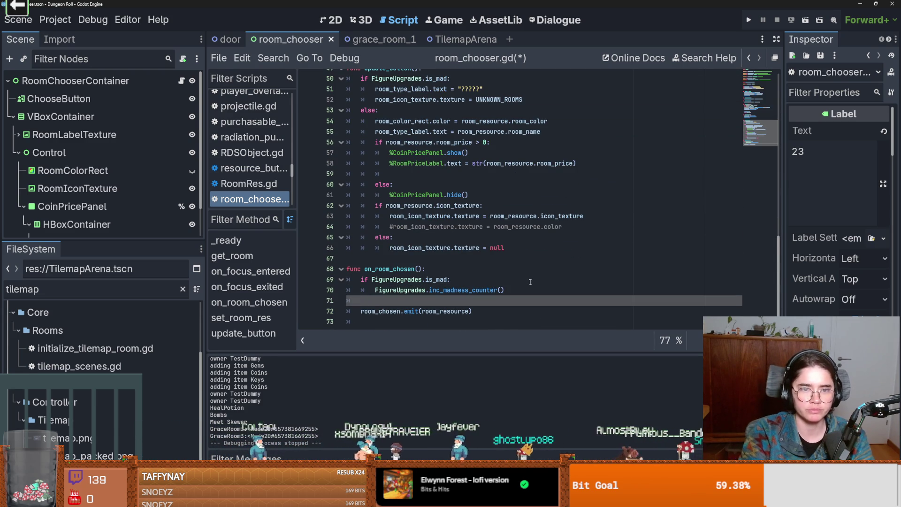
{"action": "scroll", "coordinate": [529, 271], "scroll_direction": "up", "scroll_amount": 2}
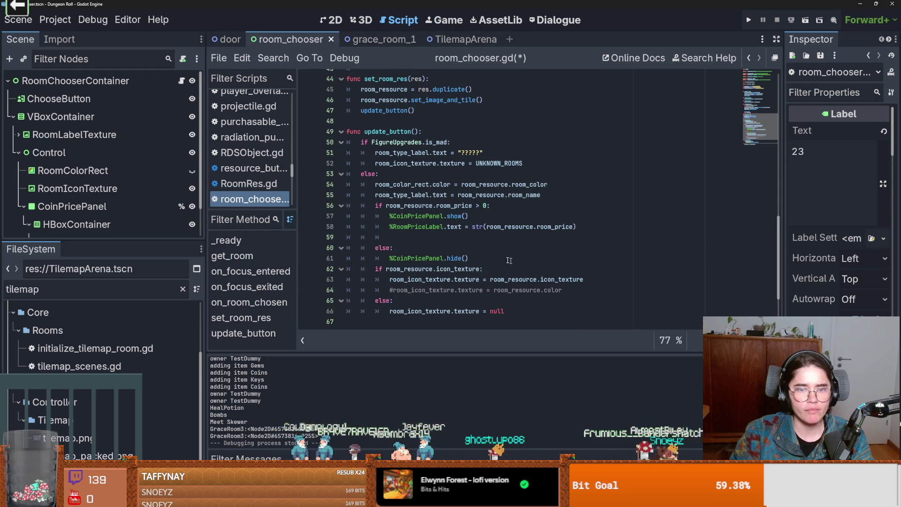
- Copy the 'room_resource.room_price > 0' condition into on_room_chosen with a pass body, and save
{"action": "left_click_drag", "start_coordinate": [491, 206], "coordinate": [374, 208]}
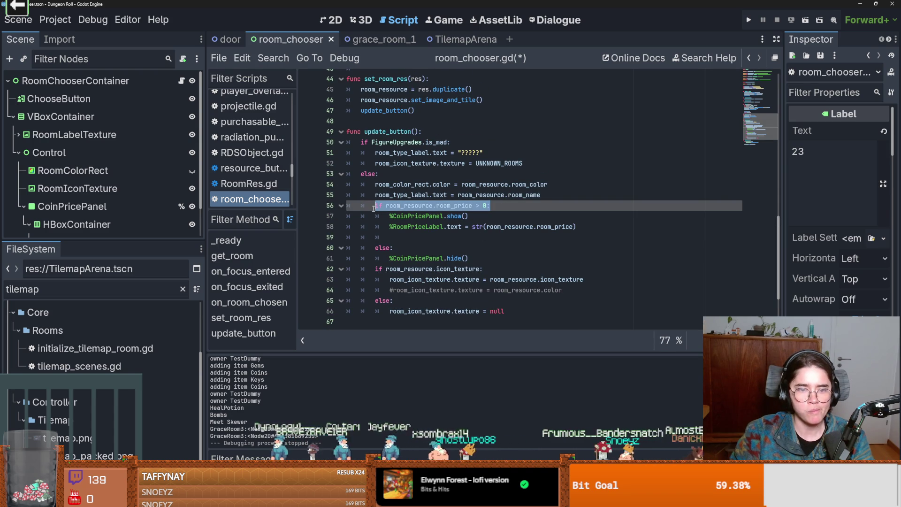
{"action": "key", "text": "ctrl+c"}
{"action": "scroll", "coordinate": [432, 265], "scroll_direction": "down", "scroll_amount": 2}
{"action": "left_click", "coordinate": [459, 291]}
{"action": "key", "text": "ctrl+v"}
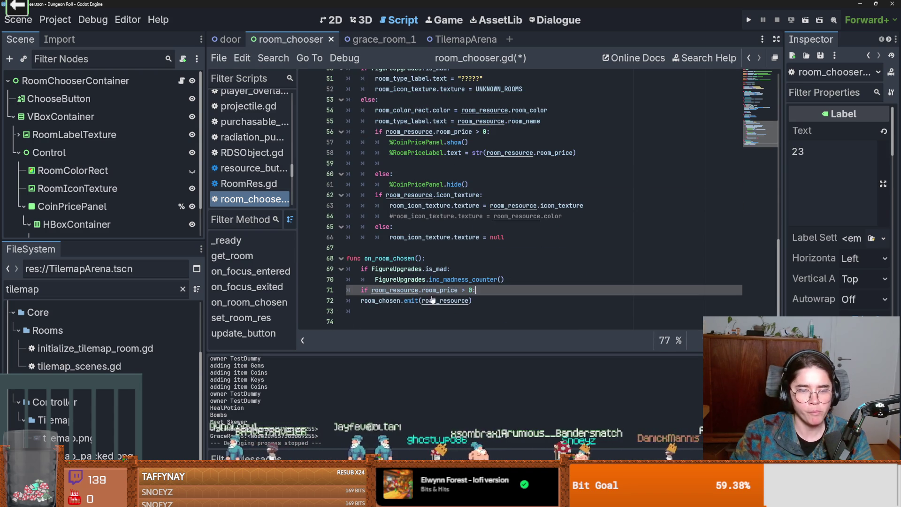
{"action": "key", "text": "Return"}
{"action": "type", "text": "pass"}
{"action": "key", "text": "ctrl+s"}
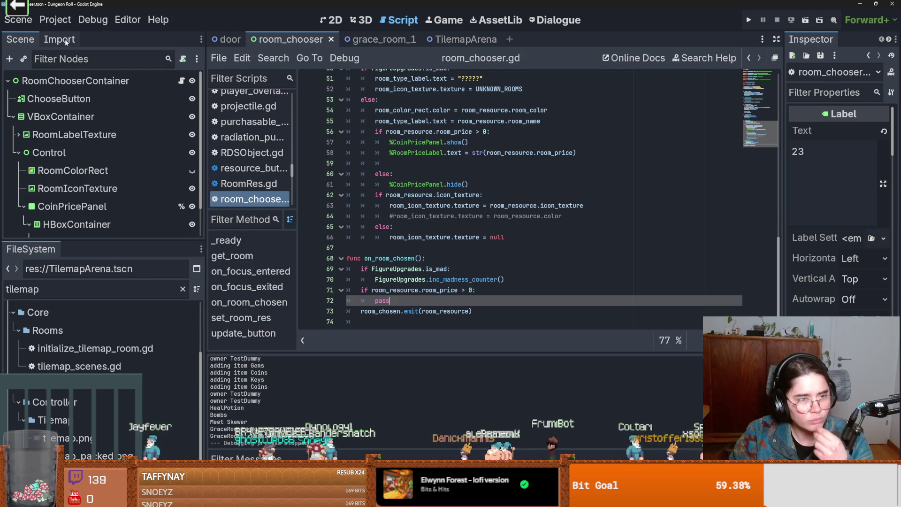
{"action": "left_click", "coordinate": [65, 41]}
- Return to the Scene dock and replace the file filter text with 'invent'
{"action": "left_click", "coordinate": [20, 39]}
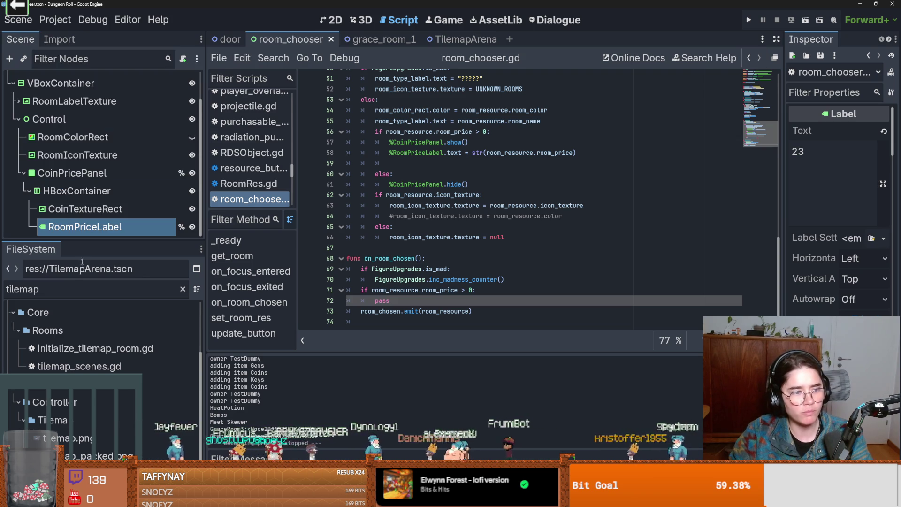
{"action": "left_click", "coordinate": [73, 285]}
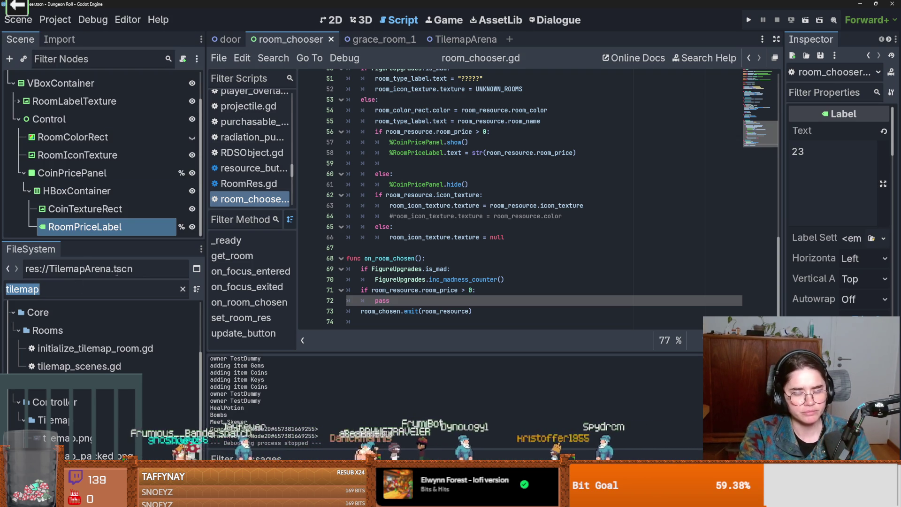
{"action": "type", "text": "inven"}
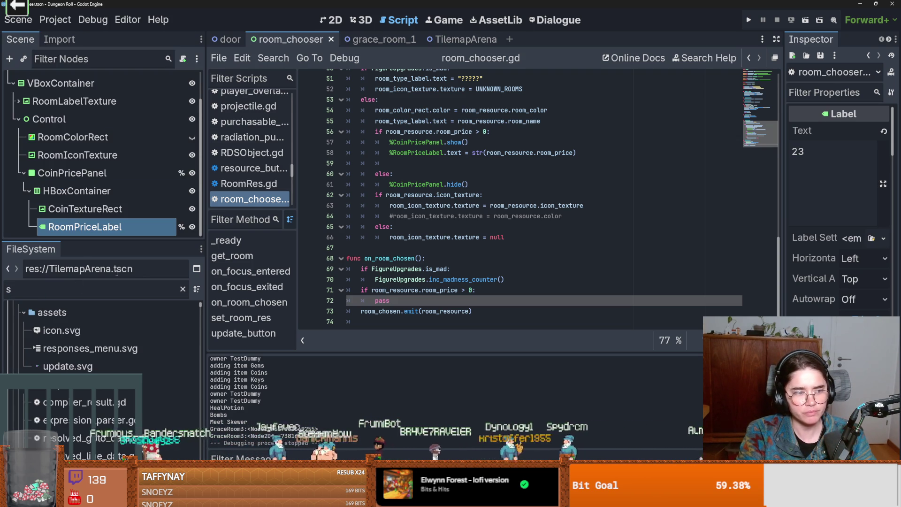
{"action": "type", "text": "t"}
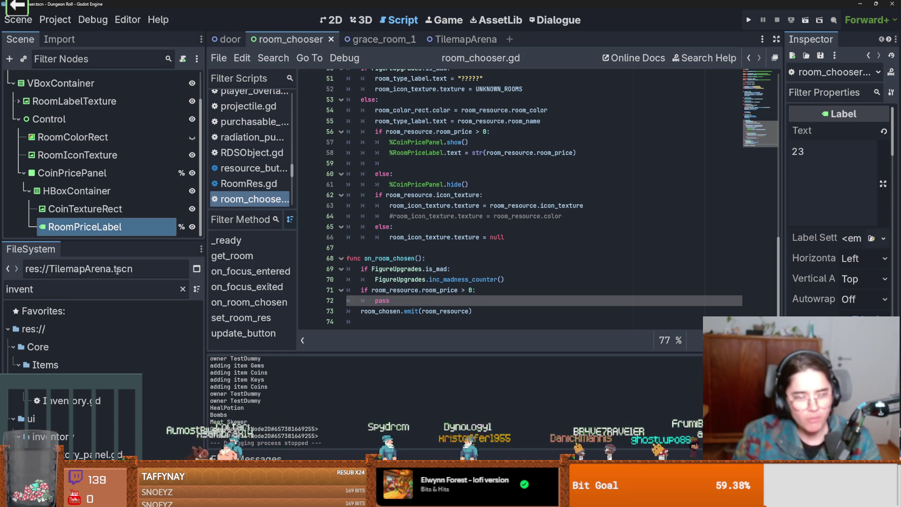
- Save room_chooser.gd and drag the splitter down to show RoomChooserContainer through RoomPriceLabel
{"action": "double_click", "coordinate": [377, 301]}
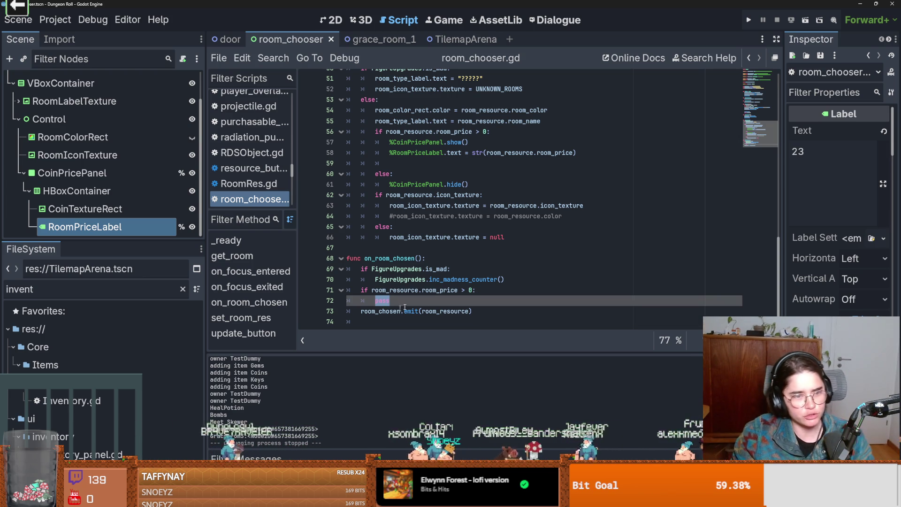
{"action": "left_click", "coordinate": [433, 266]}
{"action": "key", "text": "ctrl+s"}
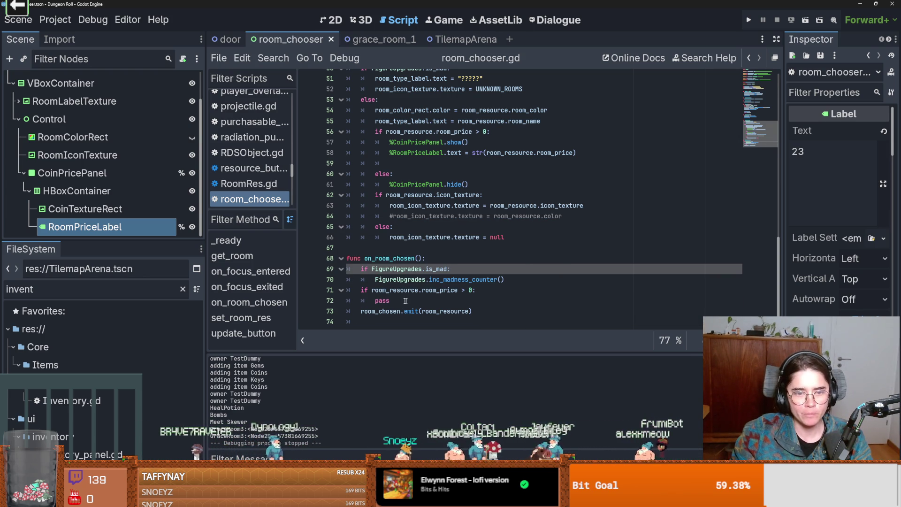
{"action": "left_click", "coordinate": [383, 299]}
{"action": "double_click", "coordinate": [384, 299]}
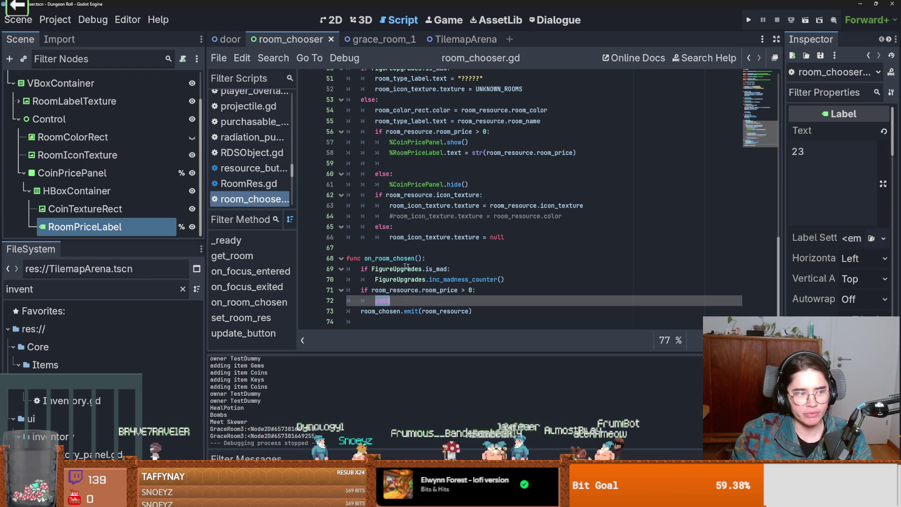
{"action": "left_click_drag", "start_coordinate": [164, 240], "coordinate": [165, 316]}
{"action": "key", "text": "ctrl+s"}
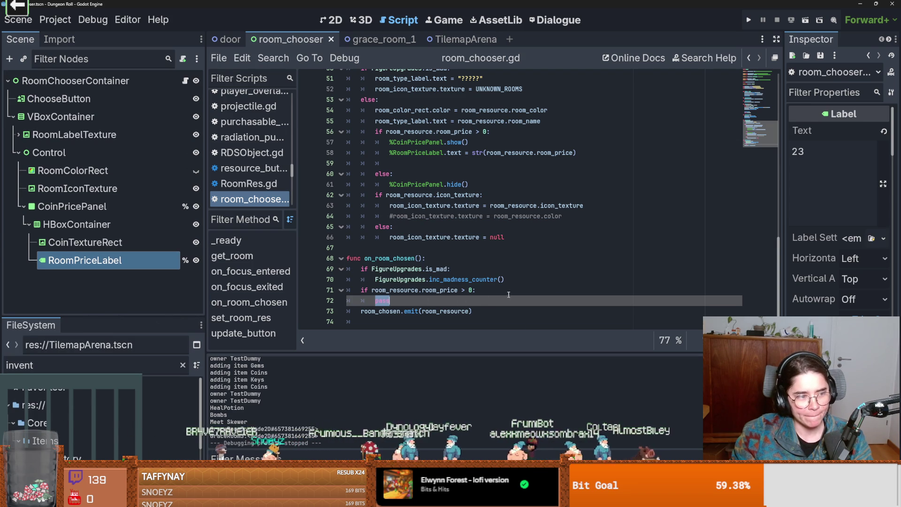
{"action": "left_click", "coordinate": [446, 302]}
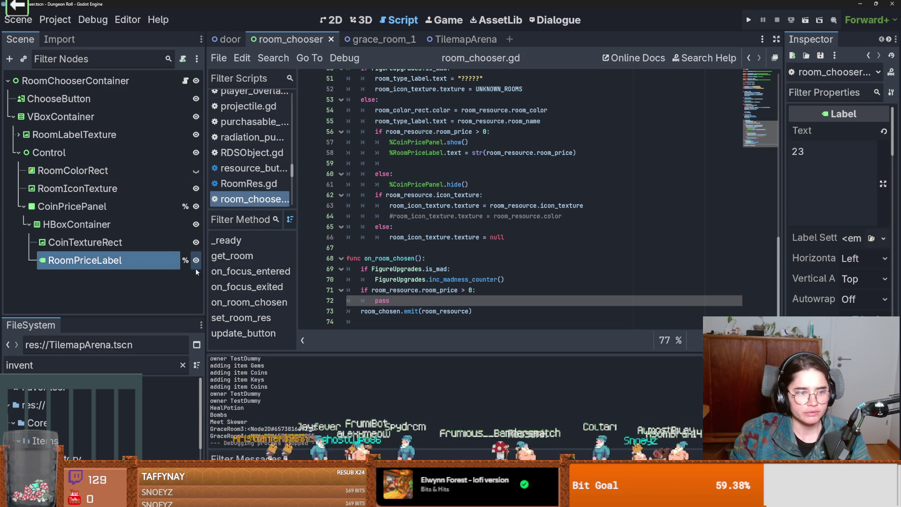
- Replace pass with 'Globals.inventory.' and look up the Inventory class definition
{"action": "double_click", "coordinate": [382, 301]}
{"action": "type", "text": "Globals.in"}
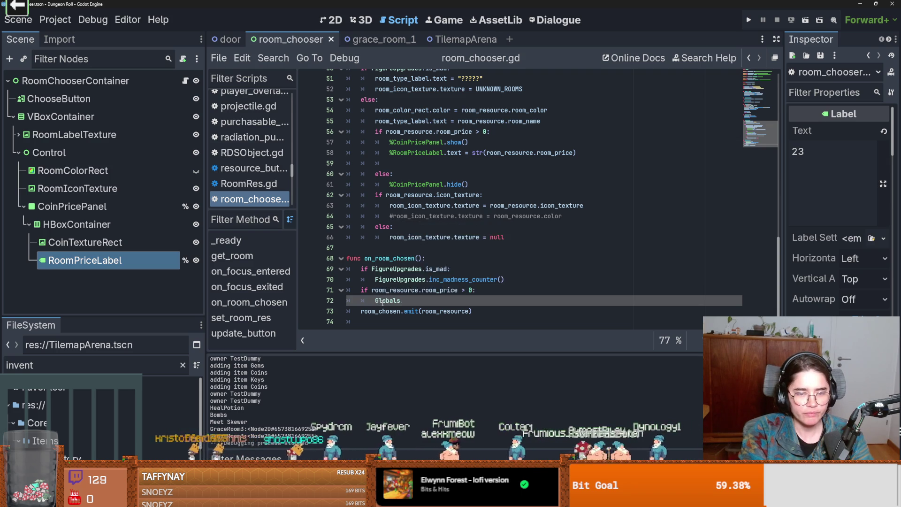
{"action": "type", "text": "v"}
{"action": "key", "text": "Return"}
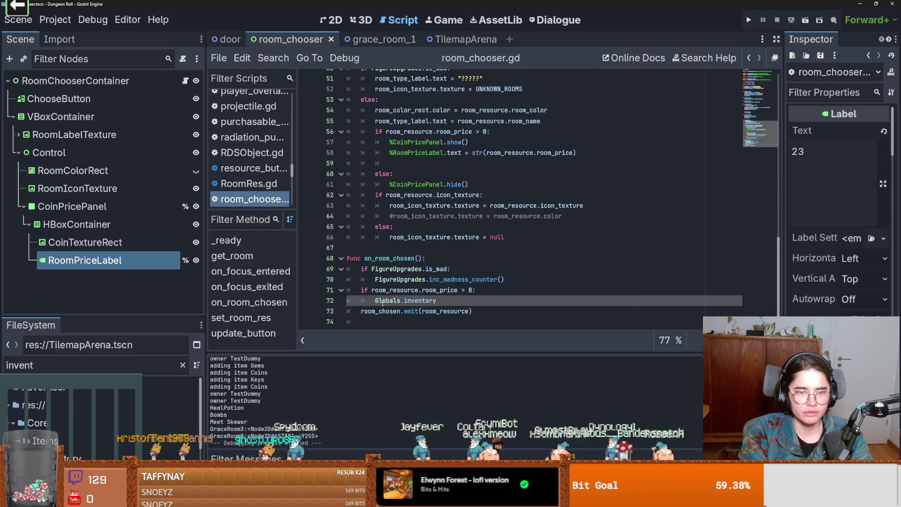
{"action": "type", "text": "."}
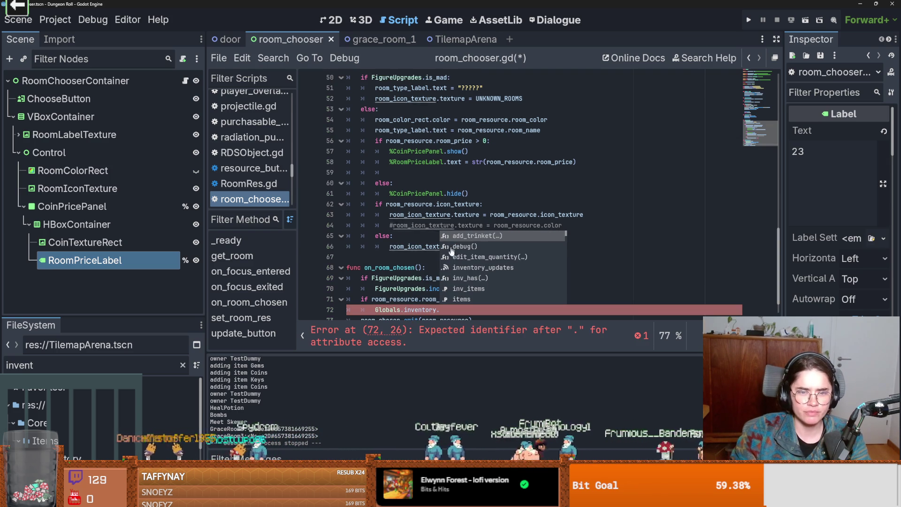
{"action": "left_click", "coordinate": [408, 310], "text": "ctrl"}
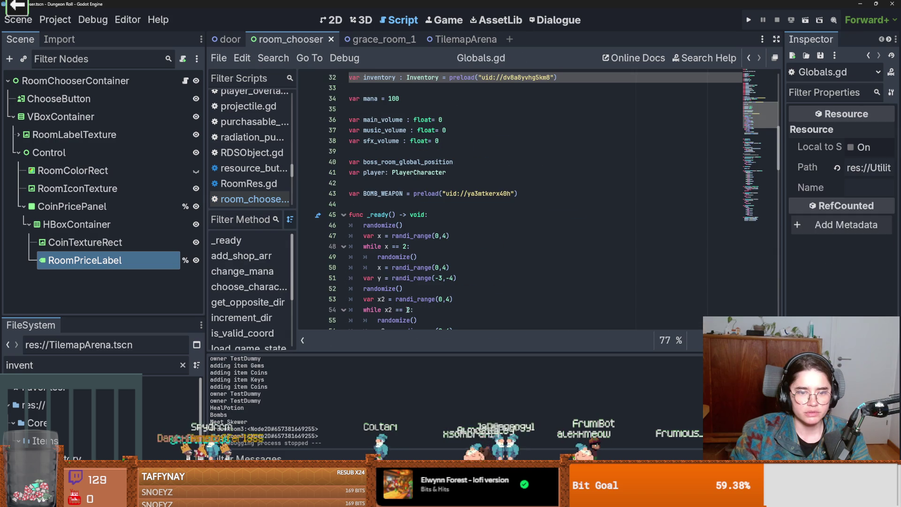
{"action": "left_click", "coordinate": [418, 78], "text": "ctrl"}
{"action": "scroll", "coordinate": [435, 274], "scroll_direction": "down", "scroll_amount": 6}
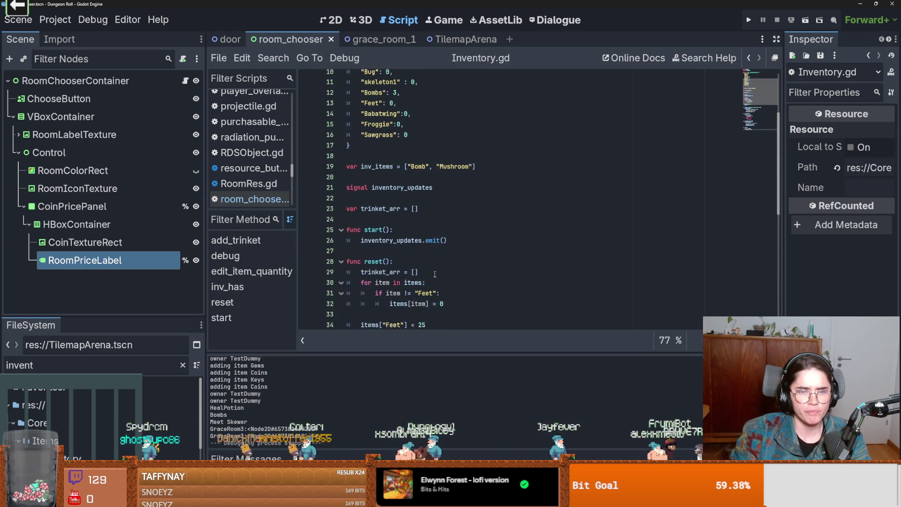
{"action": "scroll", "coordinate": [435, 274], "scroll_direction": "down", "scroll_amount": 2}
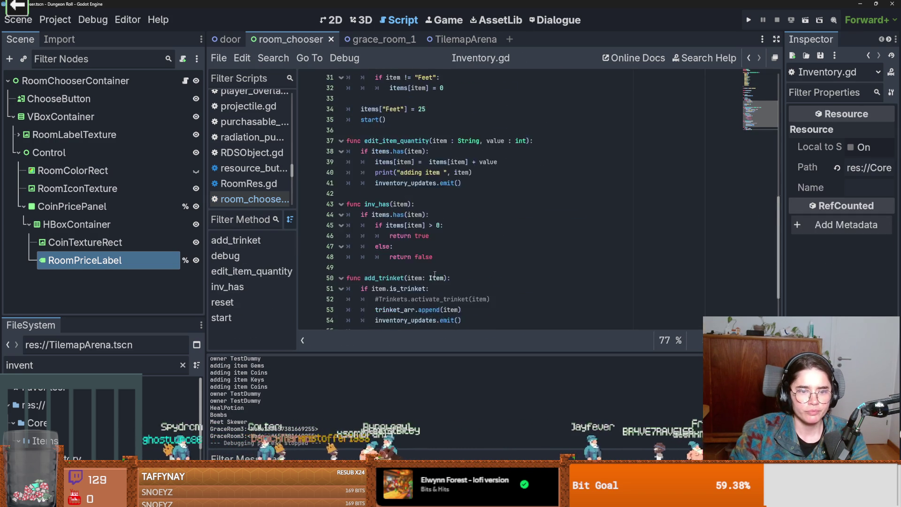
{"action": "scroll", "coordinate": [434, 274], "scroll_direction": "up", "scroll_amount": 7}
{"action": "scroll", "coordinate": [435, 274], "scroll_direction": "up", "scroll_amount": 3}
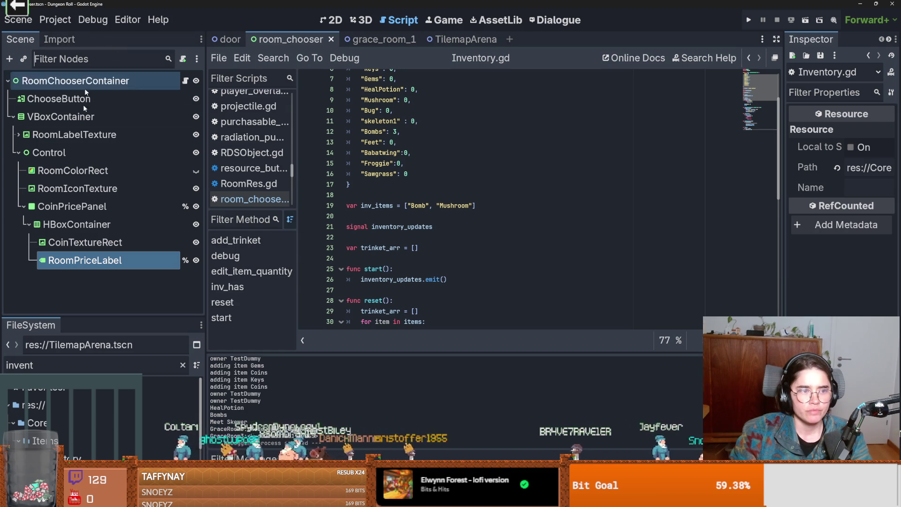
- Filter files for 'sil', enlarge the file browser, and open silk_road_room.tscn
{"action": "left_click", "coordinate": [112, 364]}
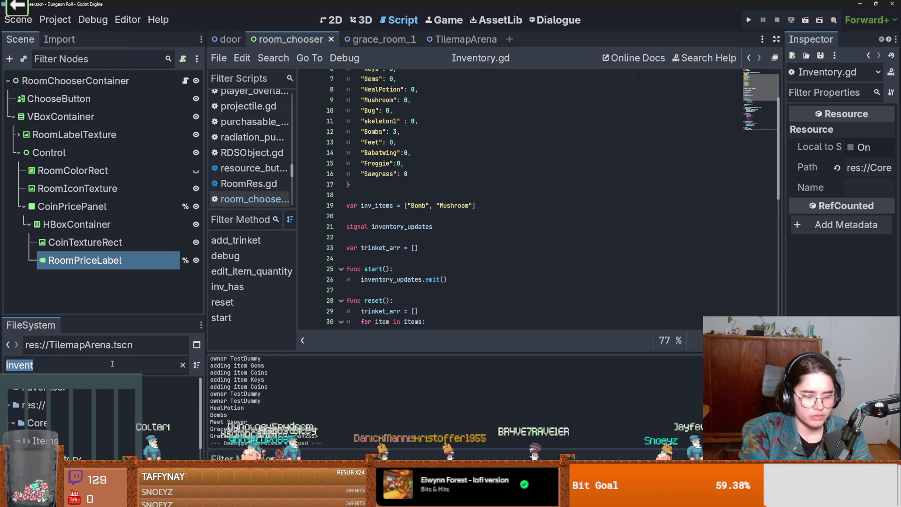
{"action": "type", "text": "sil"}
{"action": "left_click_drag", "start_coordinate": [109, 318], "coordinate": [115, 167]}
{"action": "double_click", "coordinate": [92, 363]}
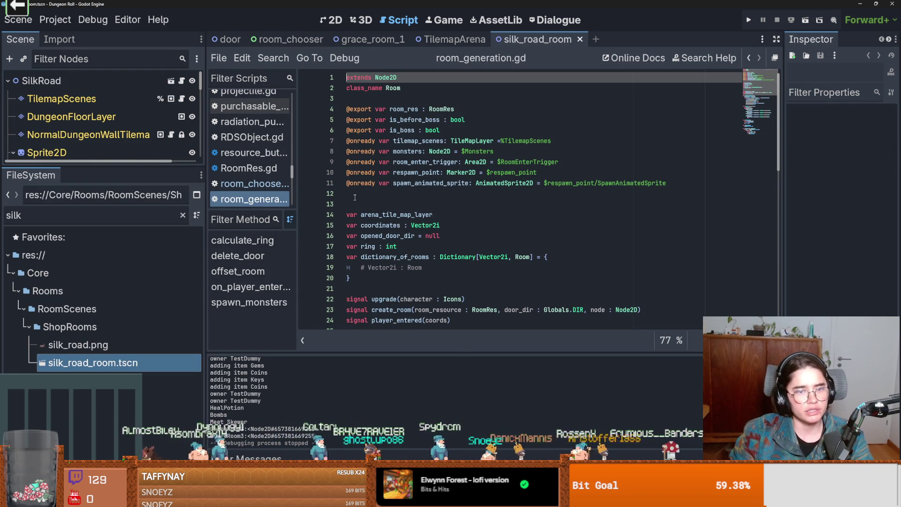
- Delete the extra blank line after the exported variables in room_generation.gd and save the script
{"action": "left_click", "coordinate": [355, 196]}
{"action": "key", "text": "BackSpace"}
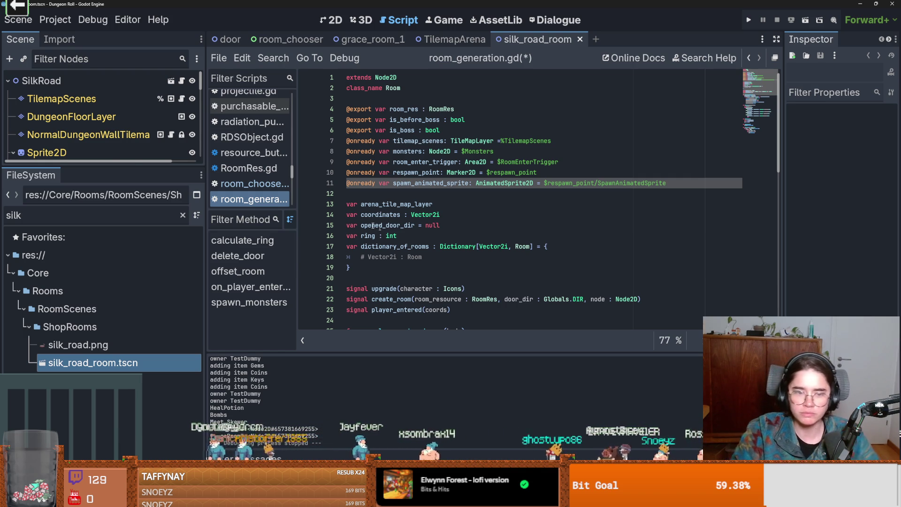
{"action": "left_click", "coordinate": [407, 272]}
{"action": "scroll", "coordinate": [413, 277], "scroll_direction": "down", "scroll_amount": 5}
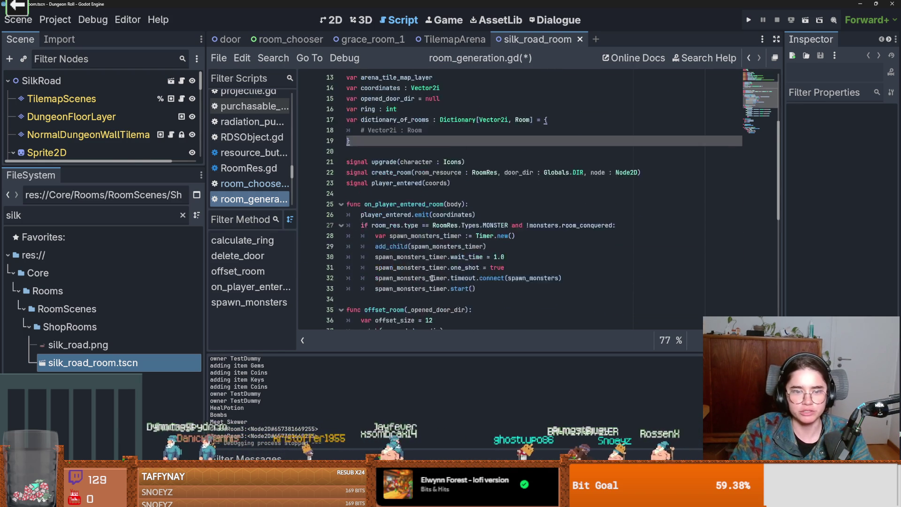
{"action": "key", "text": "ctrl+s"}
- Enlarge the Scene dock and view the silk_road_room scene in the 2D workspace
{"action": "scroll", "coordinate": [449, 309], "scroll_direction": "down", "scroll_amount": 5}
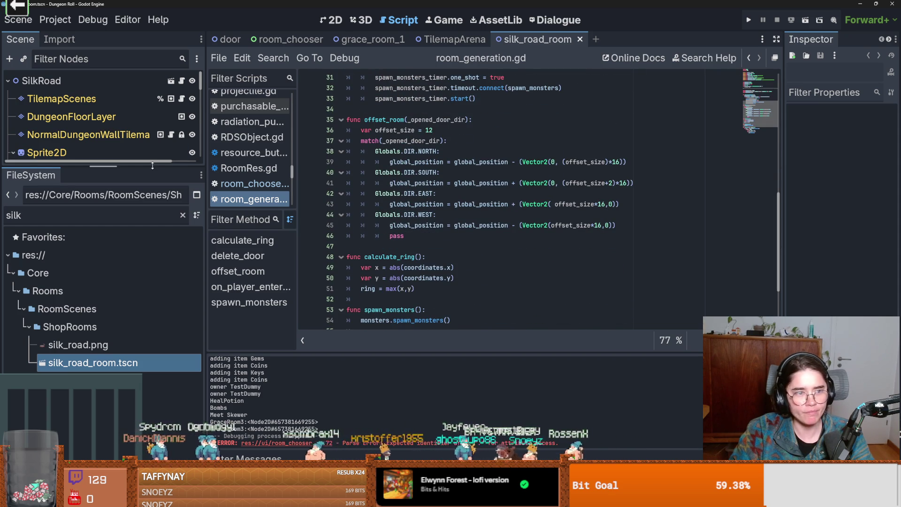
{"action": "left_click_drag", "start_coordinate": [153, 164], "coordinate": [145, 312]}
{"action": "left_click", "coordinate": [14, 156]}
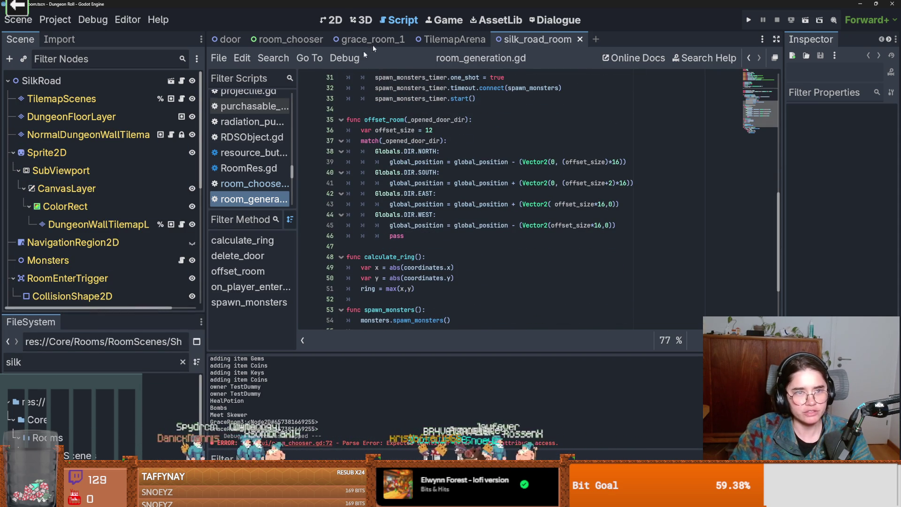
{"action": "left_click", "coordinate": [331, 20]}
{"action": "scroll", "coordinate": [390, 188], "scroll_direction": "up", "scroll_amount": 5}
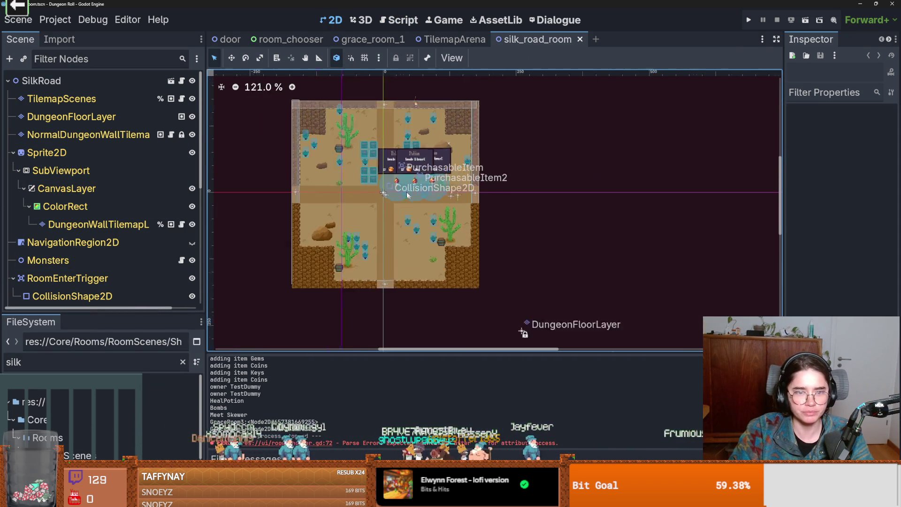
- Open the PurchasableItem2 purchasable_item scene and its root node's script
{"action": "double_click", "coordinate": [388, 187]}
{"action": "left_click", "coordinate": [171, 81]}
{"action": "left_click", "coordinate": [185, 81]}
{"action": "scroll", "coordinate": [453, 244], "scroll_direction": "down", "scroll_amount": 4}
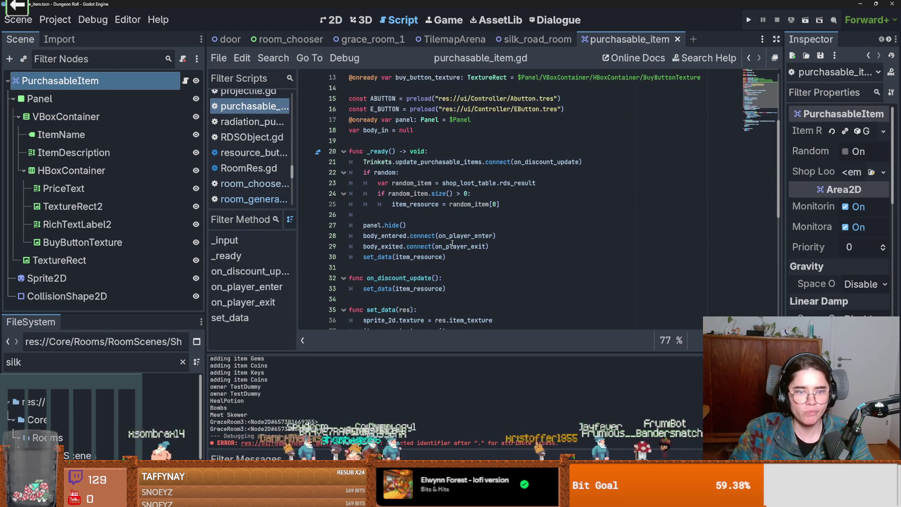
{"action": "scroll", "coordinate": [379, 230], "scroll_direction": "down", "scroll_amount": 5}
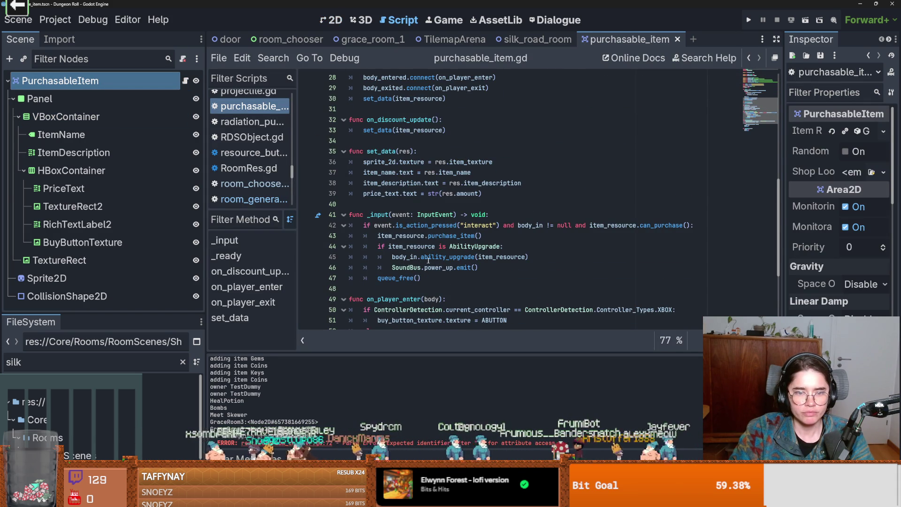
- Follow purchase_item into items.gd, highlight its coin-deducting line, then switch to TilemapArena
{"action": "double_click", "coordinate": [428, 258]}
{"action": "scroll", "coordinate": [419, 280], "scroll_direction": "down", "scroll_amount": 1}
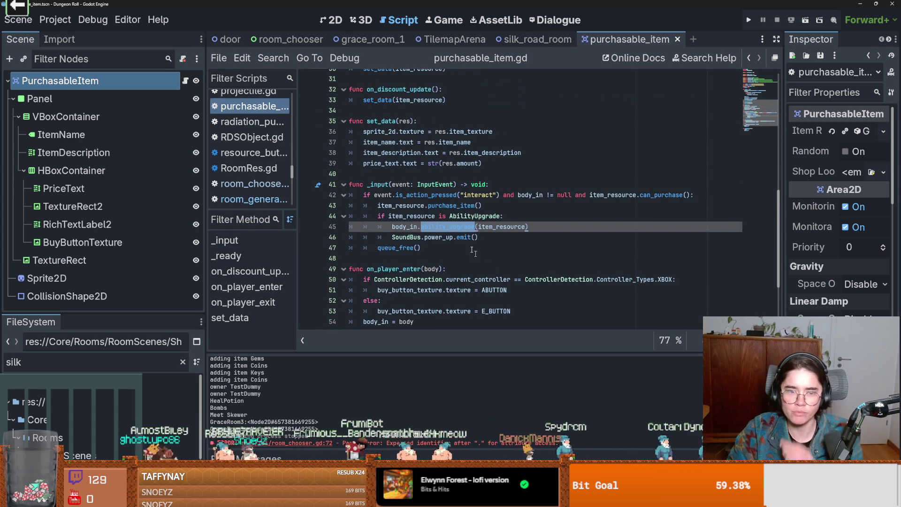
{"action": "double_click", "coordinate": [460, 205]}
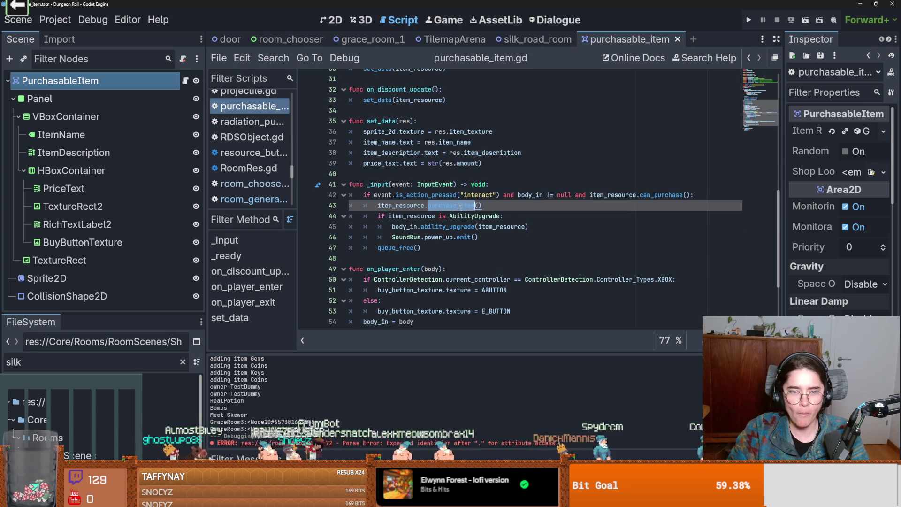
{"action": "left_click", "coordinate": [446, 207], "text": "ctrl"}
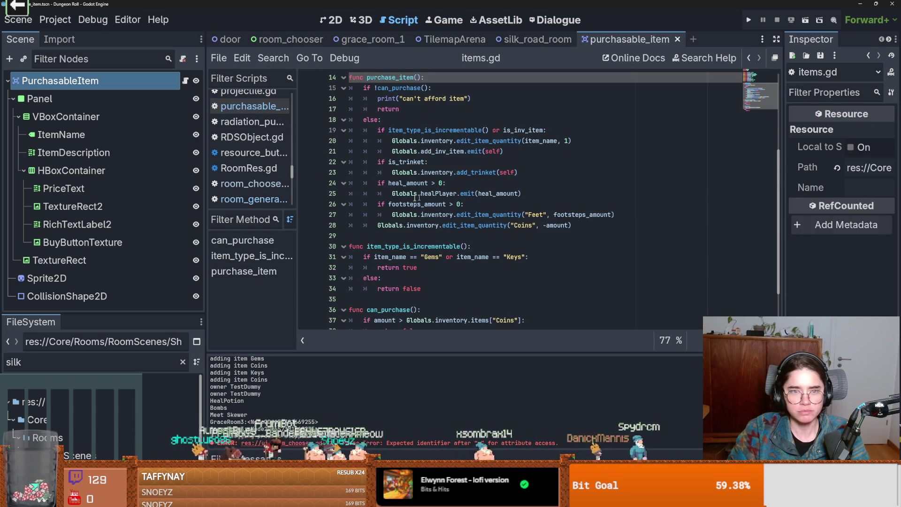
{"action": "scroll", "coordinate": [471, 222], "scroll_direction": "up", "scroll_amount": 2}
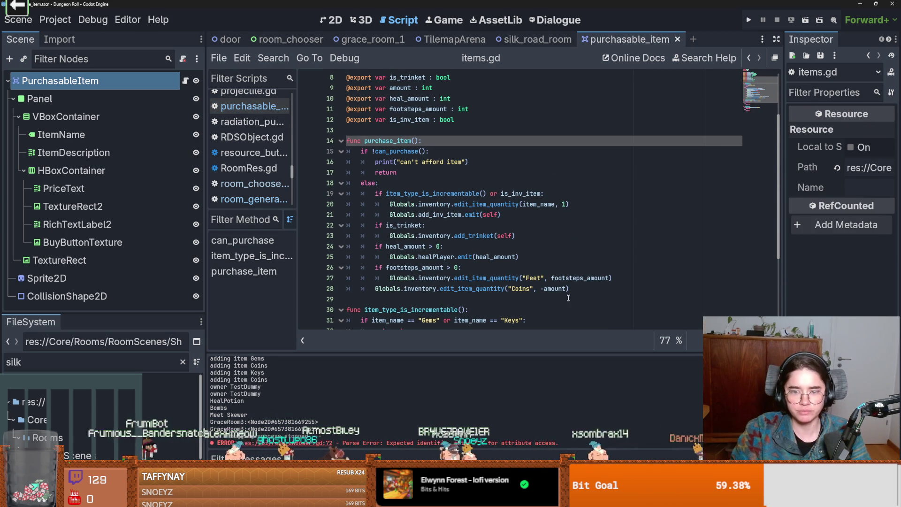
{"action": "left_click_drag", "start_coordinate": [569, 288], "coordinate": [375, 290]}
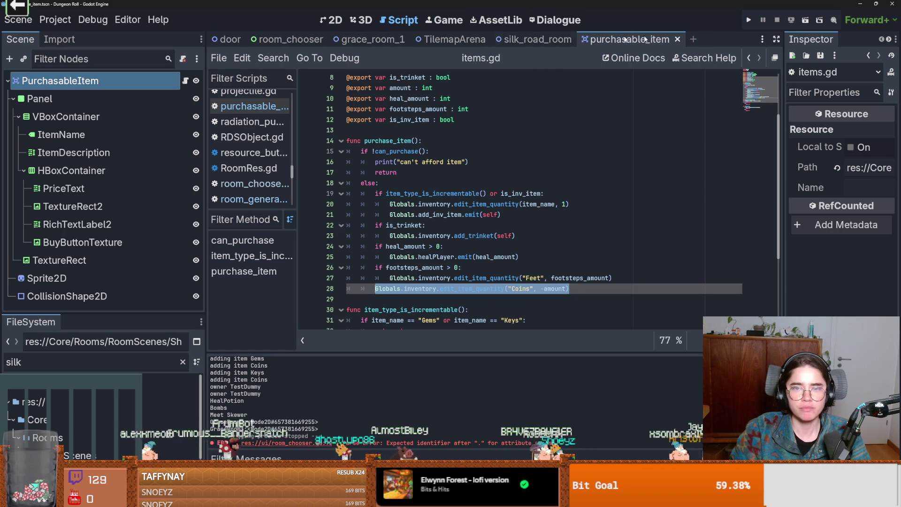
{"action": "left_click", "coordinate": [455, 41]}
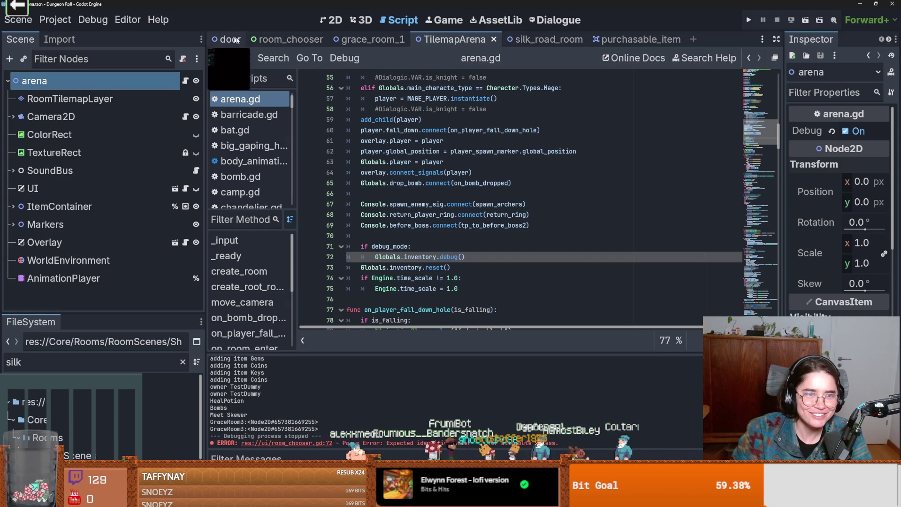
- In room_chooser.gd, add edit_item_quantity("Coins", -room_resource.room_price), save, and inspect its definition
{"action": "left_click", "coordinate": [286, 40]}
{"action": "type", "text": "edit_item_quantity(\"Coins\", -amount)"}
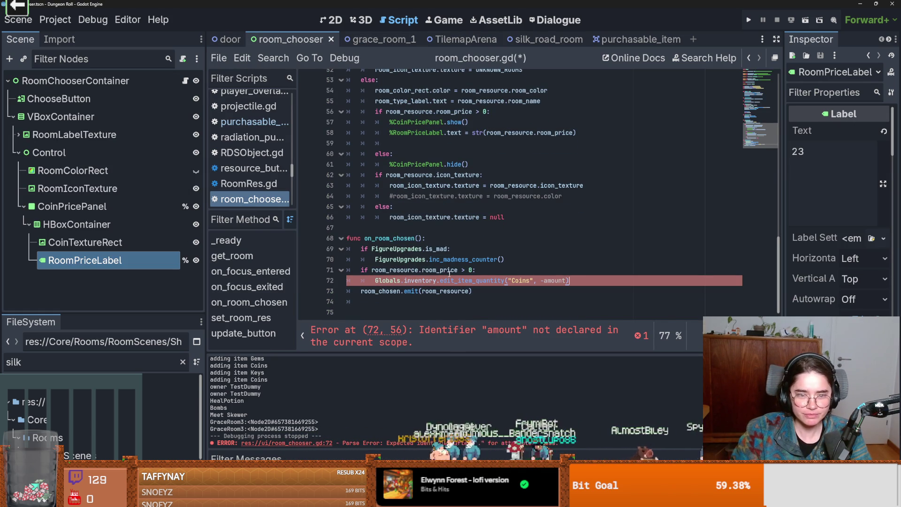
{"action": "double_click", "coordinate": [450, 272]}
{"action": "left_click_drag", "start_coordinate": [450, 271], "coordinate": [373, 272]}
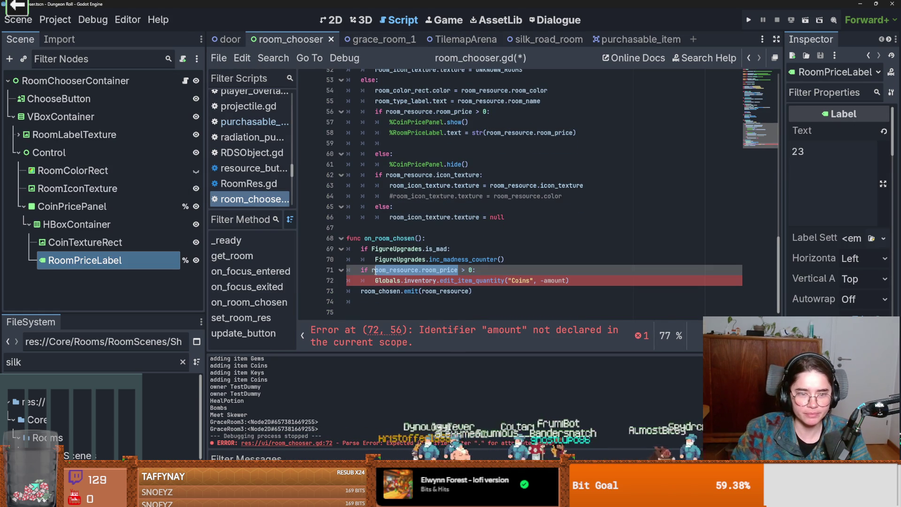
{"action": "key", "text": "ctrl+c"}
{"action": "double_click", "coordinate": [553, 280]}
{"action": "key", "text": "ctrl+v"}
{"action": "key", "text": "ctrl+s"}
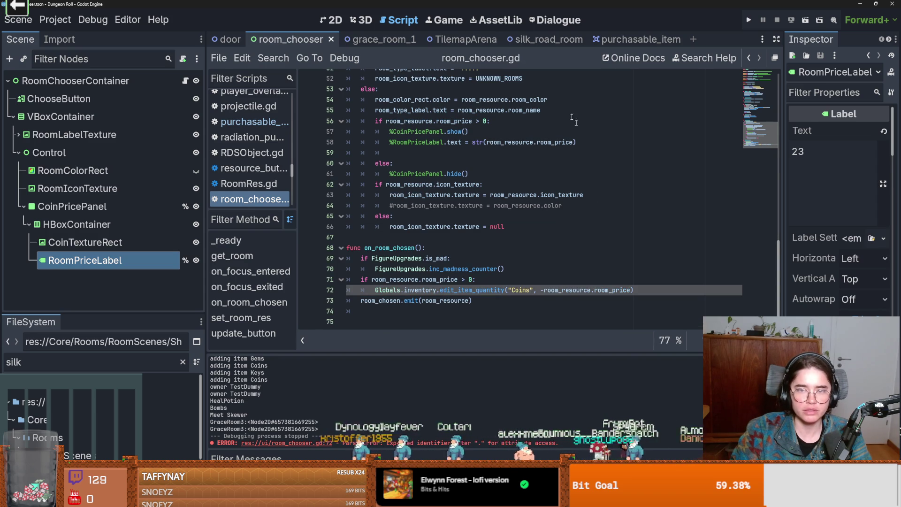
{"action": "left_click", "coordinate": [476, 292], "text": "ctrl"}
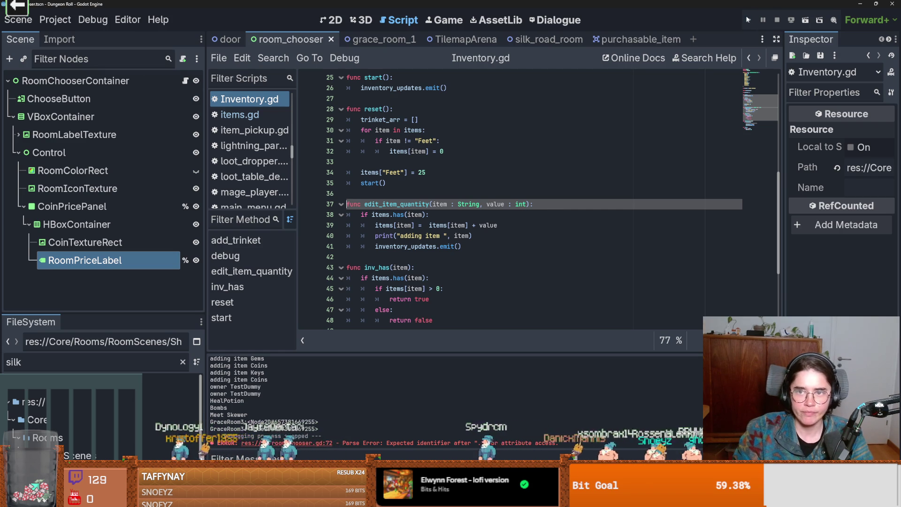
- Test-run the game, starting a new game as the Crusader, then close it
{"action": "key", "text": "F5"}
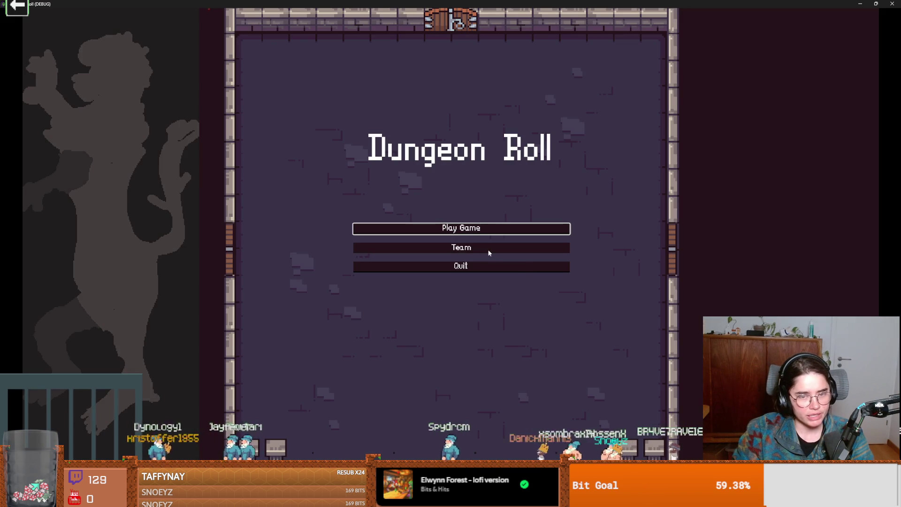
{"action": "left_click", "coordinate": [479, 234]}
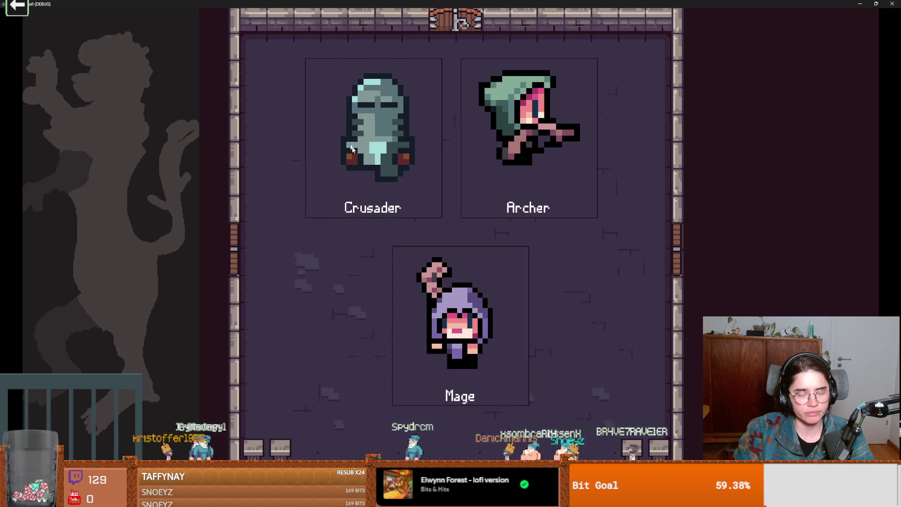
{"action": "left_click", "coordinate": [440, 211]}
{"action": "key", "text": "super+Down"}
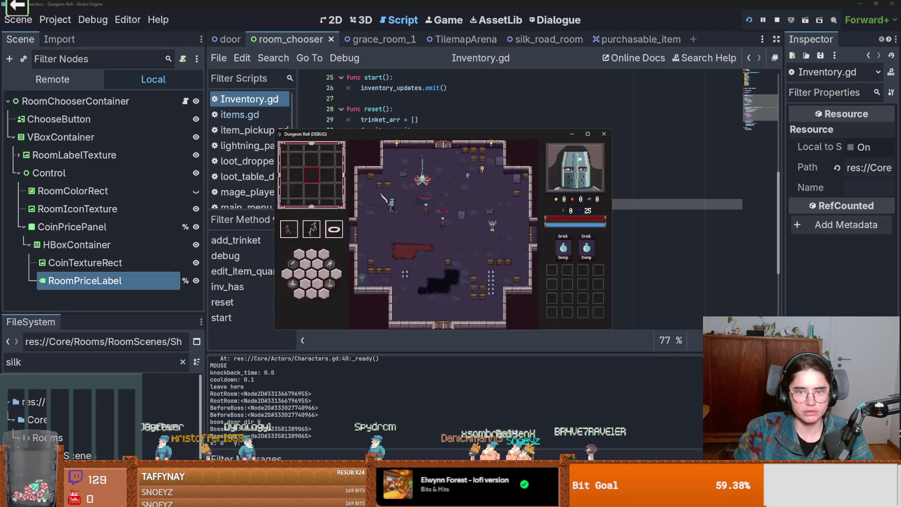
{"action": "left_click", "coordinate": [605, 138]}
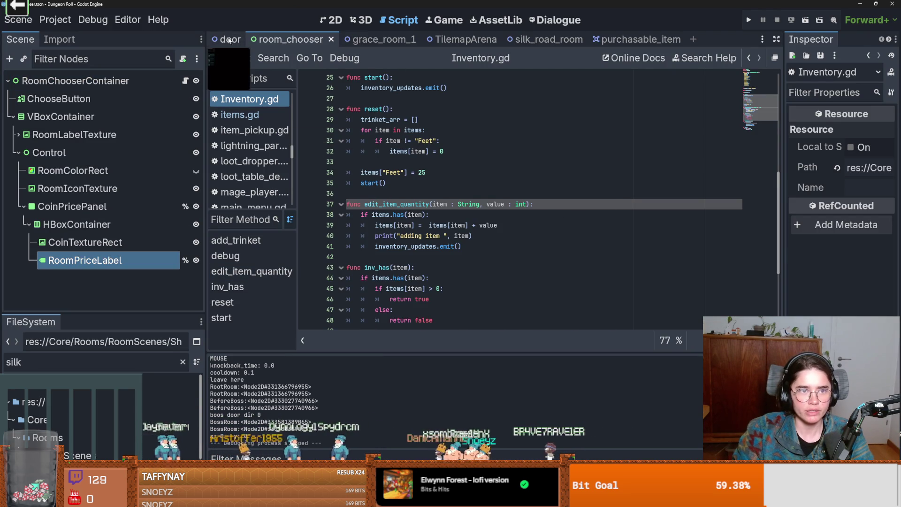
- In arena.gd, move Globals.inventory.reset() above the debug_mode check and run the project again
{"action": "left_click", "coordinate": [458, 39]}
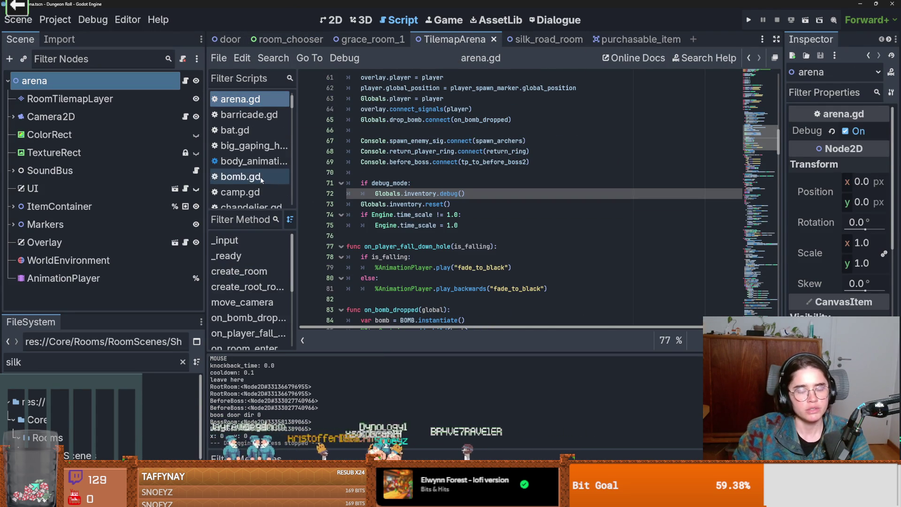
{"action": "scroll", "coordinate": [442, 246], "scroll_direction": "up", "scroll_amount": 1}
{"action": "mouse_move", "coordinate": [454, 235]}
{"action": "left_mouse_down"}
{"action": "mouse_move", "coordinate": [352, 234]}
{"action": "mouse_move", "coordinate": [374, 218]}
{"action": "mouse_move", "coordinate": [360, 204]}
{"action": "left_mouse_up"}
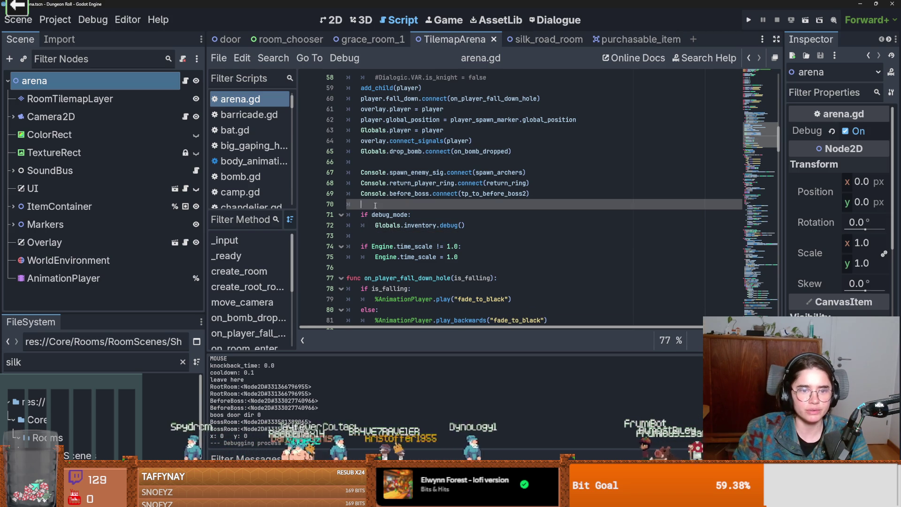
{"action": "left_click", "coordinate": [748, 20]}
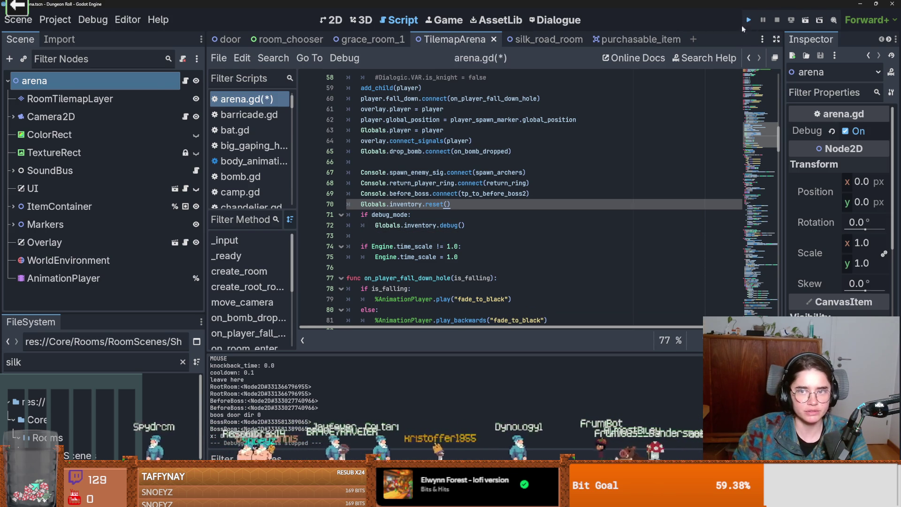
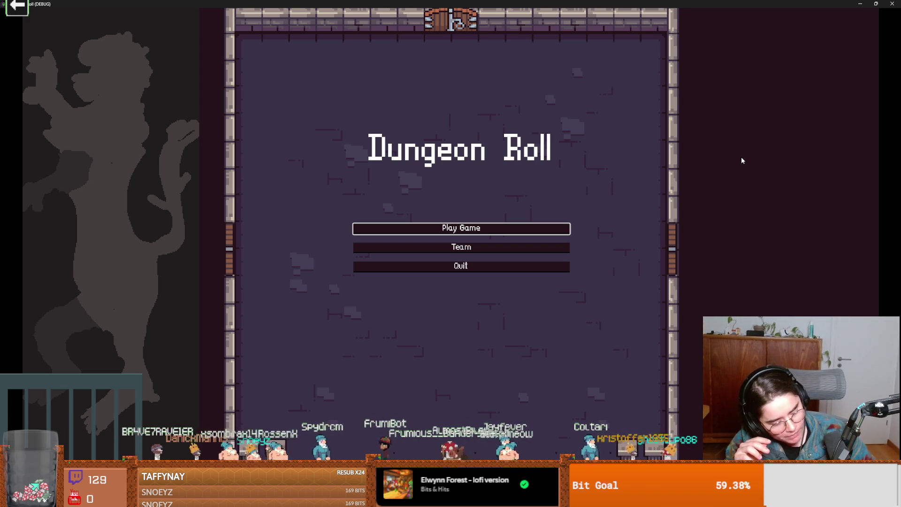
- Start a new Dungeon Roll game as the Crusader and move the knight around, dashing once
{"action": "left_click", "coordinate": [481, 225]}
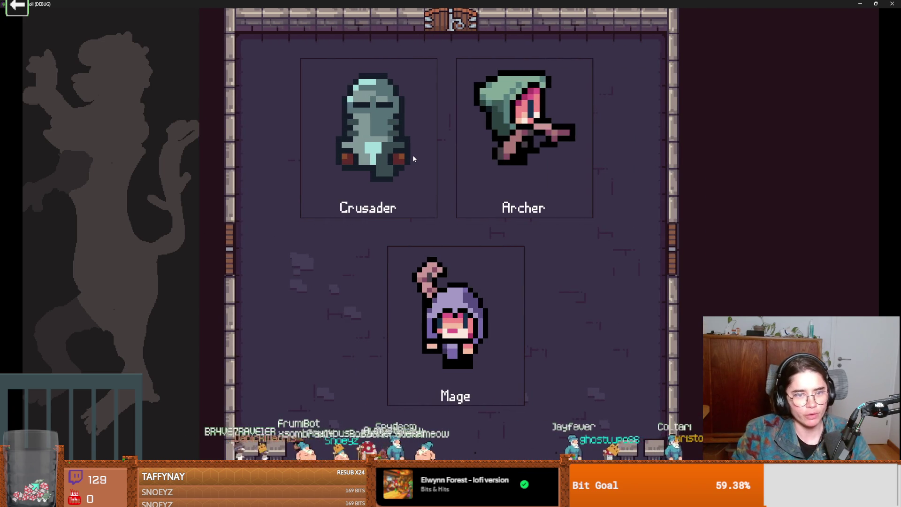
{"action": "left_click", "coordinate": [413, 157]}
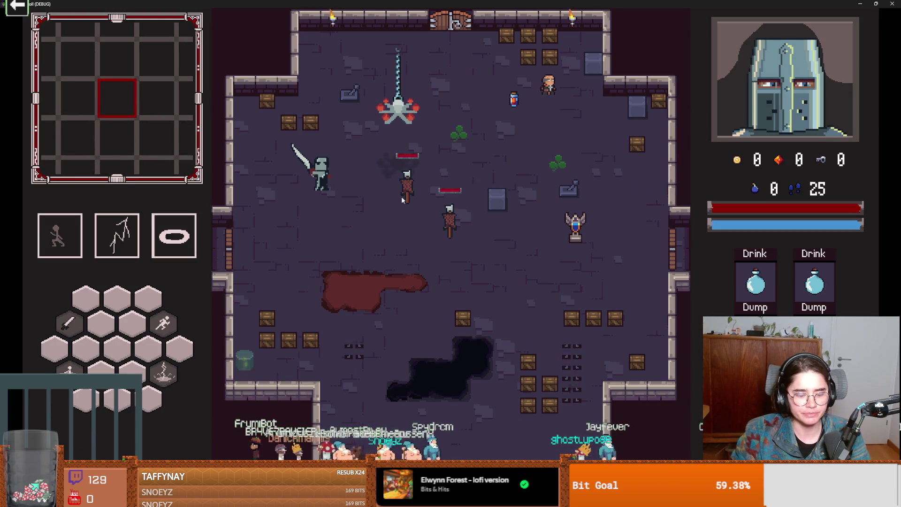
{"action": "key", "text": "s"}
{"action": "key", "text": "space"}
{"action": "key", "text": "d"}
{"action": "key", "text": "w"}
{"action": "key", "text": "a"}
{"action": "key", "text": "s"}
- Walk to the clover and top-right NPC, then through the top door to room selection
{"action": "key", "text": "d"}
{"action": "key", "text": "e"}
{"action": "key", "text": "w"}
{"action": "key", "text": "a"}
{"action": "key", "text": "a"}
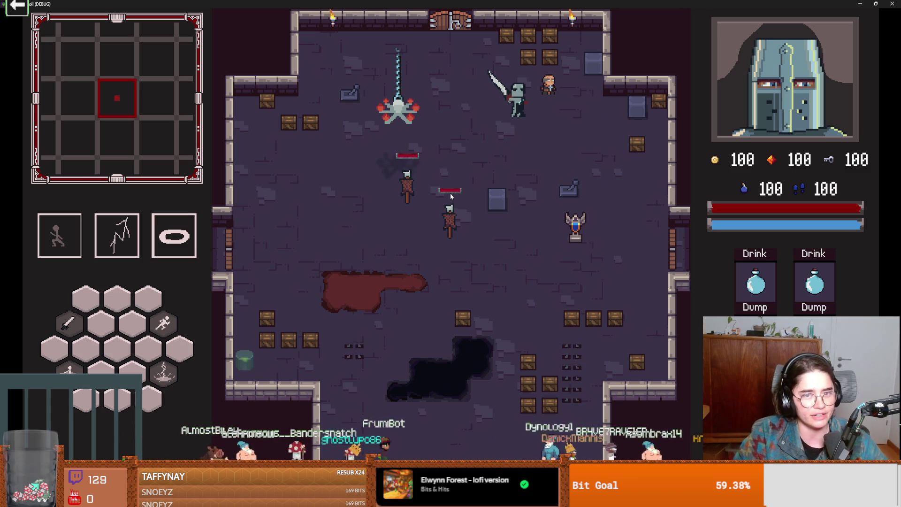
{"action": "key", "text": "w"}
{"action": "key", "text": "a"}
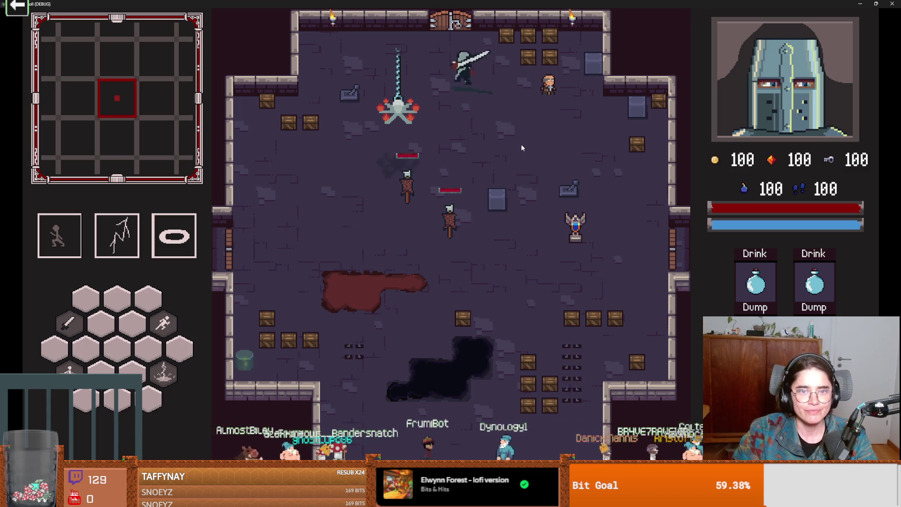
{"action": "key", "text": "w"}
- Reroll the offered room cards twice, then quit the running game
{"action": "scroll", "coordinate": [523, 329], "scroll_direction": "down", "scroll_amount": 5}
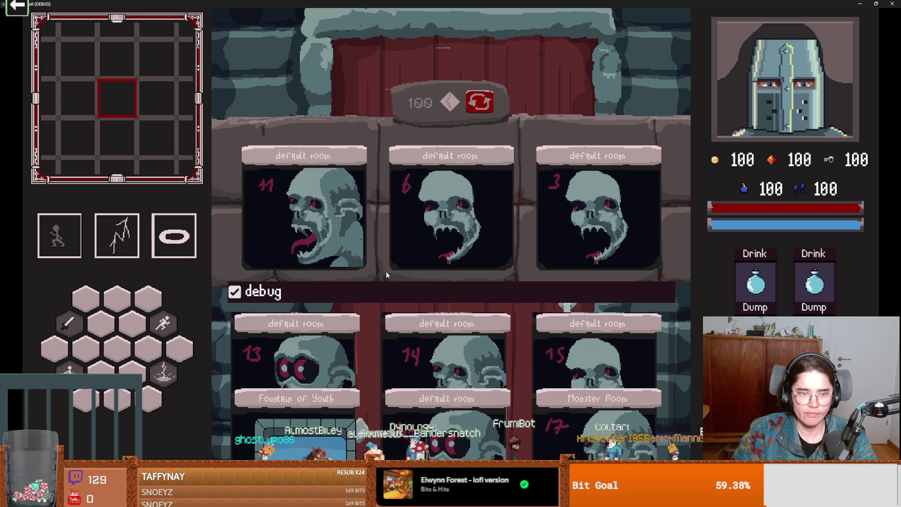
{"action": "left_click", "coordinate": [479, 102]}
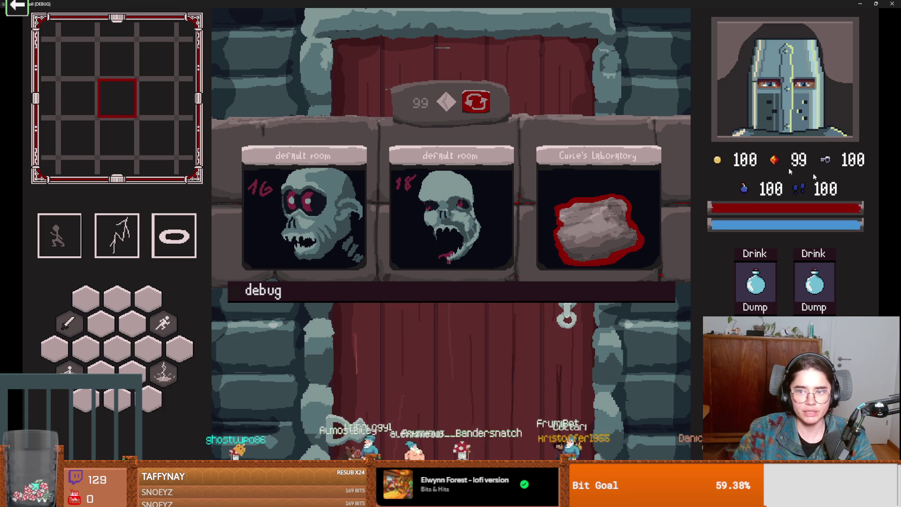
{"action": "left_click", "coordinate": [476, 101]}
{"action": "key", "text": "F8"}
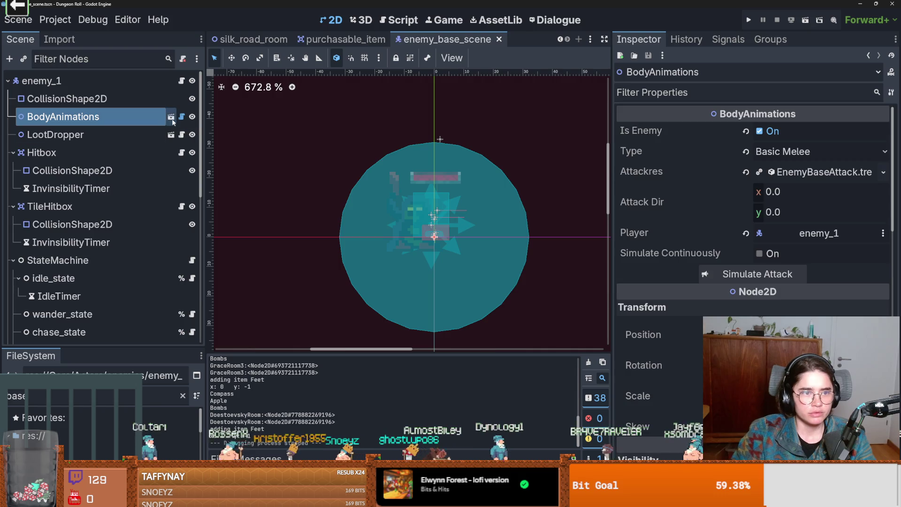
- In the body_animations scene, set the BodyAnimations root node's type to Basic Melee
{"action": "left_click", "coordinate": [171, 116]}
{"action": "left_click", "coordinate": [57, 80]}
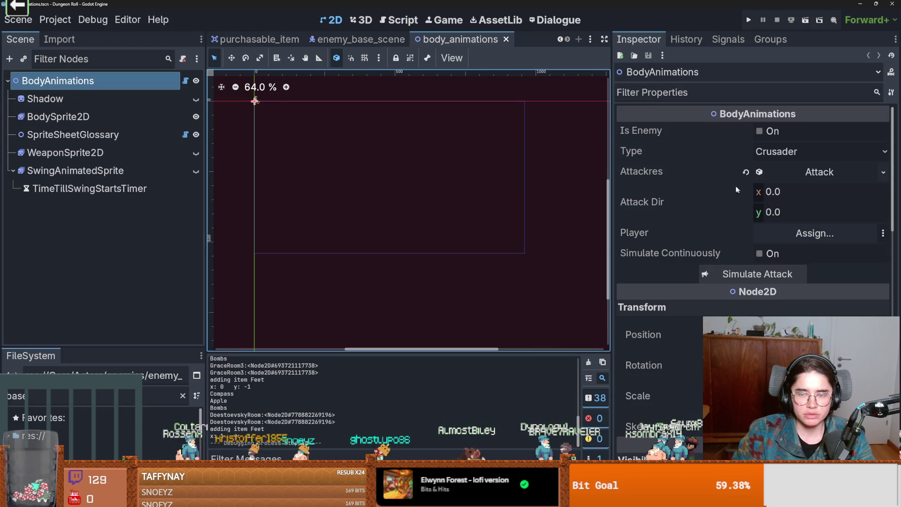
{"action": "left_click", "coordinate": [800, 151]}
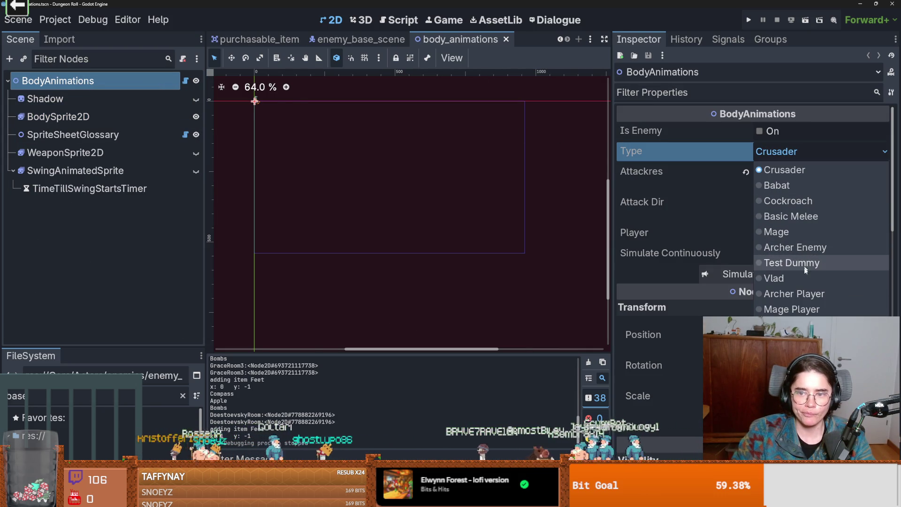
{"action": "left_click", "coordinate": [802, 216]}
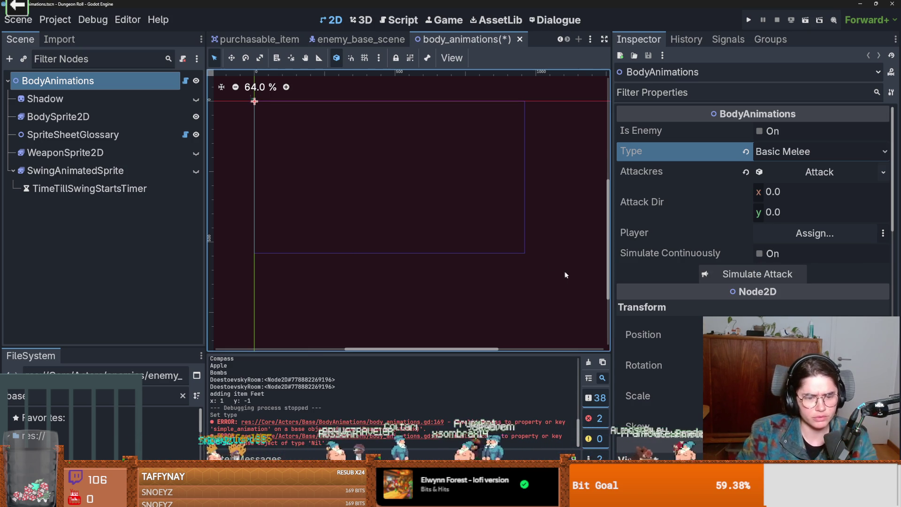
- Quick Load debug_attack.tres as the BodyAnimations attack resource
{"action": "left_click", "coordinate": [774, 172]}
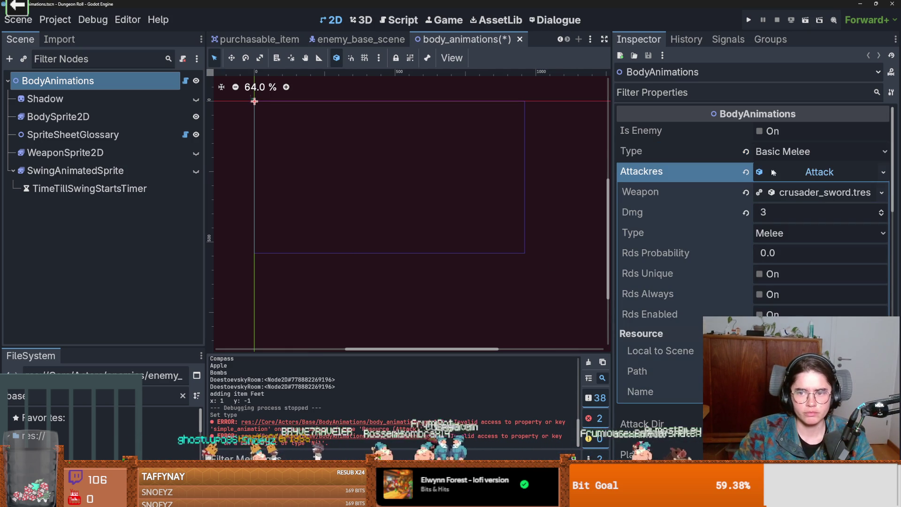
{"action": "left_click", "coordinate": [883, 172]}
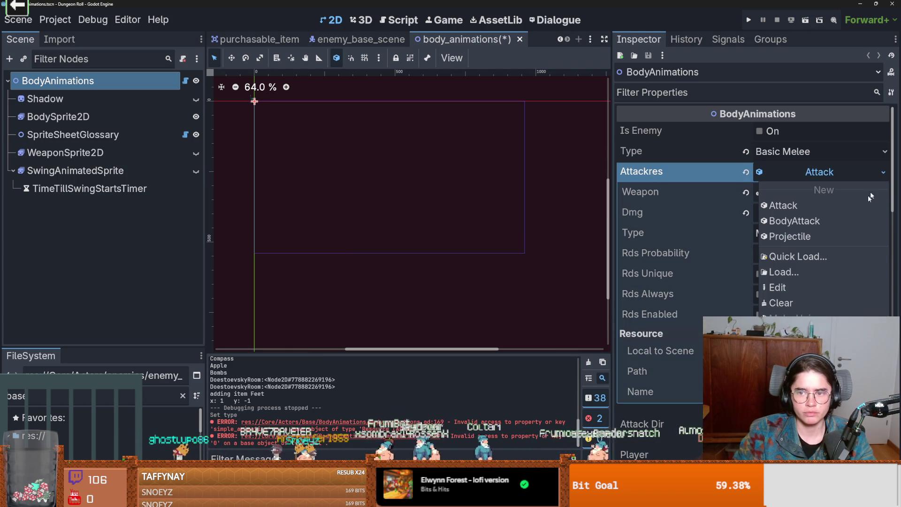
{"action": "left_click", "coordinate": [802, 257]}
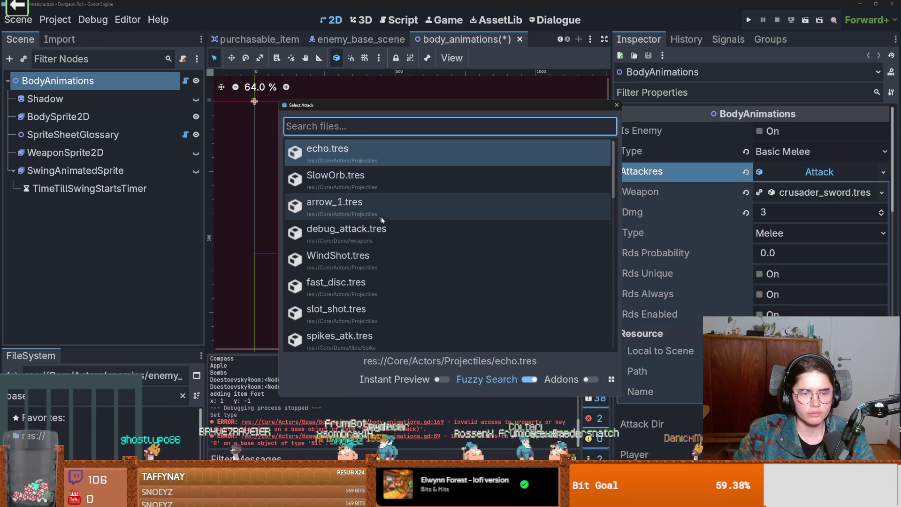
{"action": "scroll", "coordinate": [404, 221], "scroll_direction": "down", "scroll_amount": 1}
{"action": "double_click", "coordinate": [404, 209]}
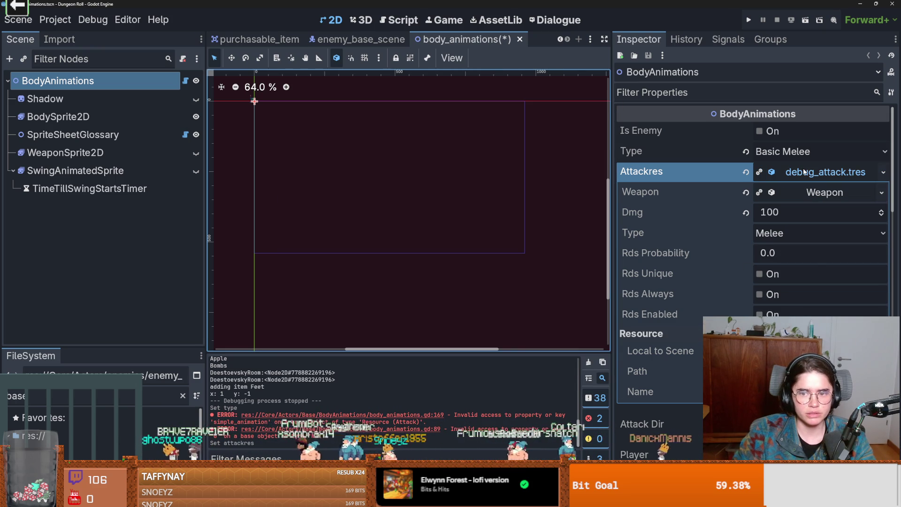
{"action": "left_click", "coordinate": [804, 172]}
{"action": "scroll", "coordinate": [376, 218], "scroll_direction": "up", "scroll_amount": 2}
{"action": "key", "text": "f"}
{"action": "scroll", "coordinate": [425, 147], "scroll_direction": "up", "scroll_amount": 5}
{"action": "scroll", "coordinate": [453, 187], "scroll_direction": "up", "scroll_amount": 4}
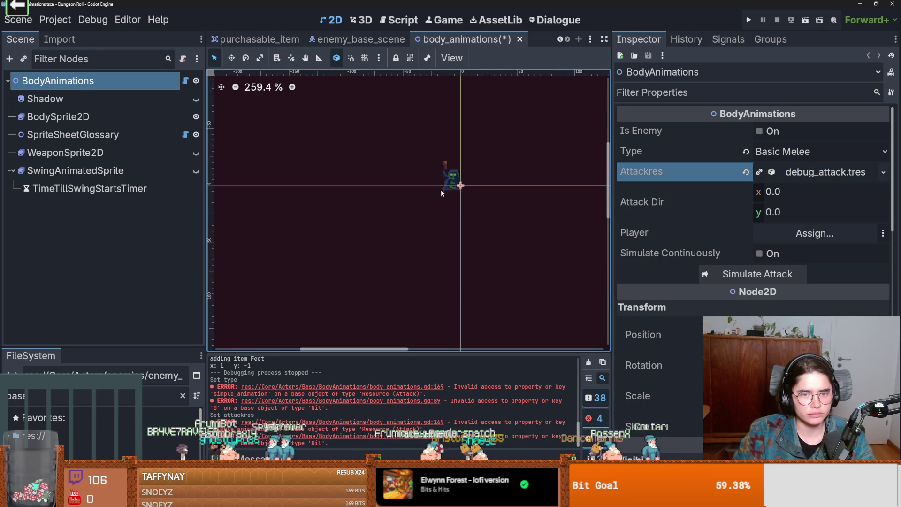
- Replace the attack resource with EnemyBaseAttack.tres and preview a simulated attack
{"action": "left_click", "coordinate": [884, 171]}
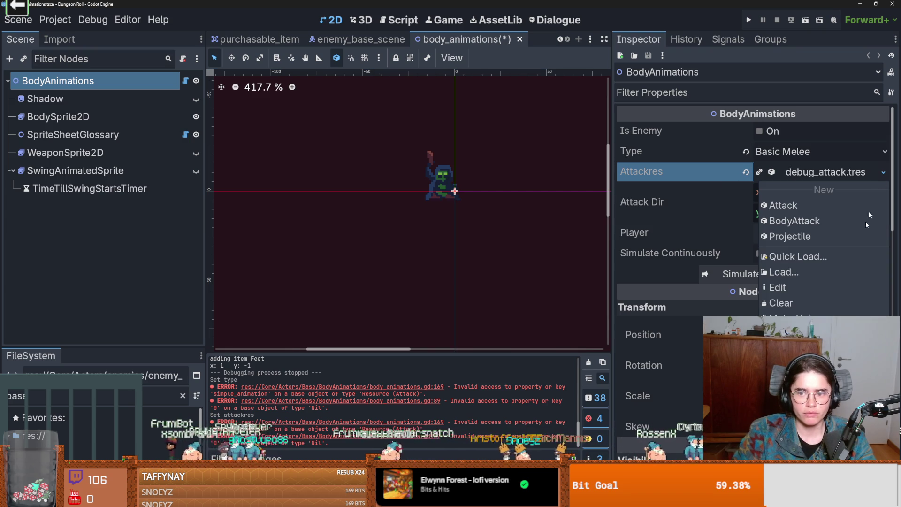
{"action": "left_click", "coordinate": [794, 256]}
{"action": "scroll", "coordinate": [423, 277], "scroll_direction": "down", "scroll_amount": 5}
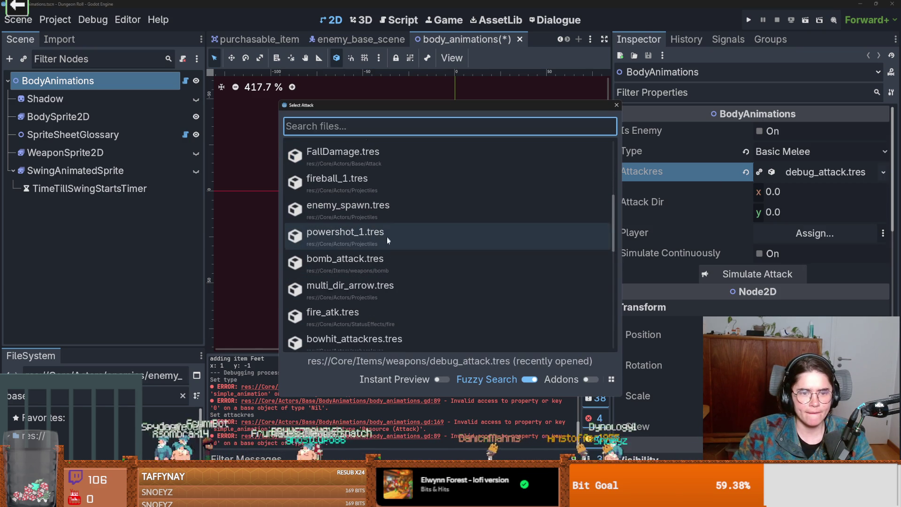
{"action": "scroll", "coordinate": [388, 280], "scroll_direction": "down", "scroll_amount": 4}
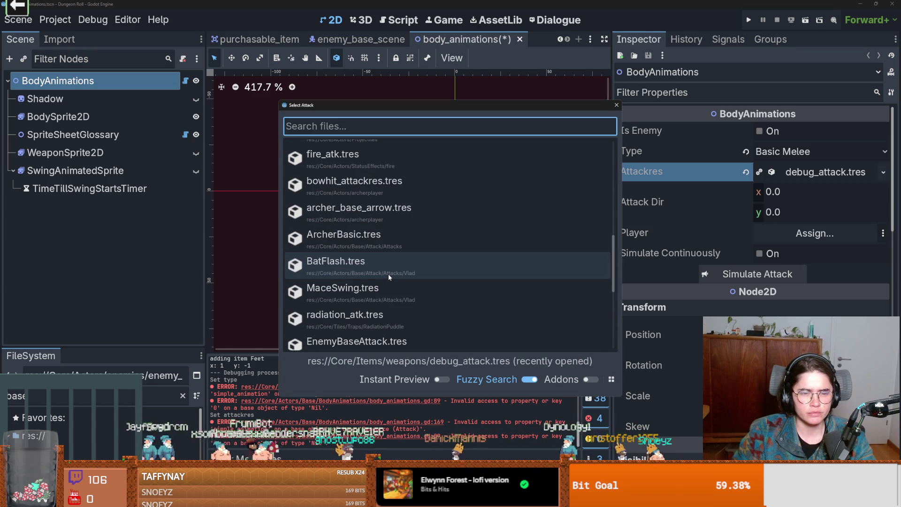
{"action": "scroll", "coordinate": [387, 274], "scroll_direction": "down", "scroll_amount": 1}
{"action": "scroll", "coordinate": [388, 274], "scroll_direction": "down", "scroll_amount": 1}
{"action": "double_click", "coordinate": [395, 289]}
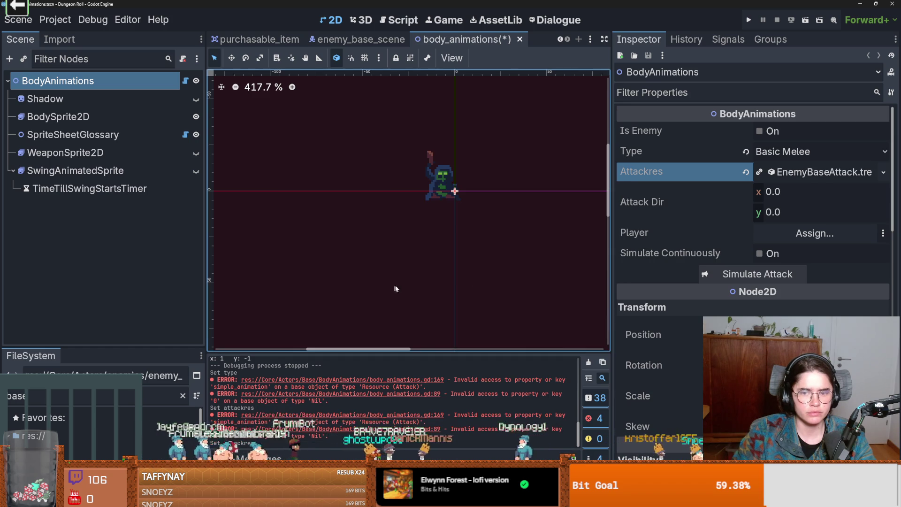
{"action": "left_click", "coordinate": [781, 275]}
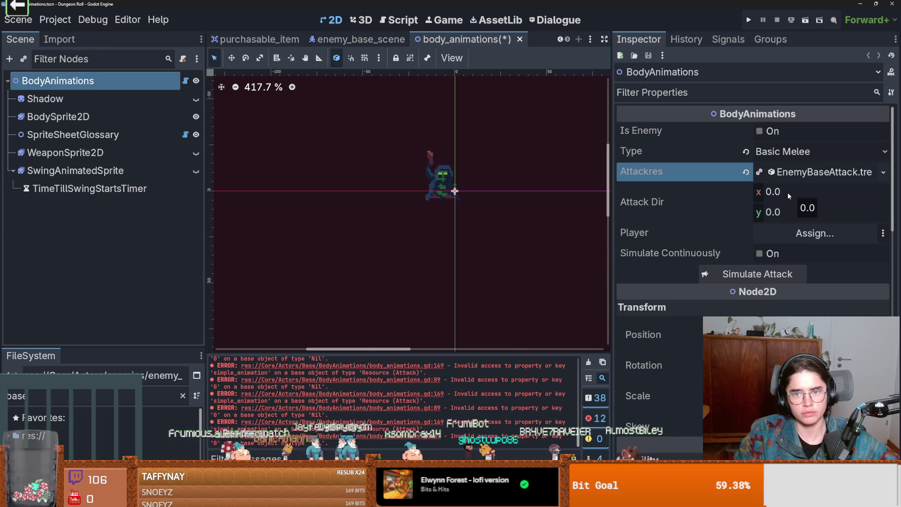
- Turn on Is Enemy, rerun the attack simulation, and keep the unsaved scene open
{"action": "left_click", "coordinate": [759, 131]}
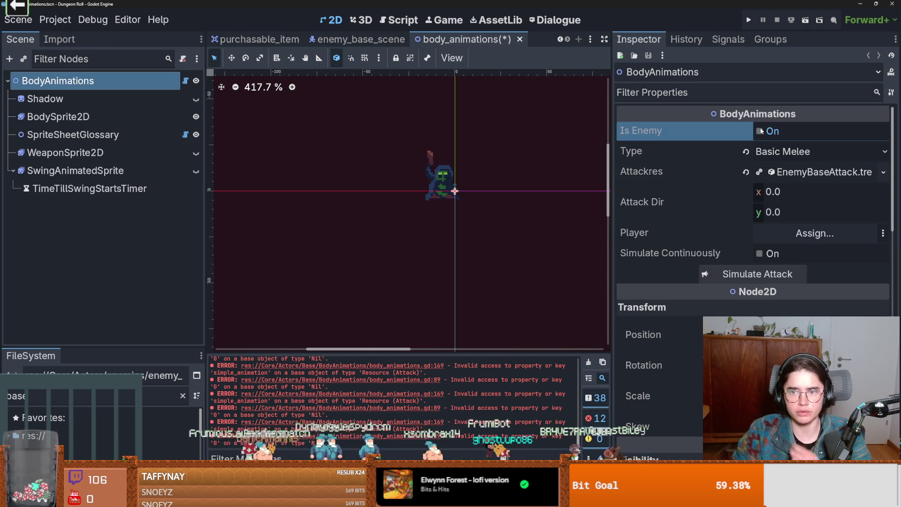
{"action": "left_click", "coordinate": [770, 277]}
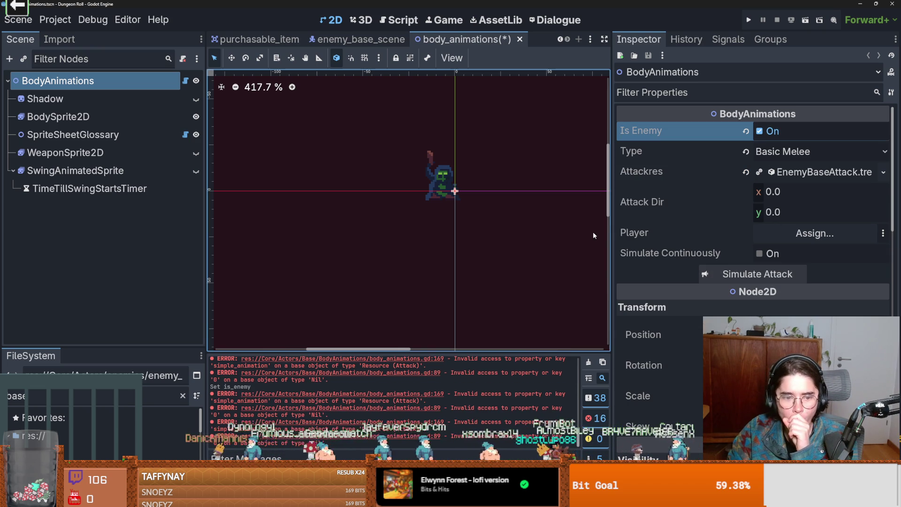
{"action": "left_click", "coordinate": [520, 40]}
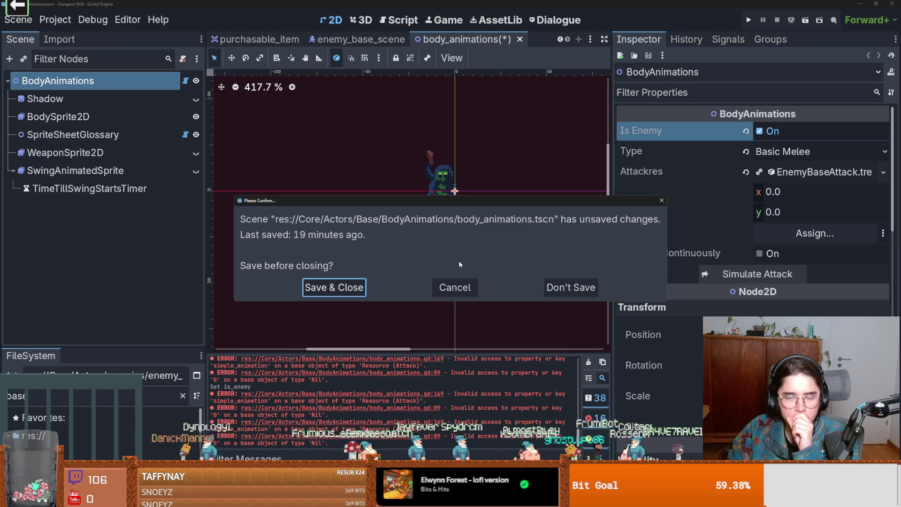
{"action": "left_click", "coordinate": [662, 201]}
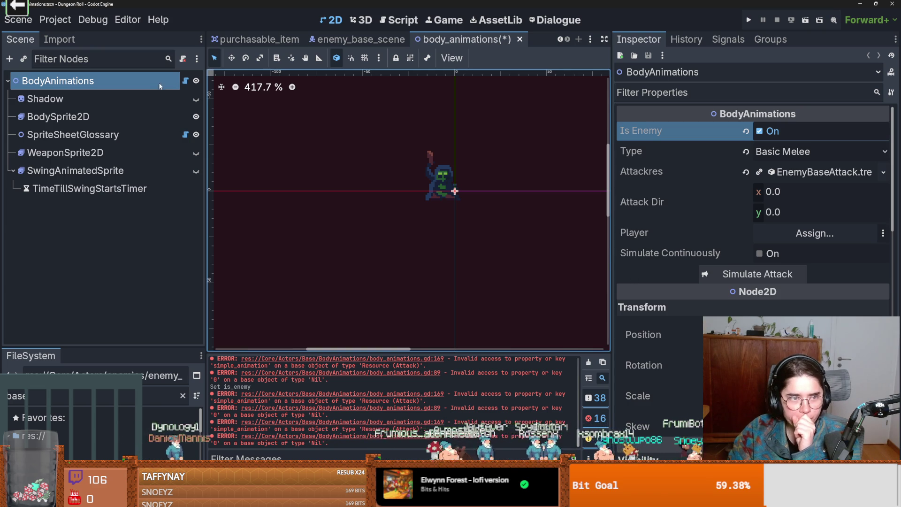
- Open body_animations.gd down to the set_proper_animation_names function
{"action": "left_click", "coordinate": [185, 81]}
{"action": "scroll", "coordinate": [438, 277], "scroll_direction": "down", "scroll_amount": 20}
{"action": "scroll", "coordinate": [439, 287], "scroll_direction": "down", "scroll_amount": 12}
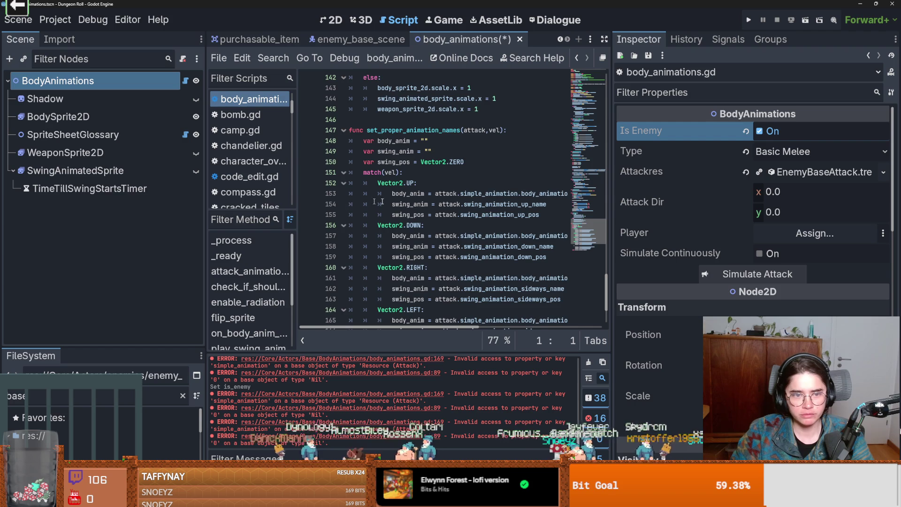
- Highlight every body_anim use in the script and widen the code area
{"action": "scroll", "coordinate": [382, 202], "scroll_direction": "down", "scroll_amount": 3}
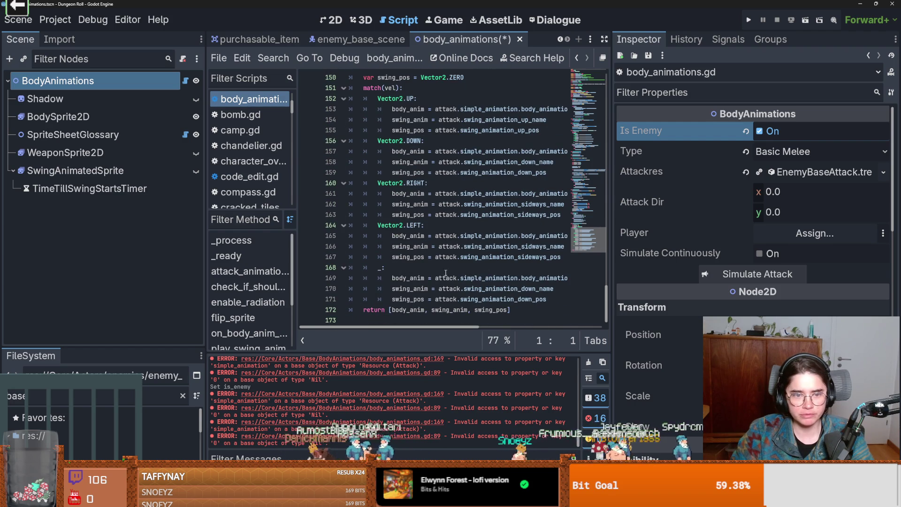
{"action": "double_click", "coordinate": [408, 278]}
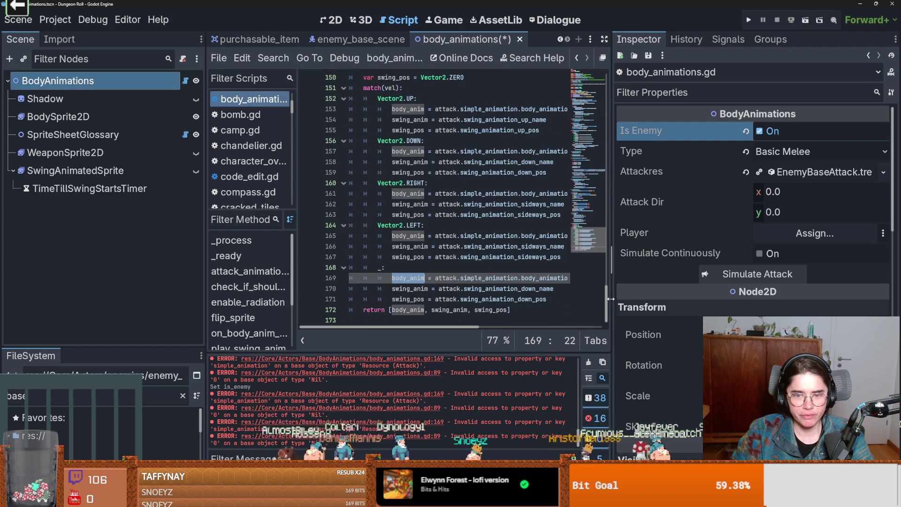
{"action": "mouse_move", "coordinate": [612, 297]}
{"action": "left_mouse_down"}
{"action": "mouse_move", "coordinate": [847, 293]}
{"action": "mouse_move", "coordinate": [683, 288]}
{"action": "left_mouse_up"}
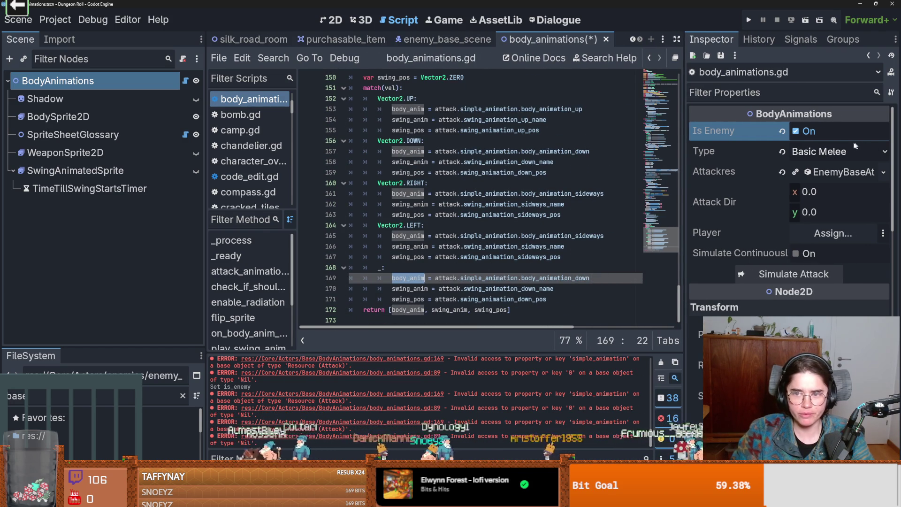
- Expand EnemyBaseAttack.tres, keep its Ranger type, and widen the Inspector to show the name
{"action": "left_click", "coordinate": [827, 151]}
{"action": "key", "text": "Escape"}
{"action": "left_click", "coordinate": [840, 172]}
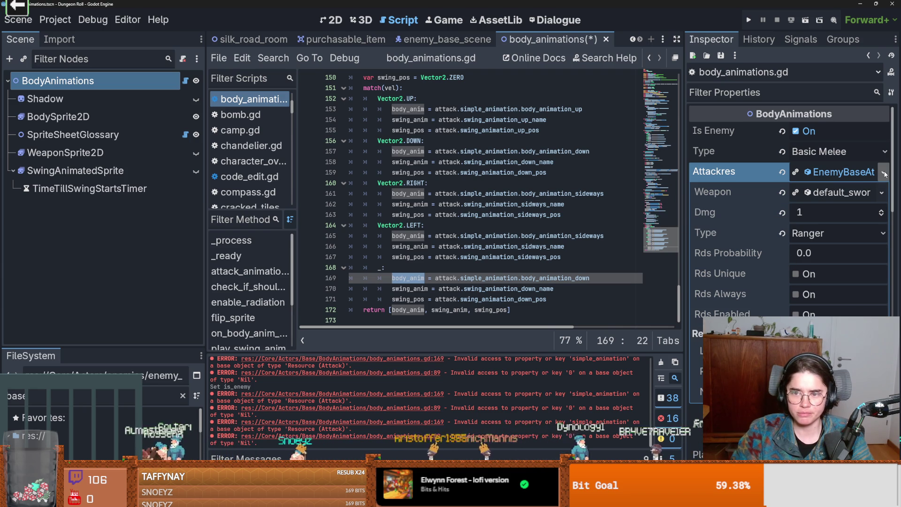
{"action": "left_click", "coordinate": [817, 235]}
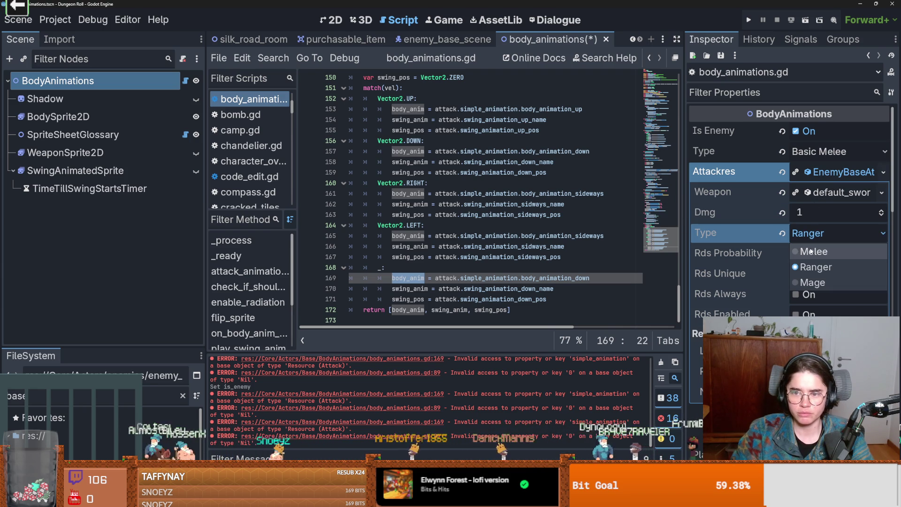
{"action": "left_click", "coordinate": [816, 173]}
{"action": "left_click", "coordinate": [816, 172]}
{"action": "left_click", "coordinate": [816, 172]}
{"action": "left_click_drag", "start_coordinate": [685, 193], "coordinate": [501, 192]}
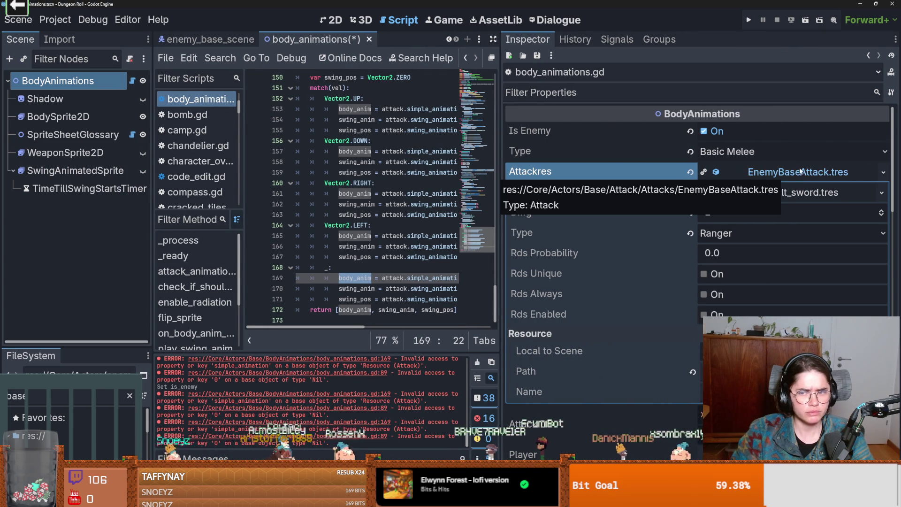
- Check which scenes own EnemyBaseAttack.tres via View Owners
{"action": "left_click", "coordinate": [884, 172]}
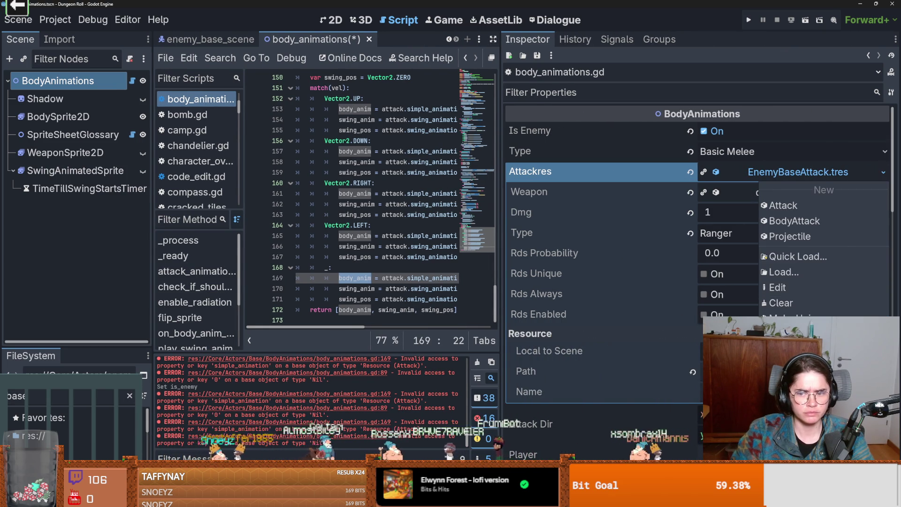
{"action": "left_click", "coordinate": [417, 338]}
{"action": "right_click", "coordinate": [110, 439]}
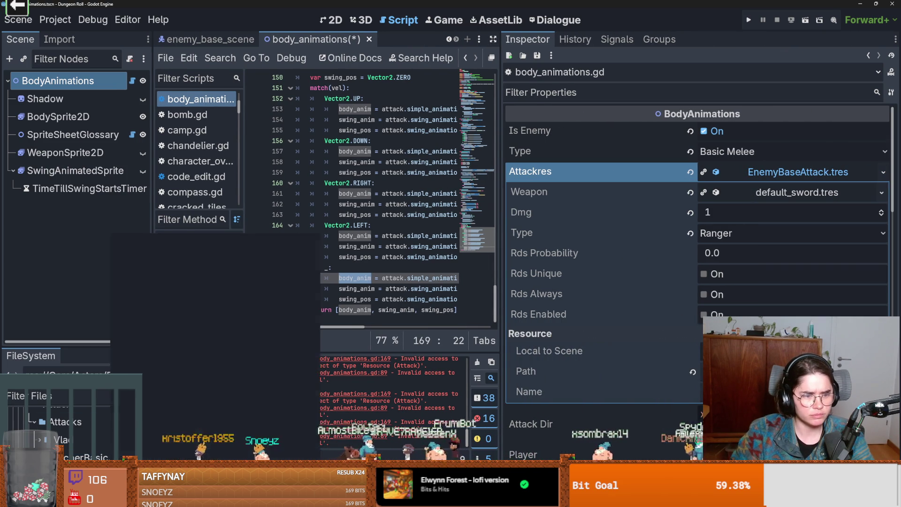
{"action": "left_click", "coordinate": [169, 277]}
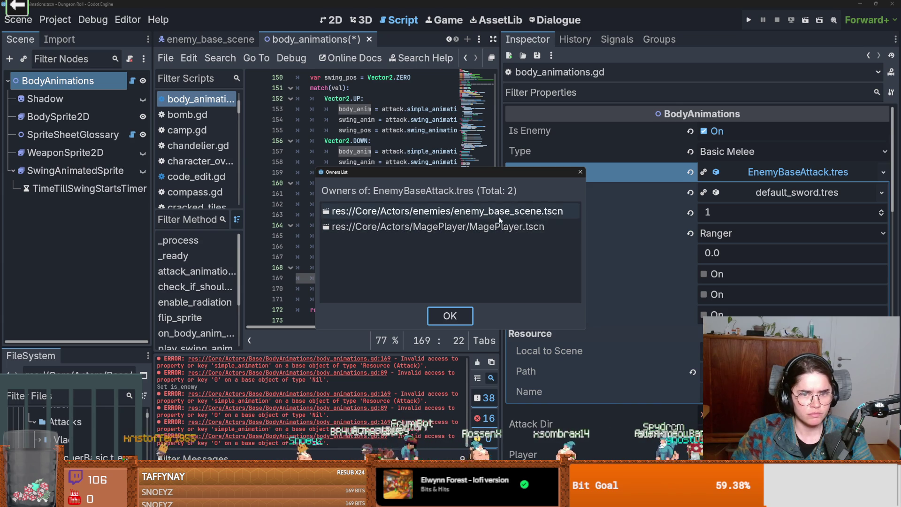
{"action": "left_click", "coordinate": [581, 172]}
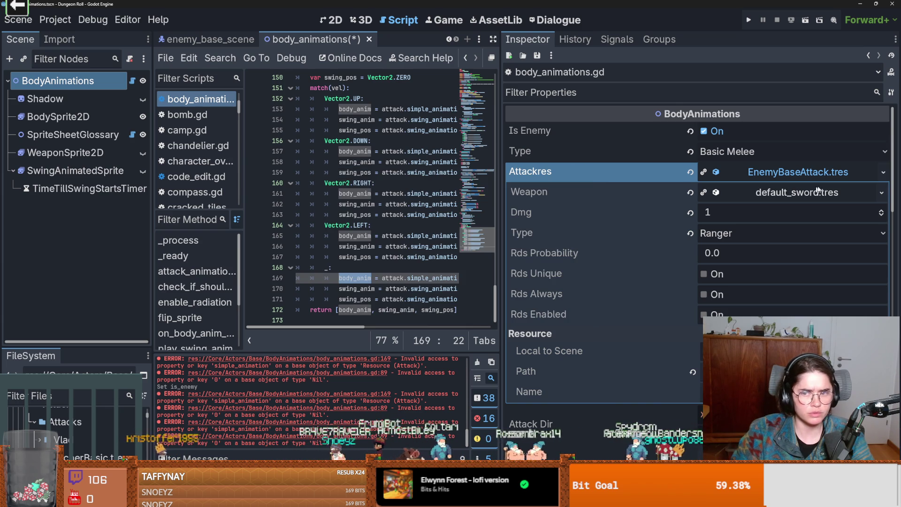
- Change the EnemyBaseAttack attack type to Melee and save the scene
{"action": "left_click", "coordinate": [741, 230]}
{"action": "left_click", "coordinate": [739, 249]}
{"action": "key", "text": "ctrl+s"}
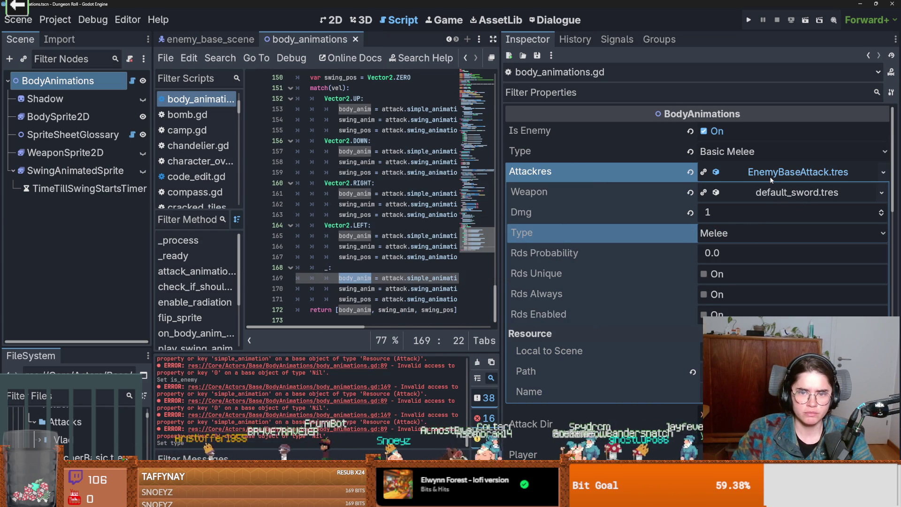
- Inspect the default_sword.tres weapon: cooldown 0.5, shortest distance 21.0
{"action": "left_click", "coordinate": [781, 194]}
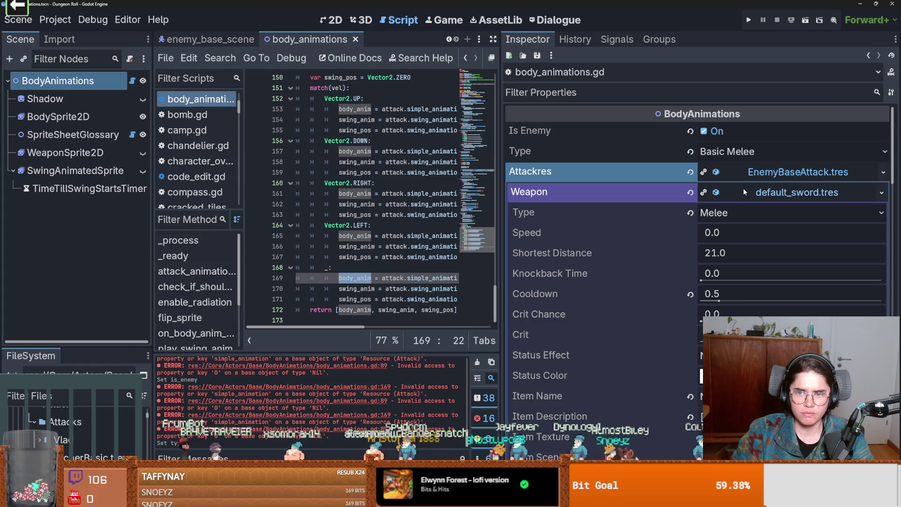
{"action": "scroll", "coordinate": [640, 288], "scroll_direction": "down", "scroll_amount": 5}
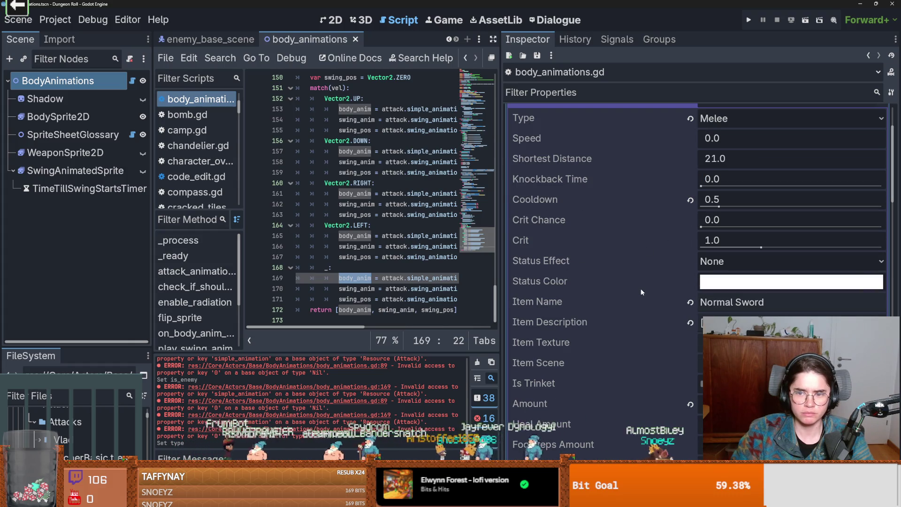
{"action": "scroll", "coordinate": [647, 291], "scroll_direction": "up", "scroll_amount": 8}
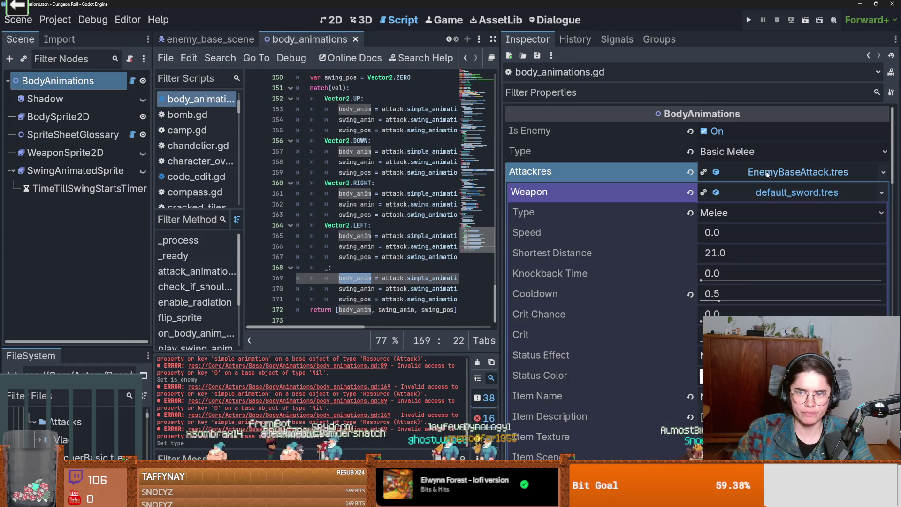
{"action": "left_click_drag", "start_coordinate": [498, 282], "coordinate": [608, 292]}
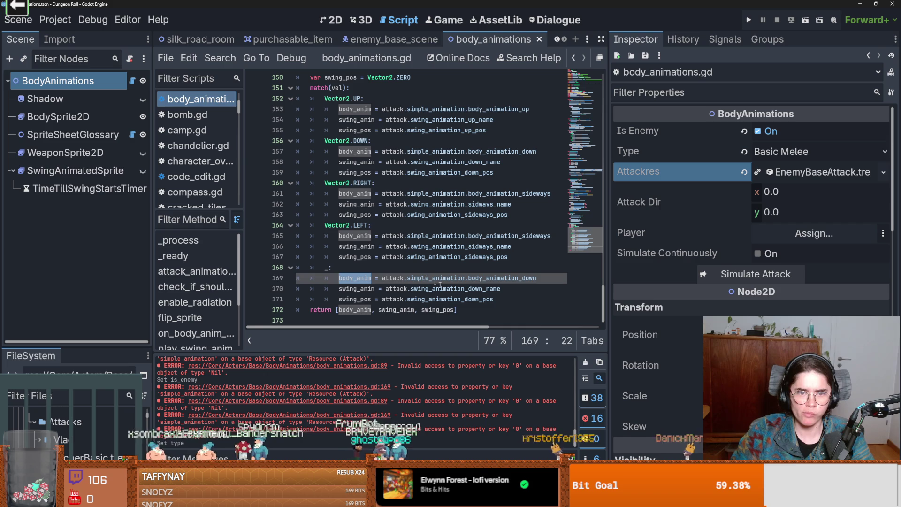
{"action": "left_click", "coordinate": [810, 172]}
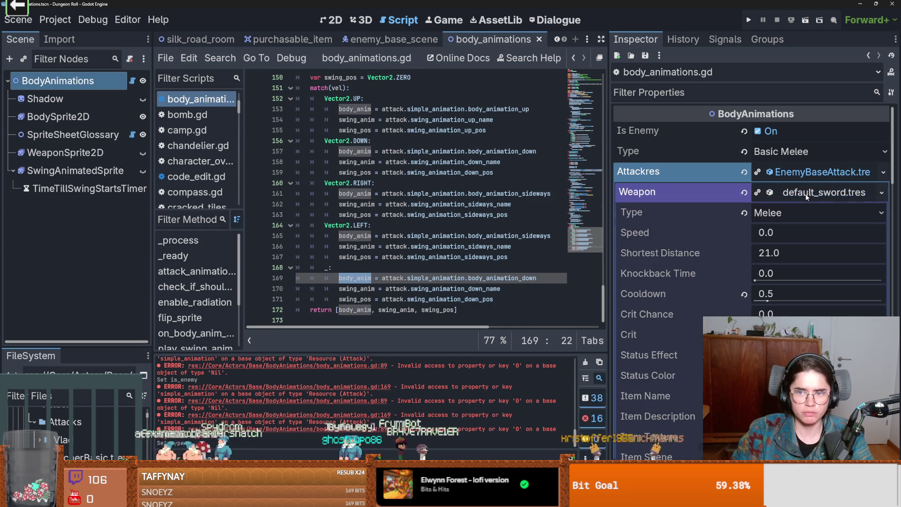
{"action": "left_click", "coordinate": [807, 194]}
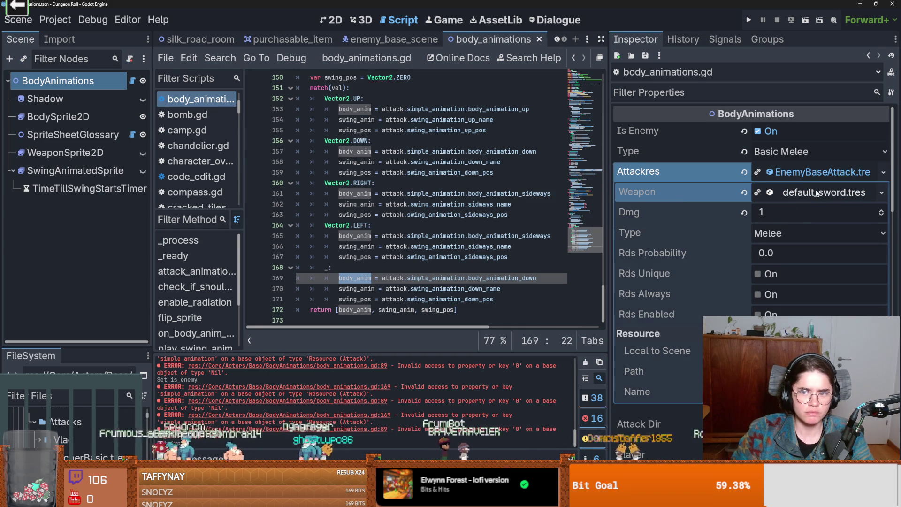
{"action": "left_click", "coordinate": [789, 196]}
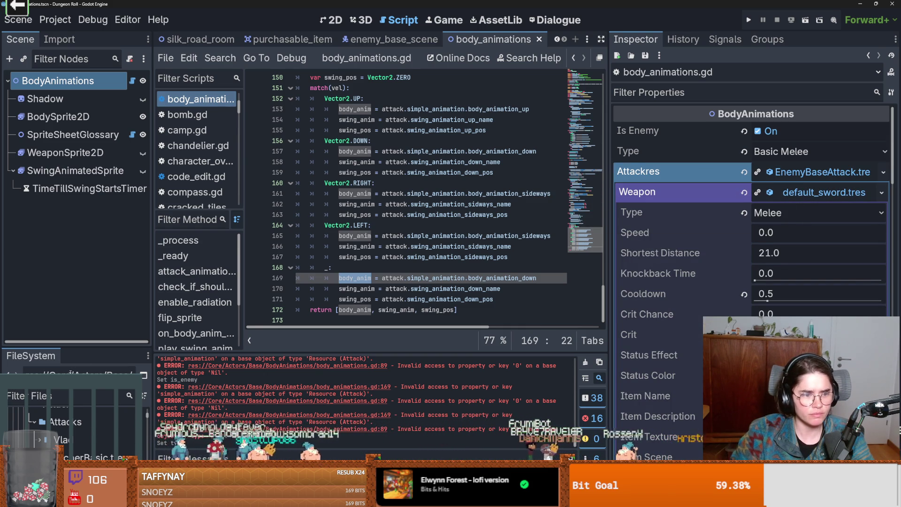
{"action": "left_click", "coordinate": [108, 399]}
- Filter files by 'attack', open Attack.gd, and jump to the Weapon class script
{"action": "type", "text": "attack"}
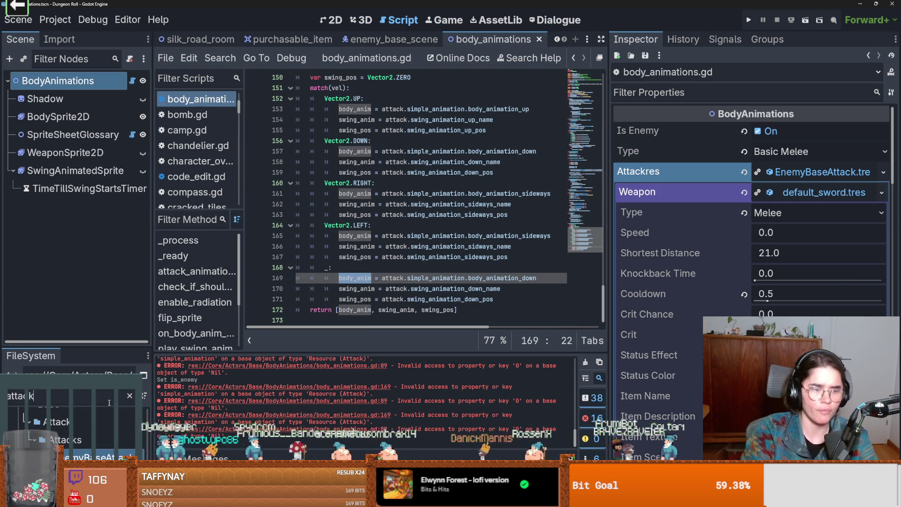
{"action": "left_click_drag", "start_coordinate": [106, 352], "coordinate": [105, 142]}
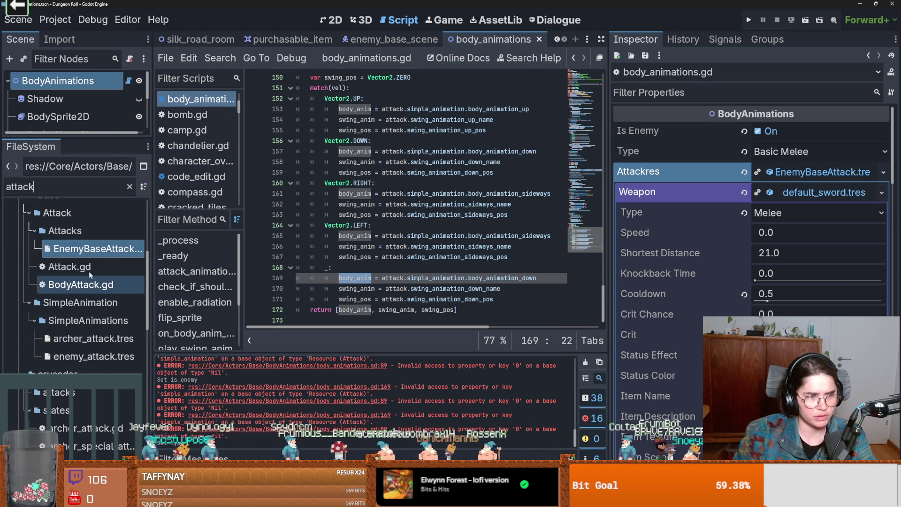
{"action": "double_click", "coordinate": [121, 266]}
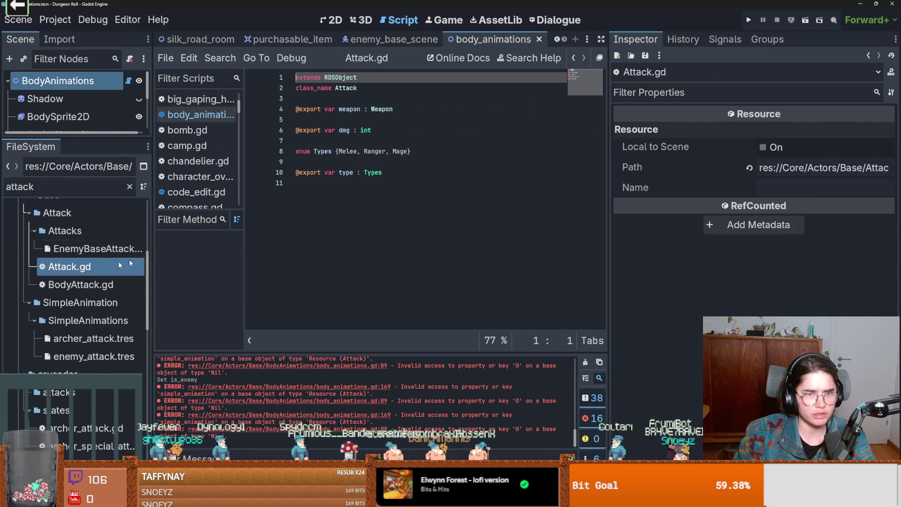
{"action": "left_click", "coordinate": [382, 109], "text": "ctrl"}
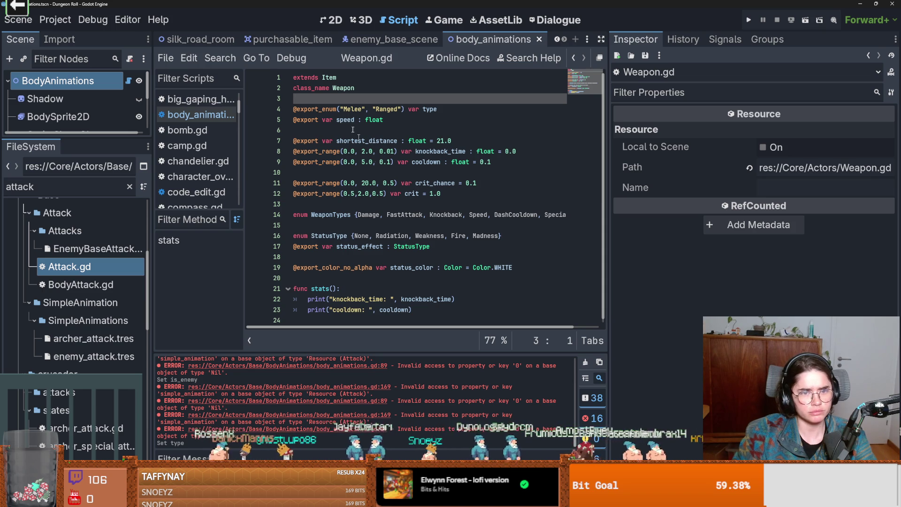
- In enemy_base_scene, copy attack_state's Melee Attack Res, basic_melee_atk.tres
{"action": "left_click", "coordinate": [389, 39]}
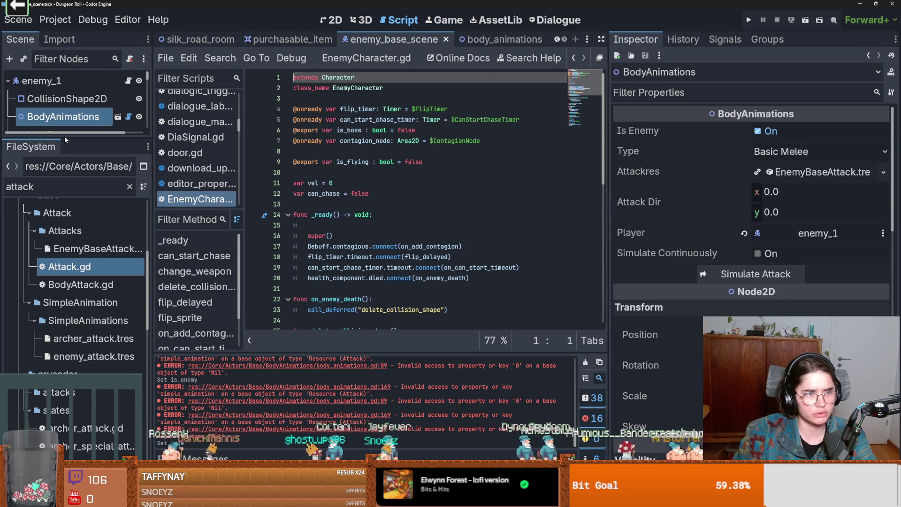
{"action": "left_click_drag", "start_coordinate": [65, 137], "coordinate": [66, 388]}
{"action": "scroll", "coordinate": [69, 269], "scroll_direction": "down", "scroll_amount": 3}
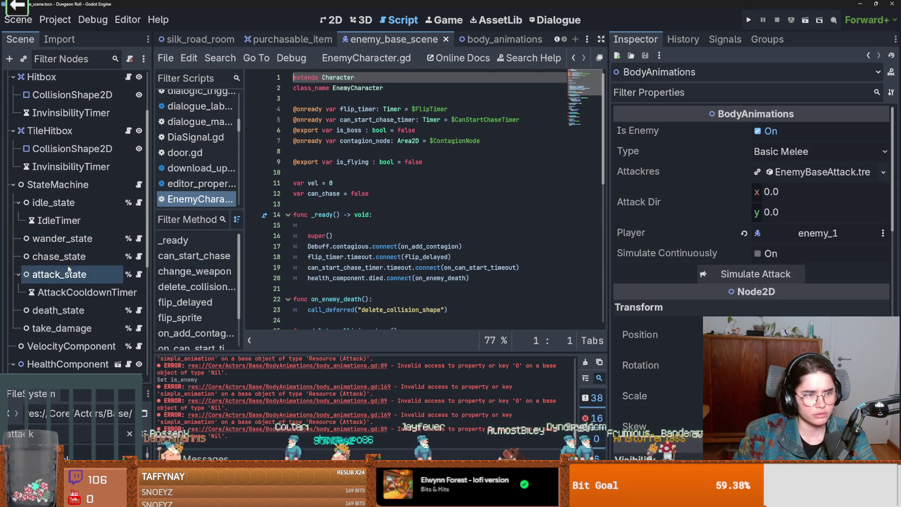
{"action": "left_click", "coordinate": [70, 274]}
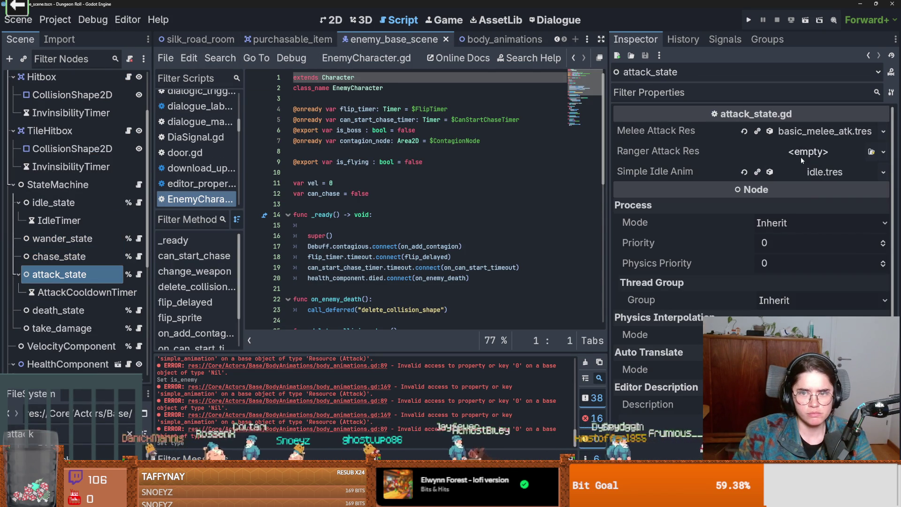
{"action": "left_click", "coordinate": [804, 132]}
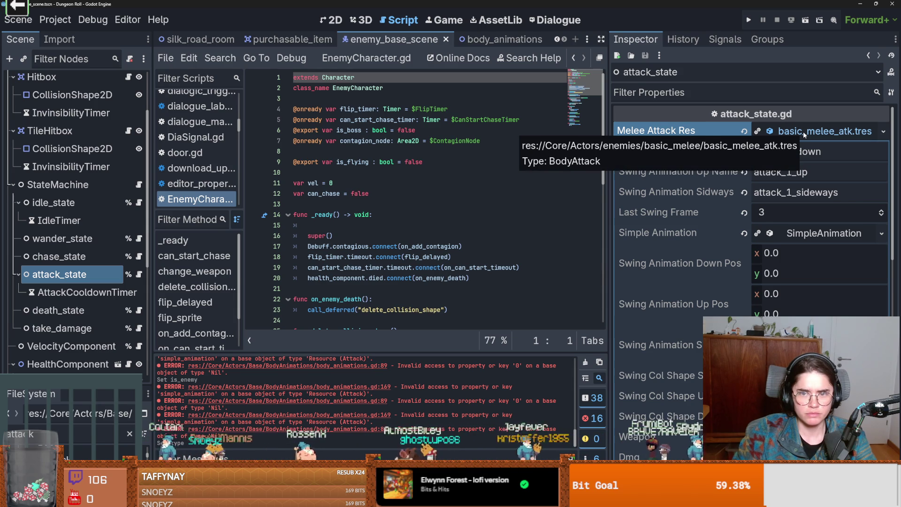
{"action": "left_click", "coordinate": [804, 132]}
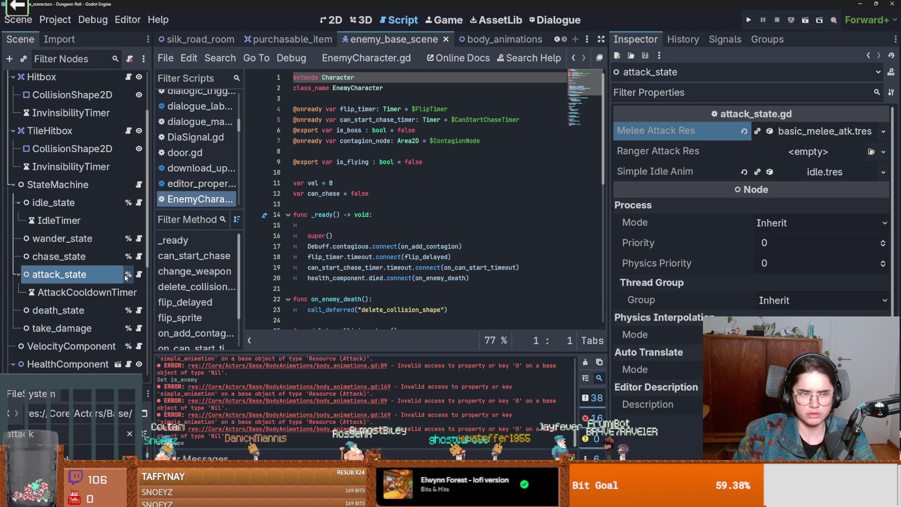
{"action": "left_click", "coordinate": [803, 131]}
{"action": "left_click", "coordinate": [803, 131]}
{"action": "left_click", "coordinate": [884, 132]}
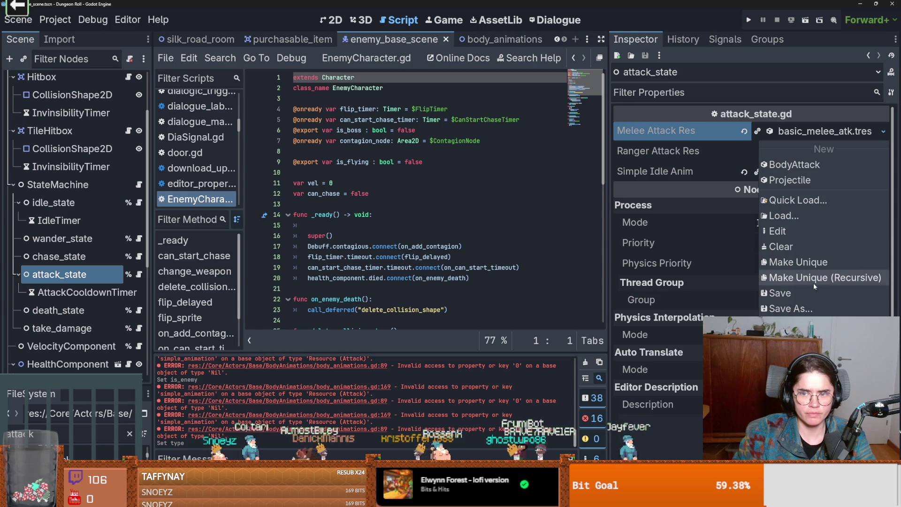
{"action": "key", "text": "Escape"}
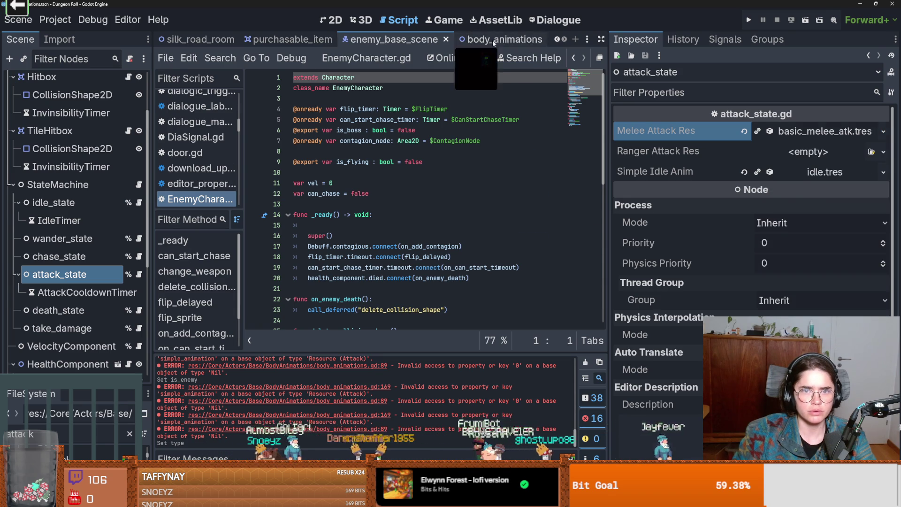
- Paste basic_melee_atk.tres into the BodyAnimations Attackres and save body_animations
{"action": "left_click", "coordinate": [492, 41]}
{"action": "left_click", "coordinate": [883, 173]}
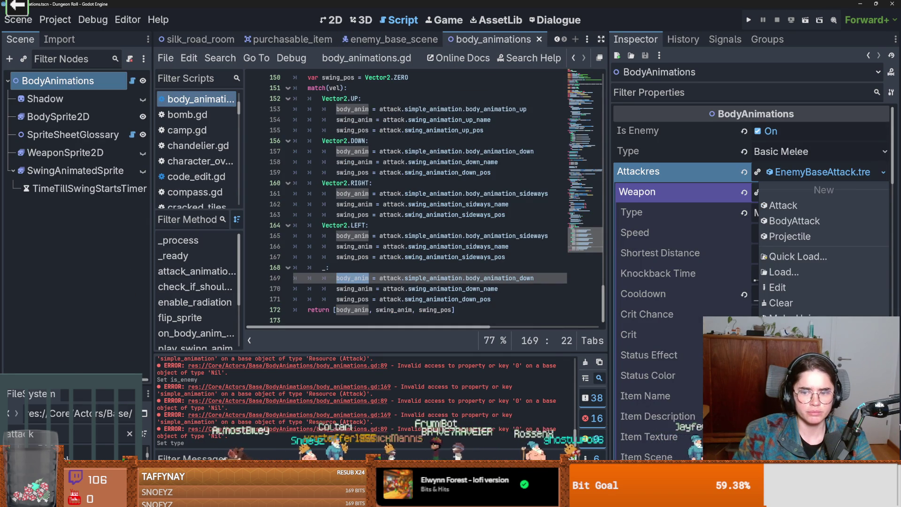
{"action": "left_click_drag", "start_coordinate": [37, 451], "coordinate": [821, 172]}
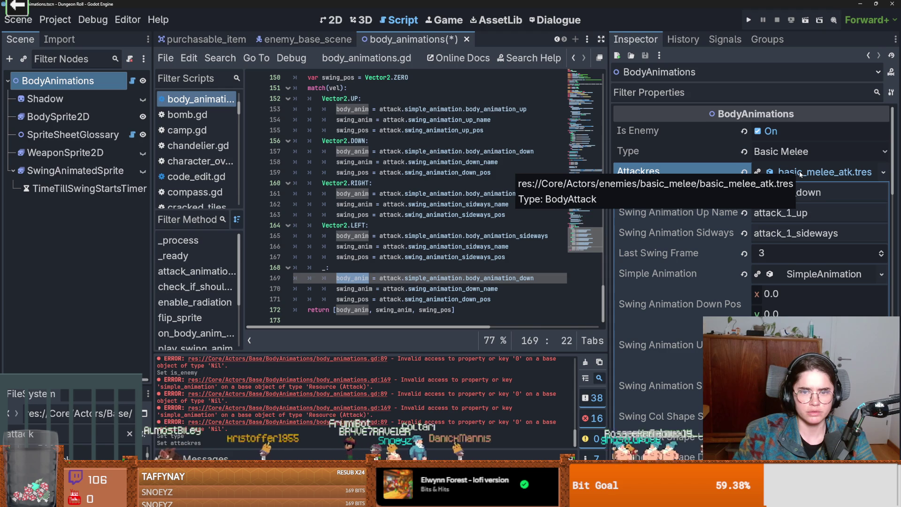
{"action": "left_click", "coordinate": [780, 172]}
{"action": "key", "text": "ctrl+s"}
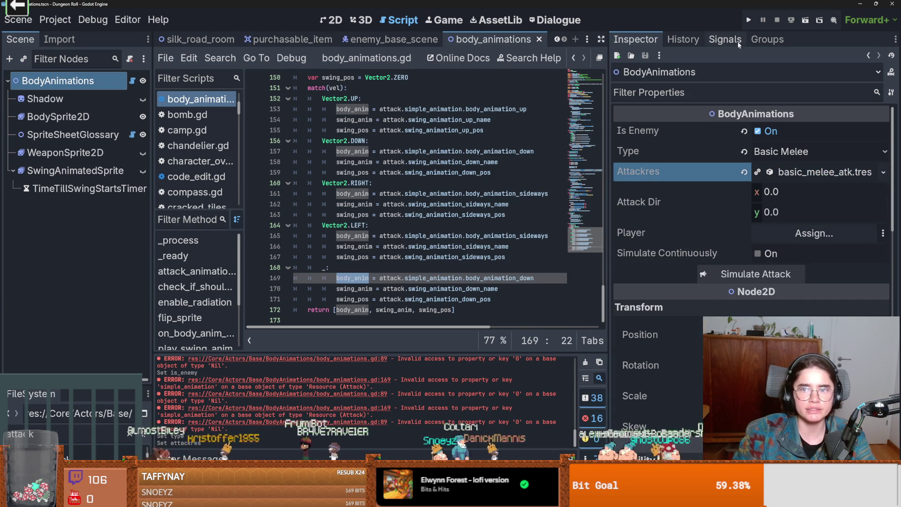
{"action": "left_click", "coordinate": [331, 20]}
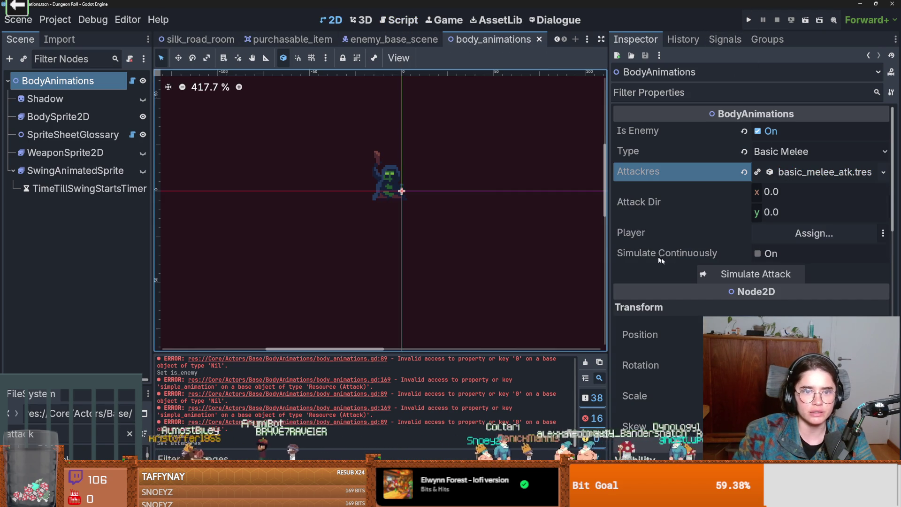
- Run a simulated enemy attack and save the body animations scene
{"action": "left_click", "coordinate": [770, 277]}
{"action": "scroll", "coordinate": [375, 226], "scroll_direction": "up", "scroll_amount": 1}
{"action": "key", "text": "ctrl+s"}
- Show BodySprite2D's basic_melee.tres in FileSystem and inspect cockroach_sprite_frames.tres animations
{"action": "left_click", "coordinate": [76, 118]}
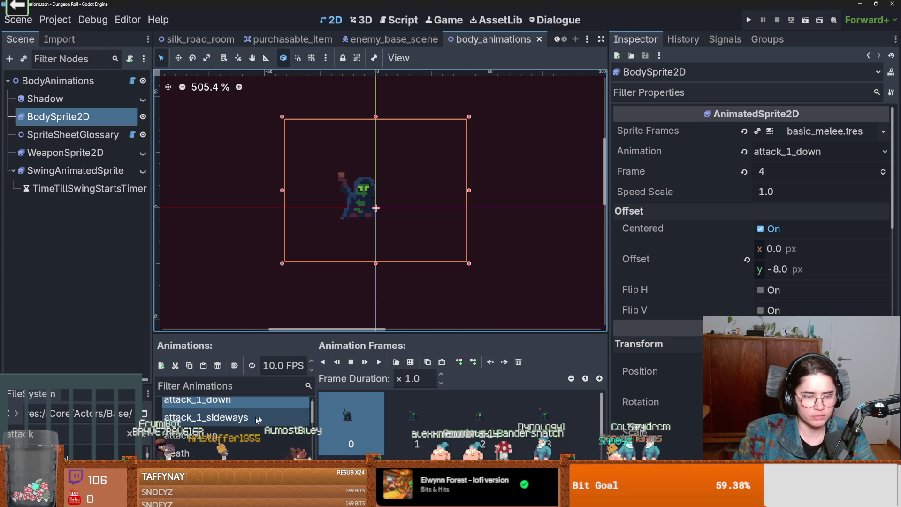
{"action": "left_click", "coordinate": [803, 131]}
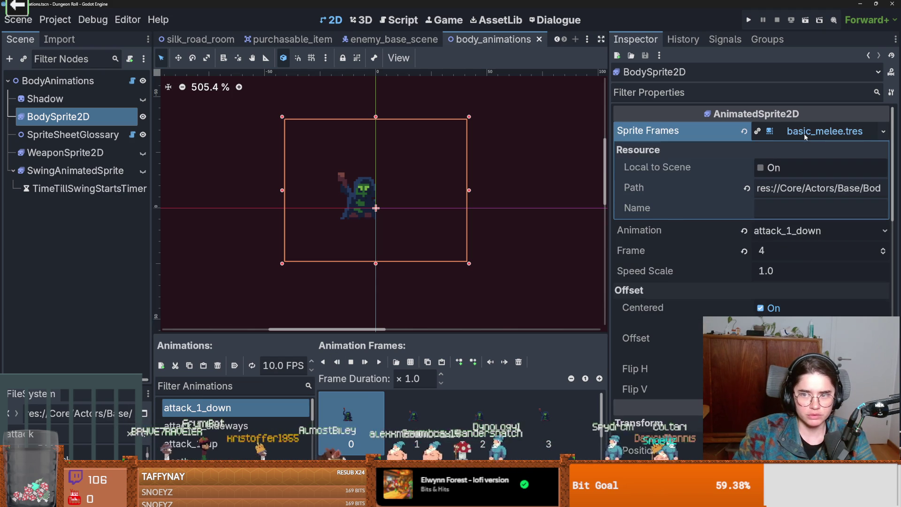
{"action": "left_click", "coordinate": [884, 132]}
{"action": "left_click", "coordinate": [826, 297]}
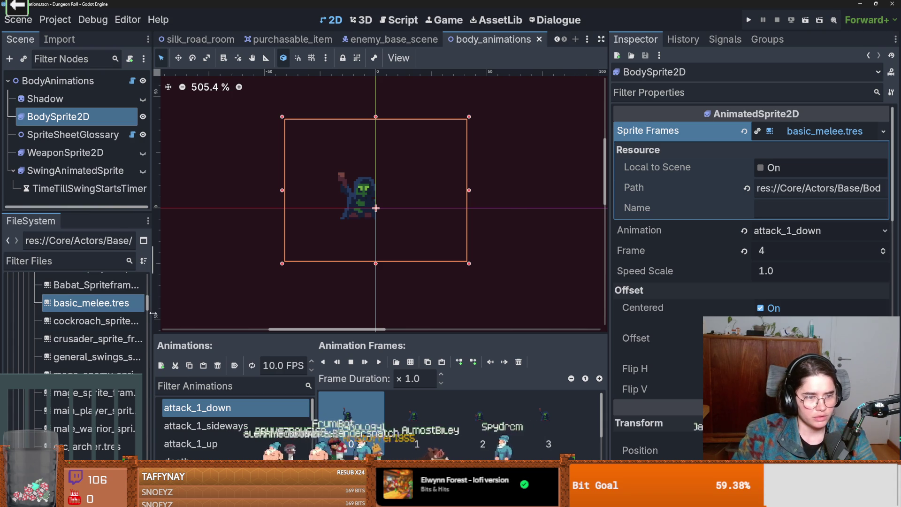
{"action": "left_click_drag", "start_coordinate": [153, 314], "coordinate": [283, 314]}
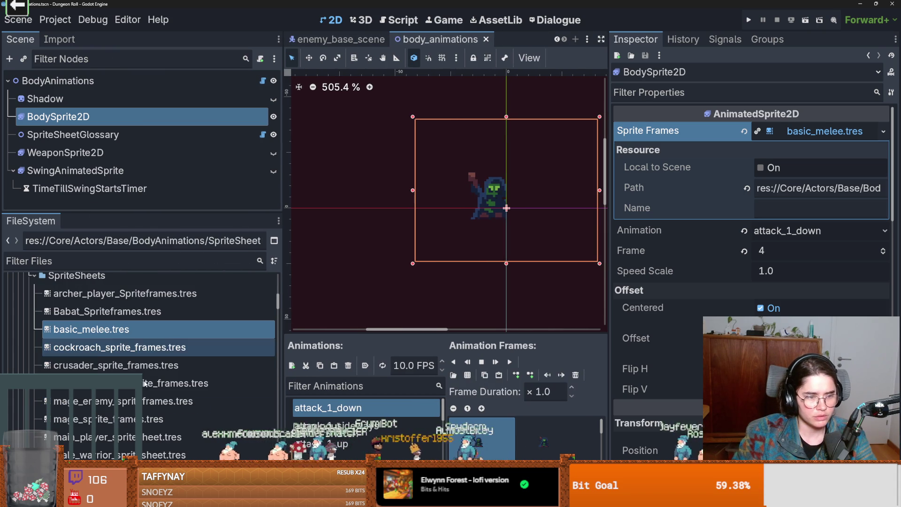
{"action": "scroll", "coordinate": [150, 348], "scroll_direction": "down", "scroll_amount": 1}
{"action": "left_click", "coordinate": [150, 322]}
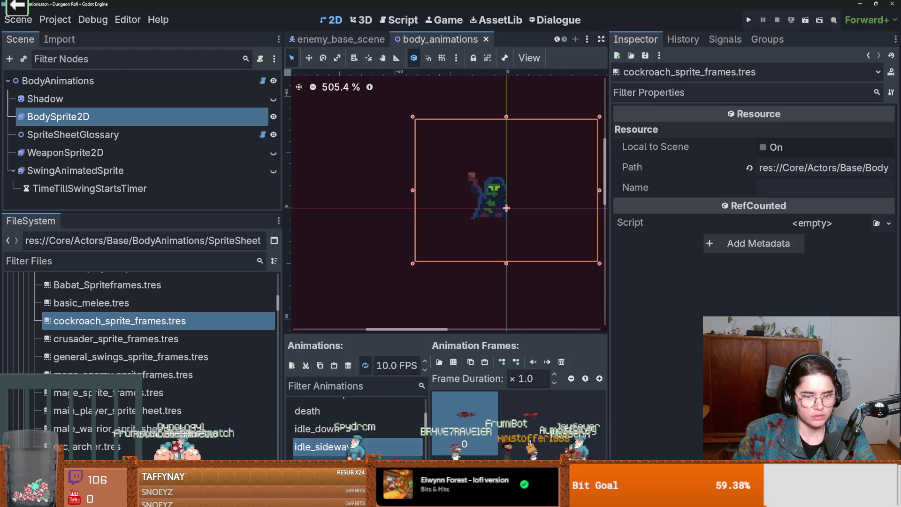
{"action": "key", "text": "Down"}
{"action": "key", "text": "Down"}
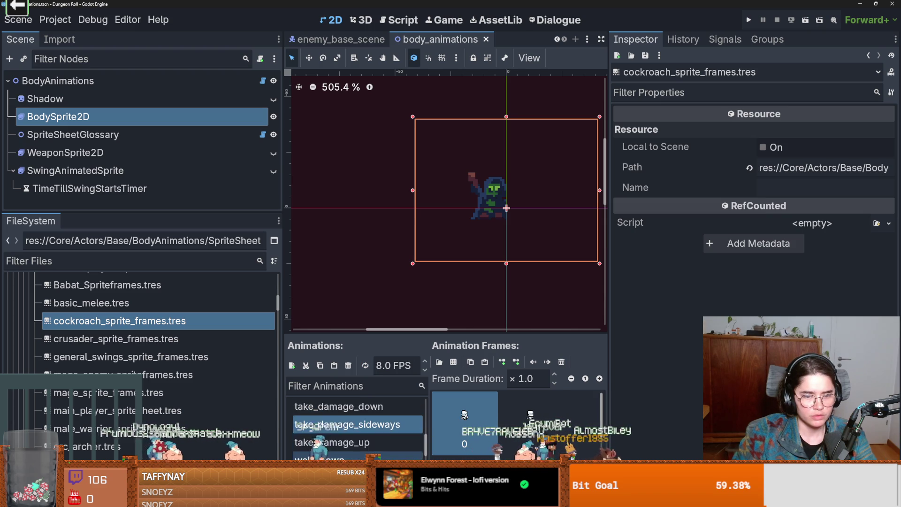
{"action": "key", "text": "Down"}
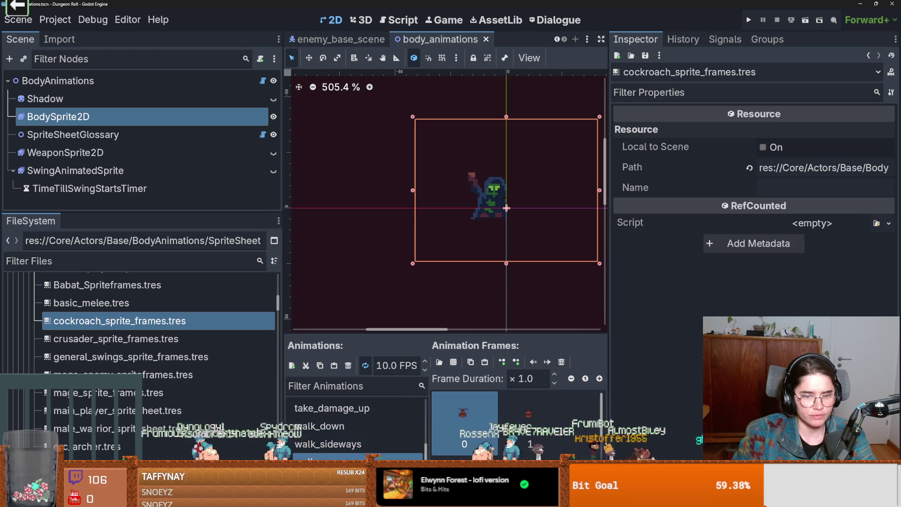
- Browse general_swings, main_player, vampire, Vlad and warrior_player sprite frames
{"action": "left_click", "coordinate": [135, 360]}
{"action": "scroll", "coordinate": [175, 414], "scroll_direction": "down", "scroll_amount": 3}
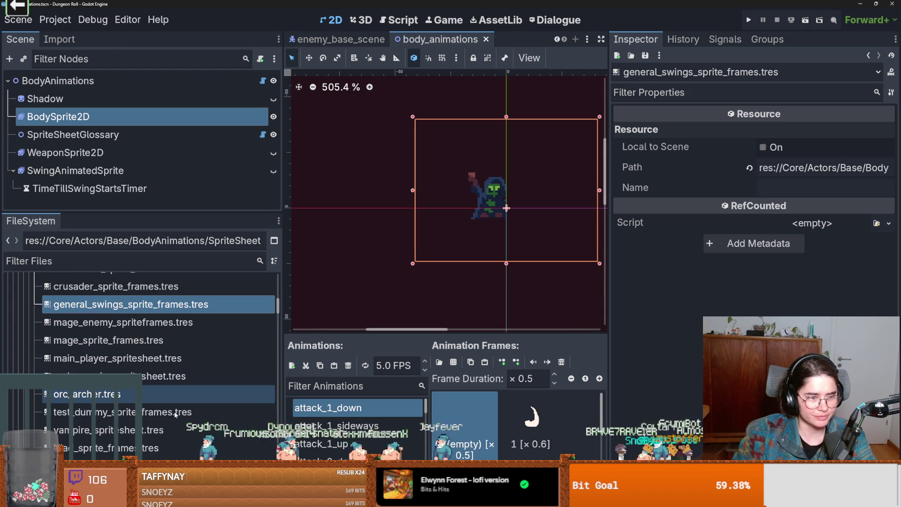
{"action": "left_click", "coordinate": [118, 358]}
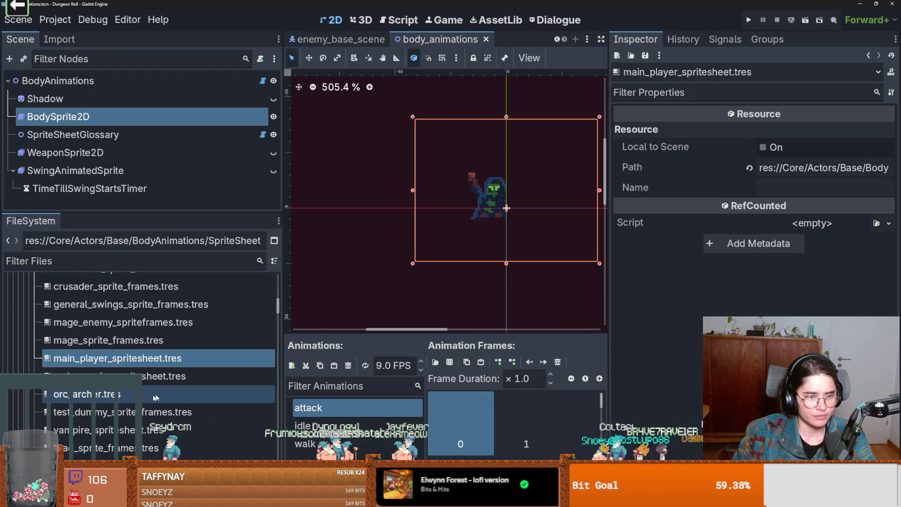
{"action": "scroll", "coordinate": [120, 405], "scroll_direction": "down", "scroll_amount": 1}
{"action": "left_click", "coordinate": [120, 386]}
{"action": "left_click", "coordinate": [120, 404]}
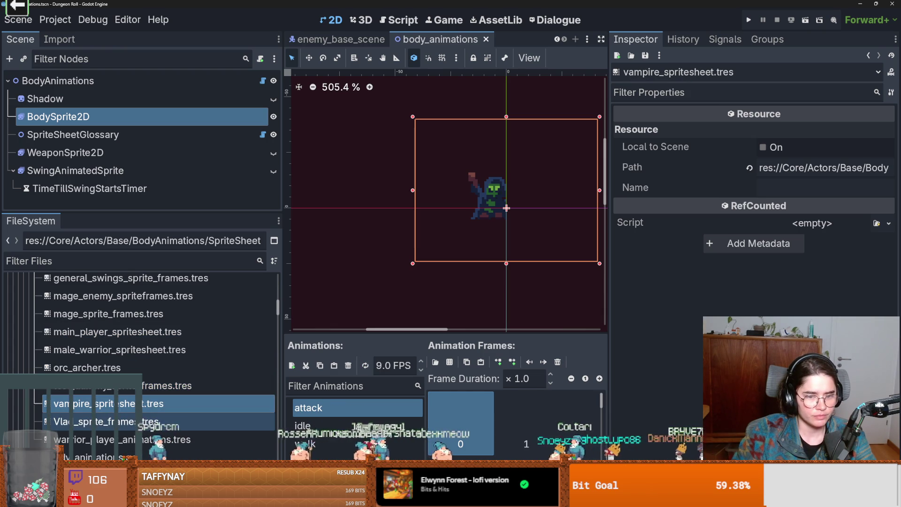
{"action": "left_click", "coordinate": [127, 423]}
{"action": "left_click", "coordinate": [125, 440]}
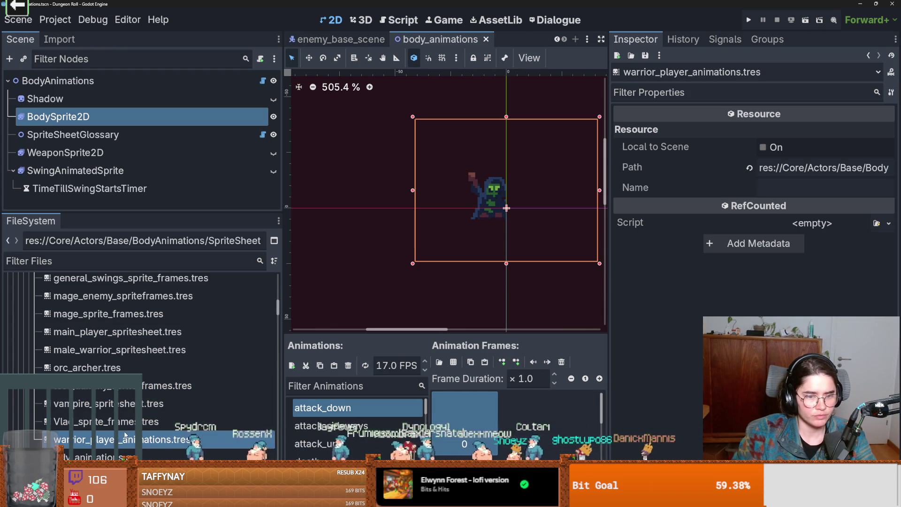
{"action": "scroll", "coordinate": [120, 404], "scroll_direction": "up", "scroll_amount": 4}
{"action": "scroll", "coordinate": [118, 375], "scroll_direction": "up", "scroll_amount": 1}
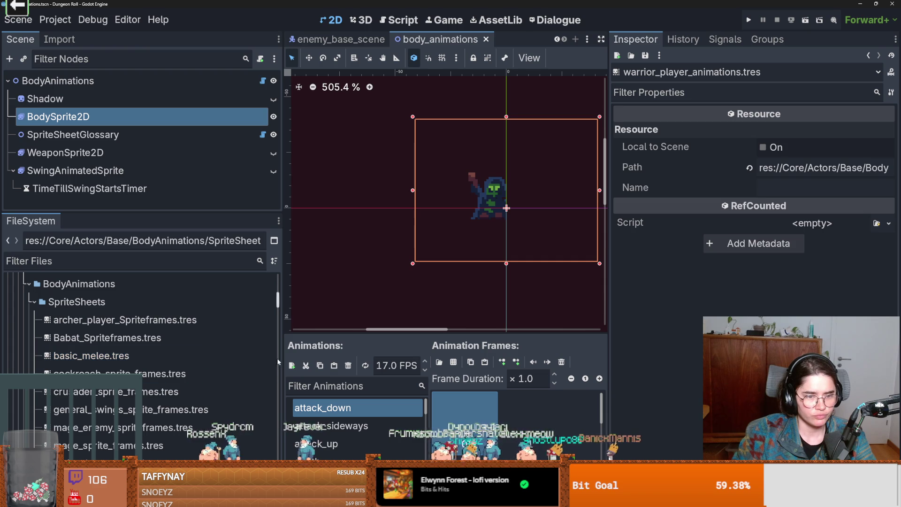
- Compare Babat, basic_melee and archer_player sprite frames, then save and shrink the window
{"action": "left_click_drag", "start_coordinate": [282, 361], "coordinate": [289, 361]}
{"action": "left_click", "coordinate": [141, 338]}
{"action": "left_click", "coordinate": [145, 356]}
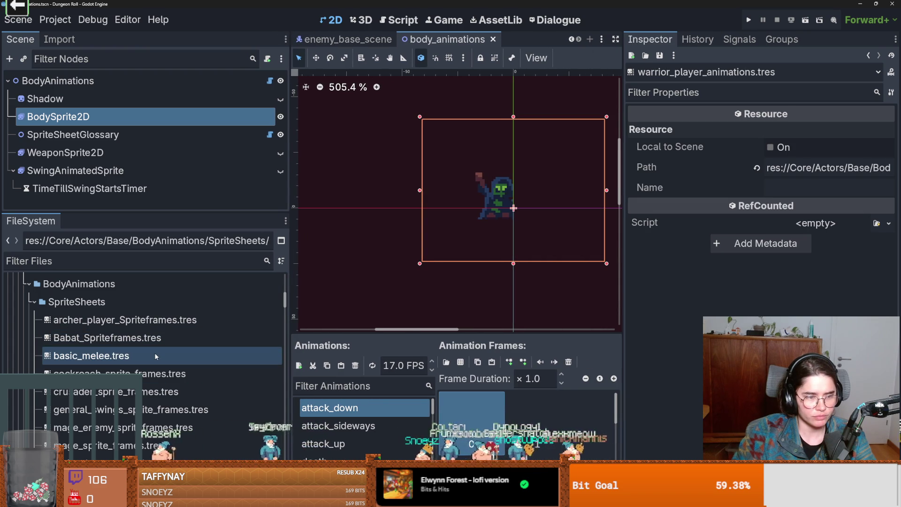
{"action": "left_click", "coordinate": [155, 345]}
{"action": "left_click", "coordinate": [155, 320]}
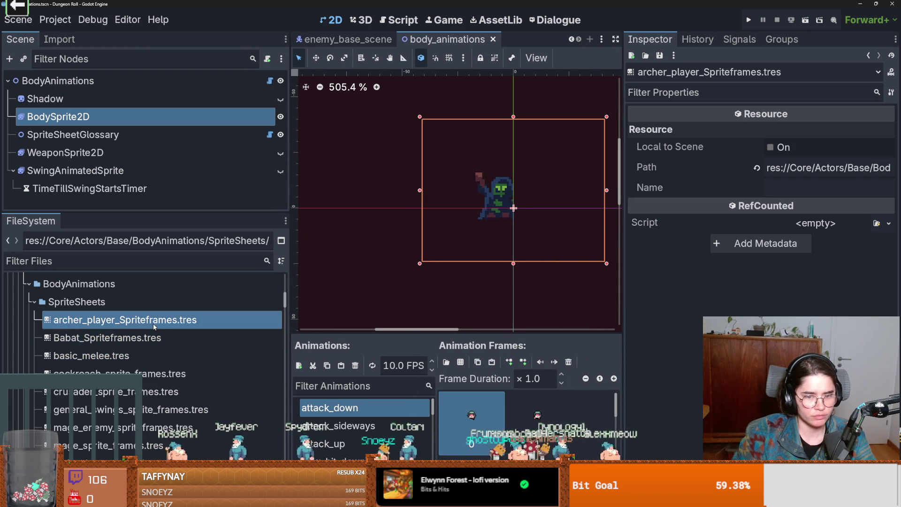
{"action": "key", "text": "ctrl+s"}
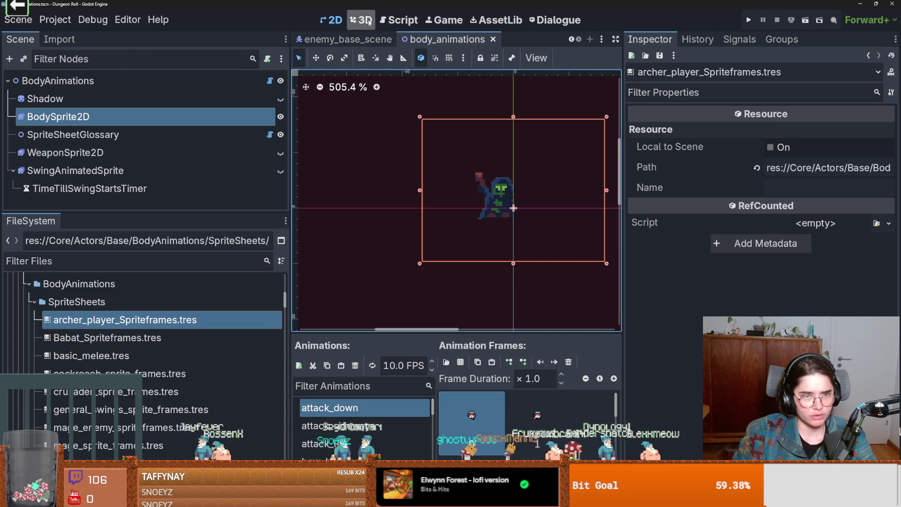
{"action": "key", "text": "super+Down"}
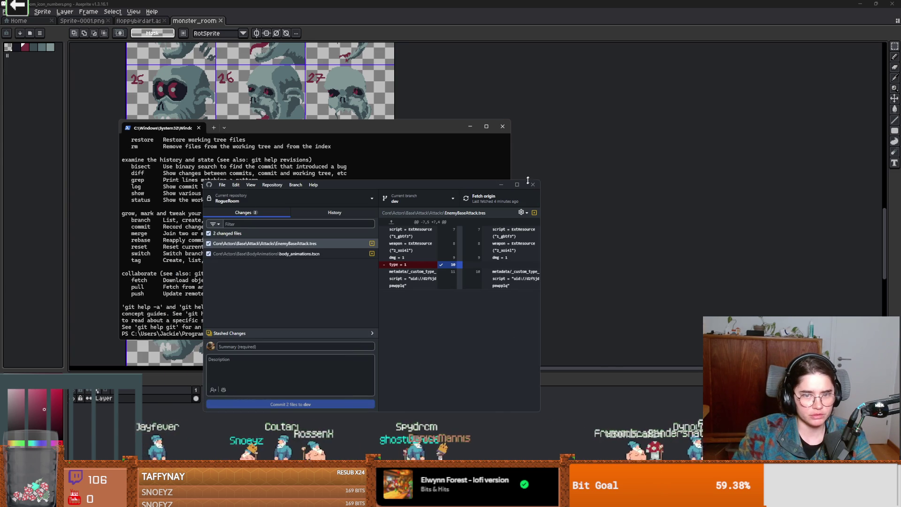
- Review the EnemyBaseAttack.tres diff in GitHub Desktop, then bring up the room_icons folder
{"action": "key", "text": "alt+Tab"}
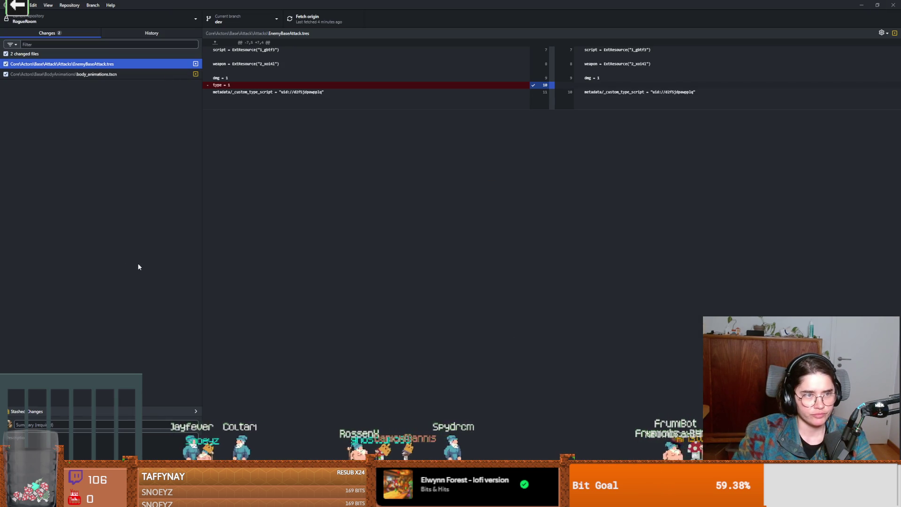
{"action": "left_click", "coordinate": [164, 425]}
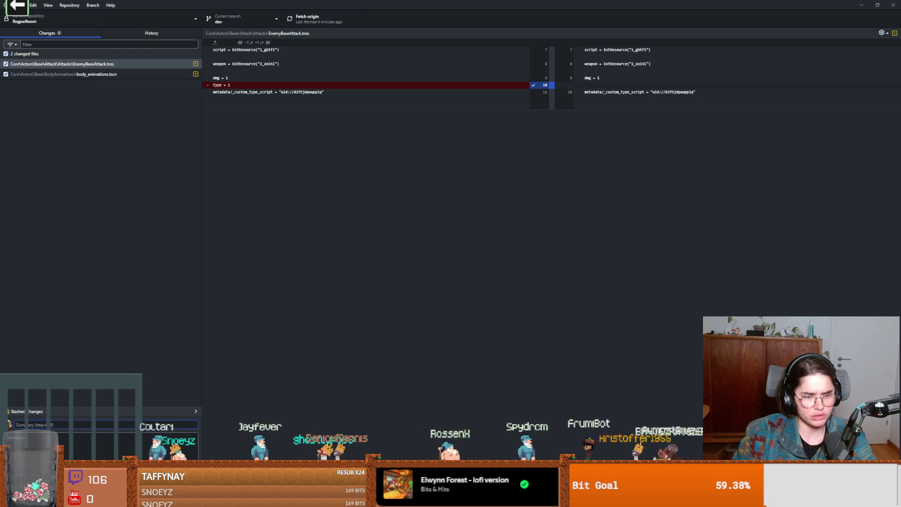
{"action": "key", "text": "alt+Tab"}
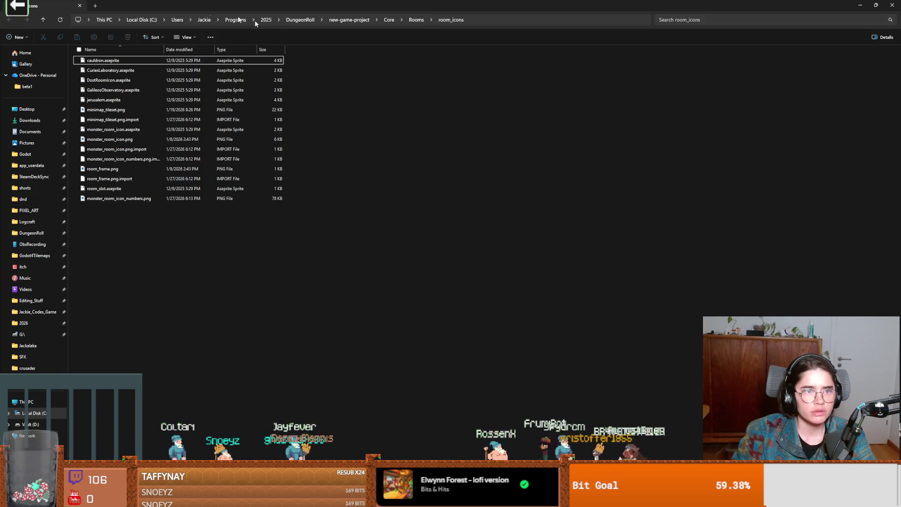
- Browse the assets and Characters folders of the dungeon-(copy) backup in DungeonRoll
{"action": "left_click", "coordinate": [303, 20]}
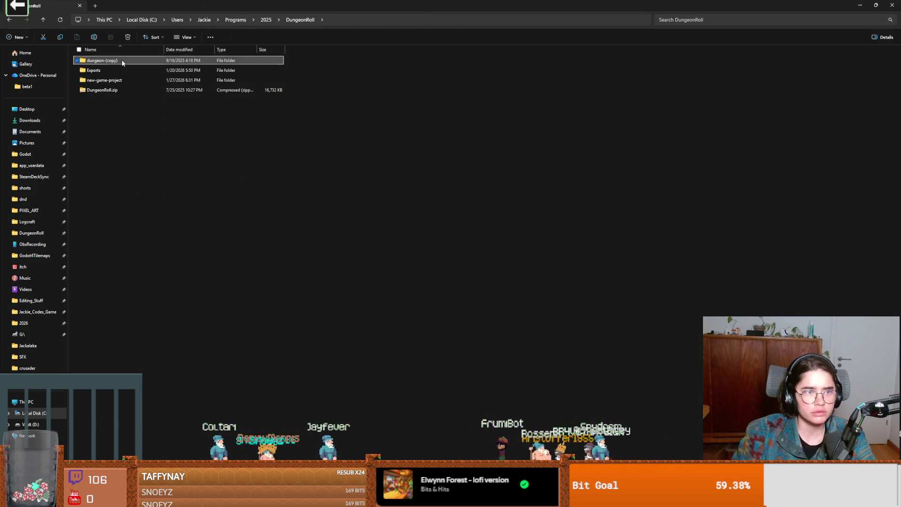
{"action": "double_click", "coordinate": [122, 60]}
{"action": "left_click", "coordinate": [103, 100]}
{"action": "double_click", "coordinate": [103, 99]}
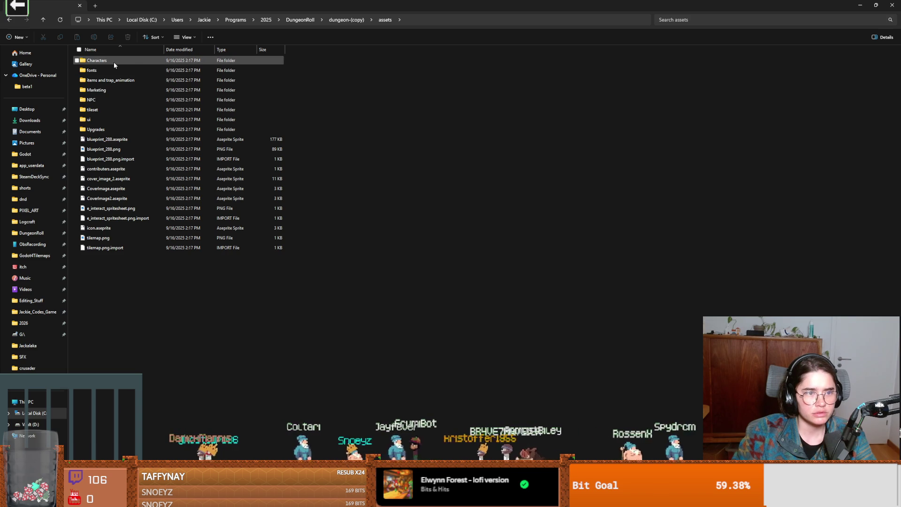
{"action": "left_click", "coordinate": [346, 20]}
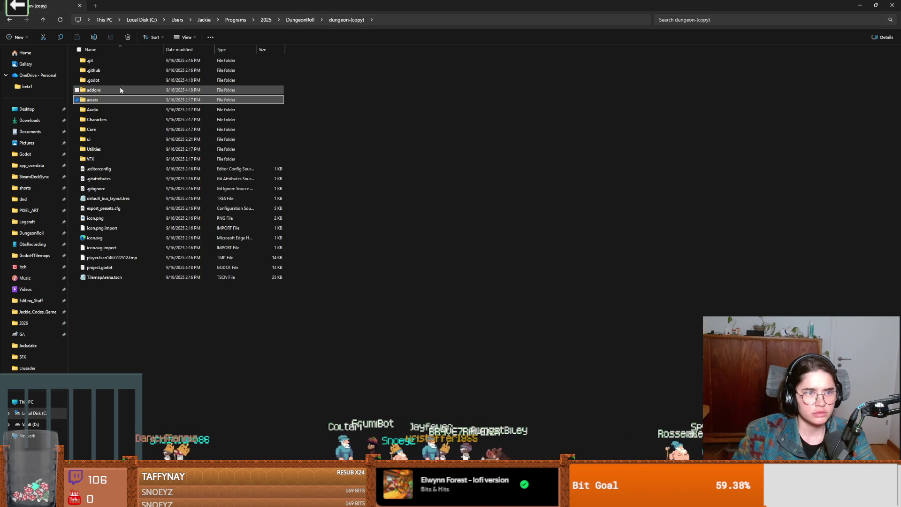
{"action": "left_click", "coordinate": [97, 119]}
{"action": "double_click", "coordinate": [96, 119]}
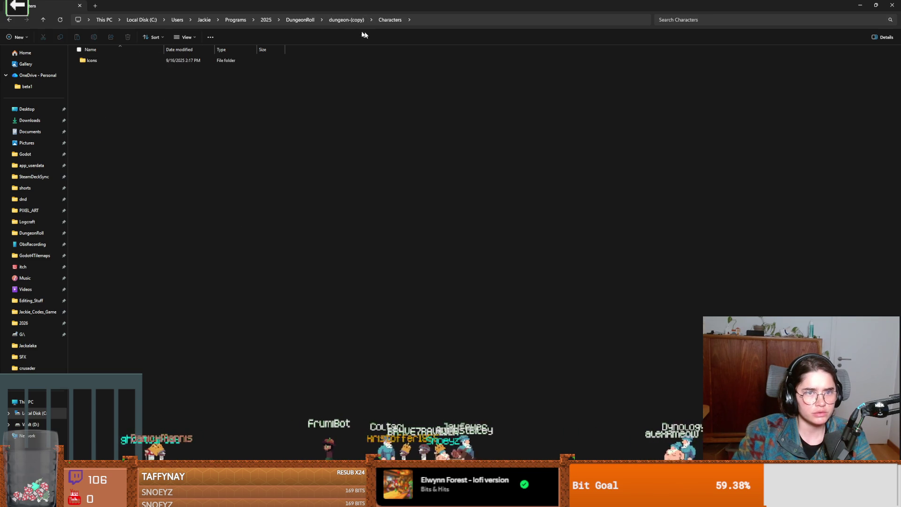
{"action": "left_click", "coordinate": [347, 20]}
- Locate male_warrior_spritesheet.tres in Core\Actors\enemies, then close File Explorer
{"action": "double_click", "coordinate": [100, 130]}
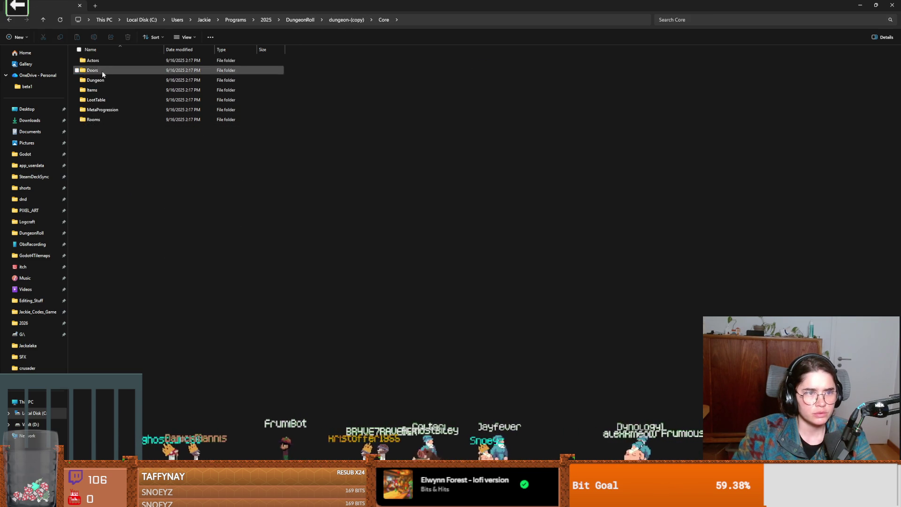
{"action": "double_click", "coordinate": [105, 60]}
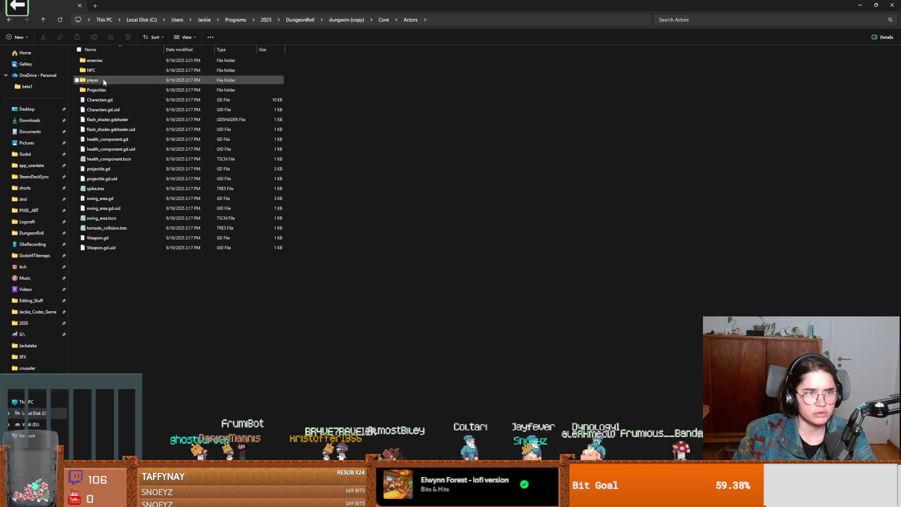
{"action": "left_click", "coordinate": [100, 61]}
{"action": "double_click", "coordinate": [101, 63]}
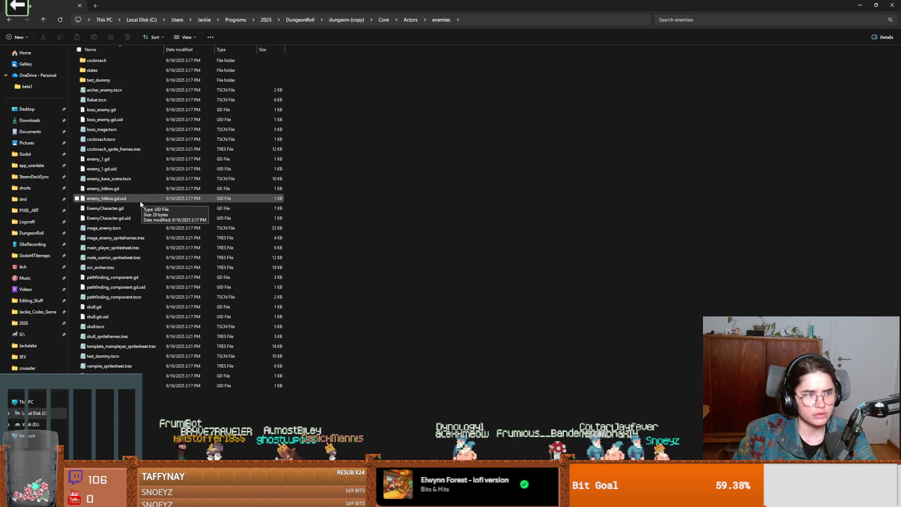
{"action": "left_click", "coordinate": [105, 72]}
{"action": "double_click", "coordinate": [105, 70]}
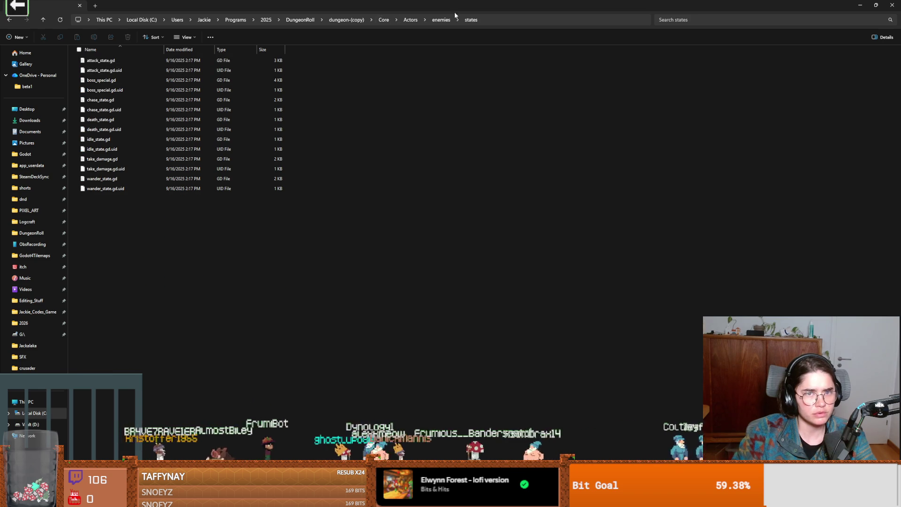
{"action": "left_click", "coordinate": [442, 20]}
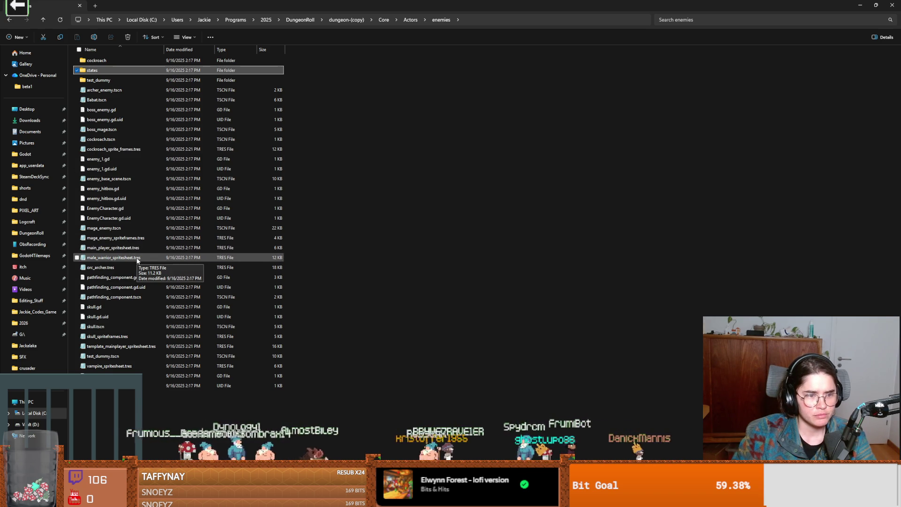
{"action": "left_click", "coordinate": [860, 5]}
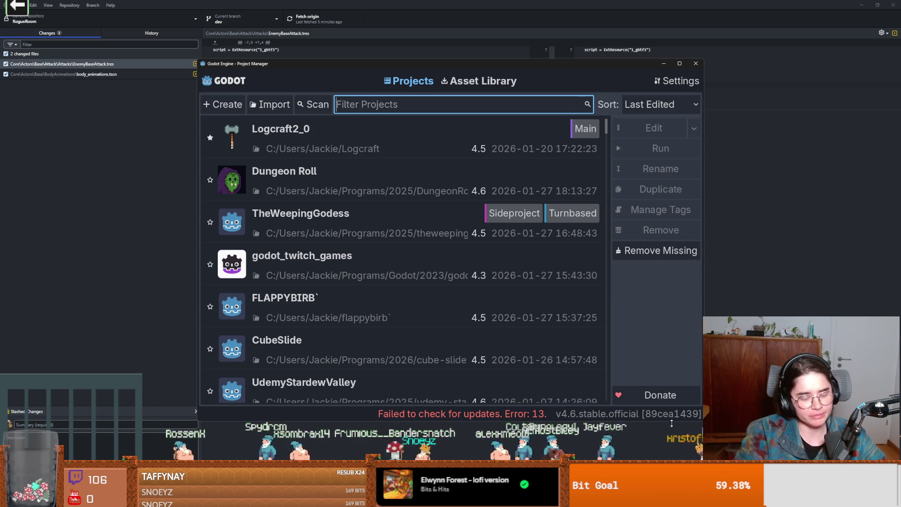
- Launch the Dungeon Roll project from the Project Manager list into the Godot editor
{"action": "double_click", "coordinate": [409, 196]}
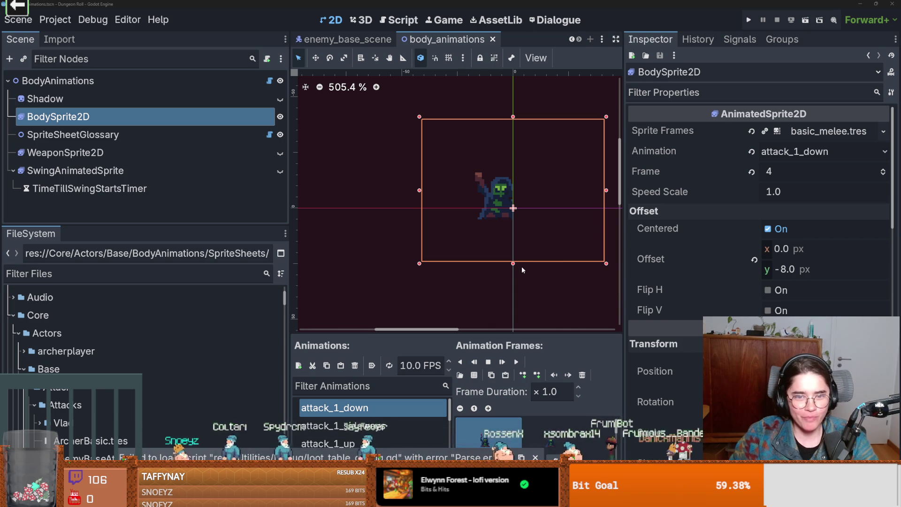
- Save the scene and enlarge the animation panel to show basic_melee's full animation list
{"action": "scroll", "coordinate": [522, 266], "scroll_direction": "up", "scroll_amount": 1}
{"action": "key", "text": "ctrl+s"}
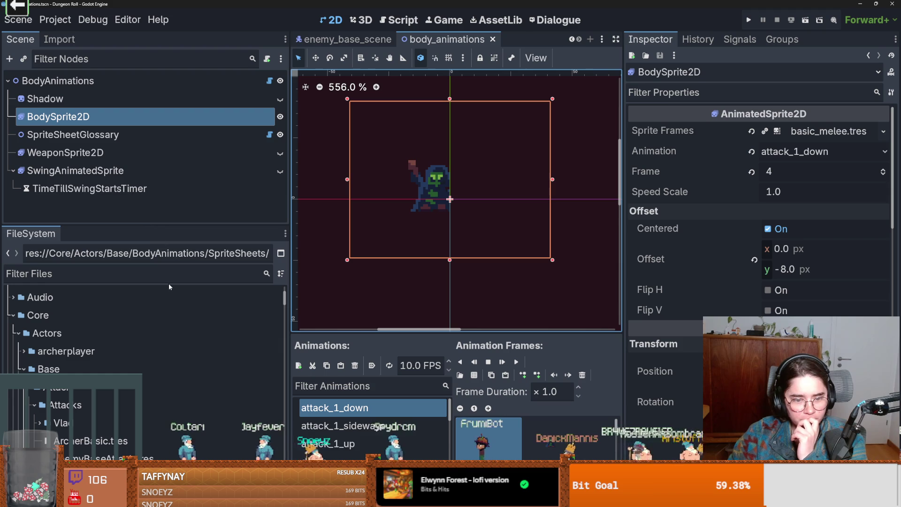
{"action": "left_click_drag", "start_coordinate": [413, 332], "coordinate": [380, 195]}
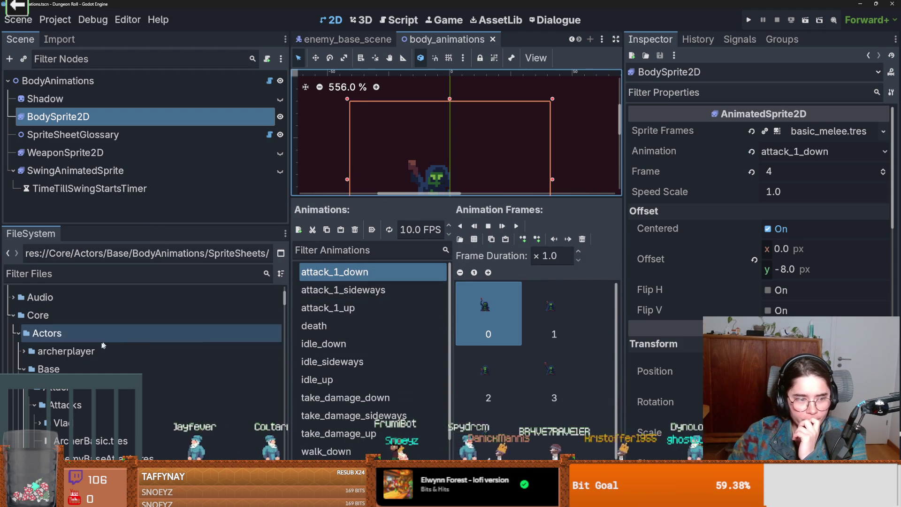
- Open the FileSystem's SpriteSheets folder in the system file manager
{"action": "scroll", "coordinate": [103, 374], "scroll_direction": "down", "scroll_amount": 5}
{"action": "right_click", "coordinate": [103, 374]}
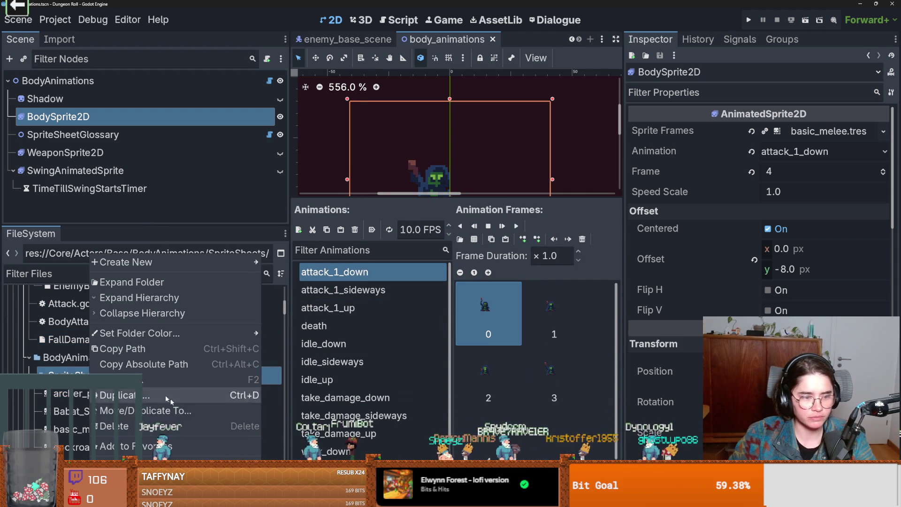
{"action": "key", "text": "Escape"}
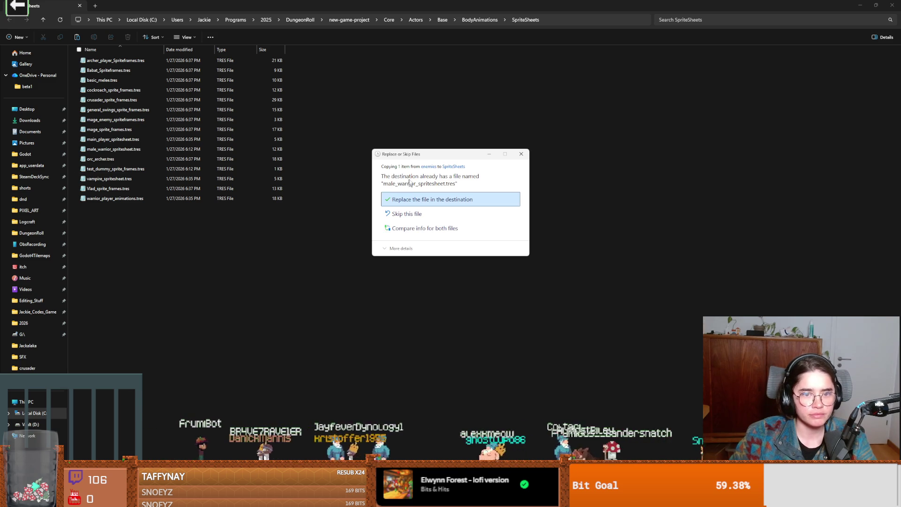
- Confirm replacing the existing male_warrior_spritesheet.tres and return to the Godot editor
{"action": "key", "text": "Return"}
{"action": "key", "text": "alt+Tab"}
- Assign male_warrior_spritesheet.tres to BodySprite2D's Sprite Frames property
{"action": "scroll", "coordinate": [141, 375], "scroll_direction": "down", "scroll_amount": 5}
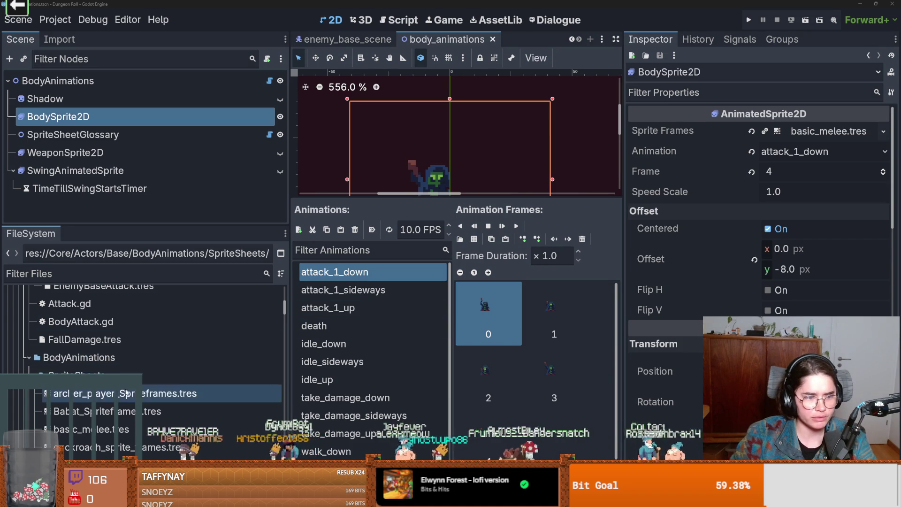
{"action": "left_click", "coordinate": [135, 359]}
{"action": "scroll", "coordinate": [135, 413], "scroll_direction": "down", "scroll_amount": 1}
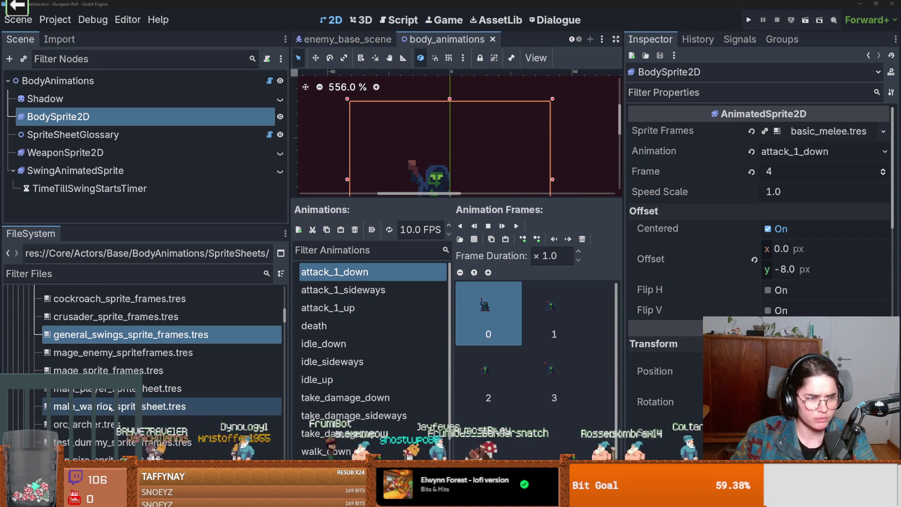
{"action": "left_click", "coordinate": [178, 406]}
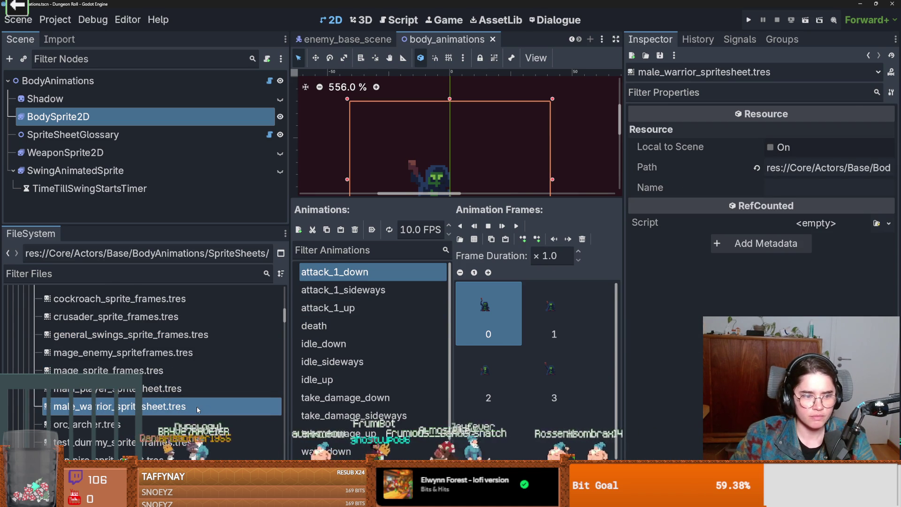
{"action": "left_click", "coordinate": [117, 117]}
{"action": "mouse_move", "coordinate": [94, 406]}
{"action": "left_mouse_down"}
{"action": "mouse_move", "coordinate": [709, 132]}
{"action": "mouse_move", "coordinate": [812, 129]}
{"action": "left_mouse_up"}
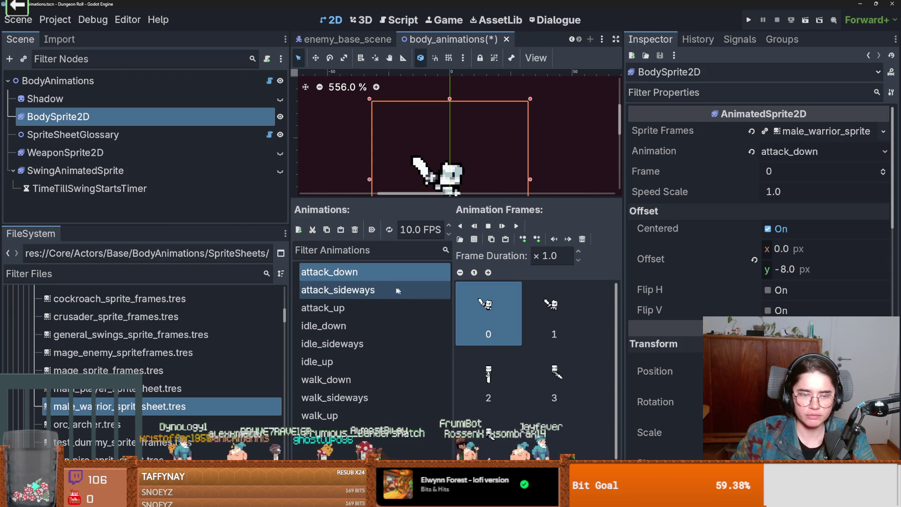
- Preview the male warrior animations from attack_up to walk_up, then open sprite_sheet_glossary.gd
{"action": "left_click", "coordinate": [379, 308]}
{"action": "left_click", "coordinate": [379, 326]}
{"action": "left_click", "coordinate": [375, 343]}
{"action": "left_click", "coordinate": [369, 362]}
{"action": "left_click", "coordinate": [364, 379]}
{"action": "left_click", "coordinate": [367, 398]}
{"action": "left_click", "coordinate": [368, 415]}
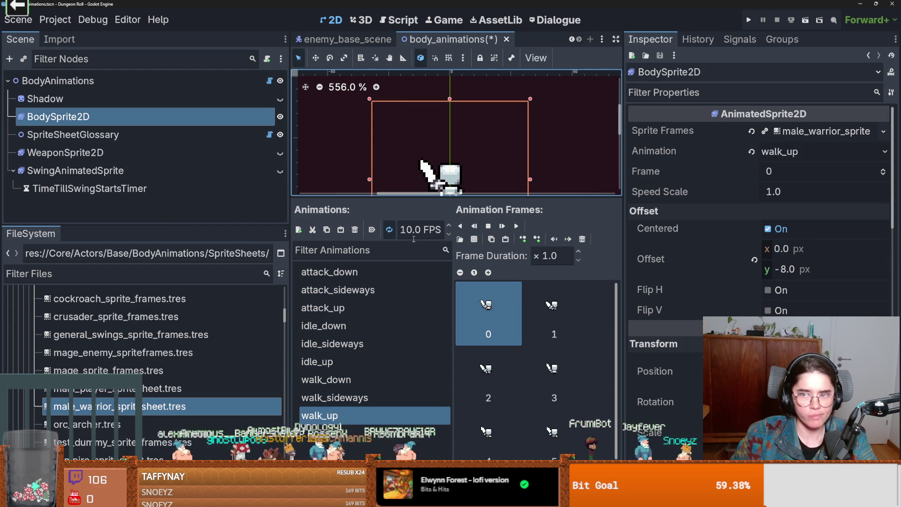
{"action": "left_click", "coordinate": [269, 135]}
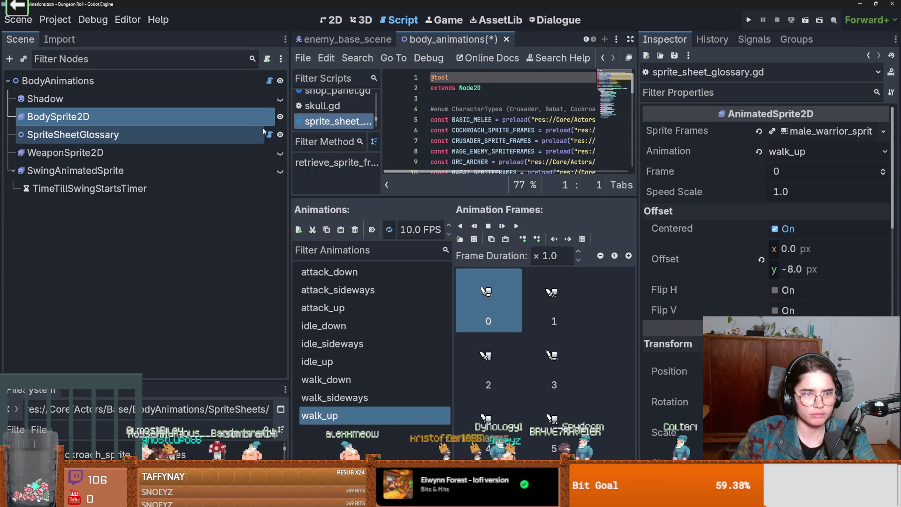
- Add a MALE_WARRIOR_SPRITESHEET preload constant after MAGE_SPRITE_FRAMES by dropping in the .tres file
{"action": "left_click_drag", "start_coordinate": [512, 198], "coordinate": [507, 334]}
{"action": "left_click", "coordinate": [479, 225]}
{"action": "key", "text": "Return"}
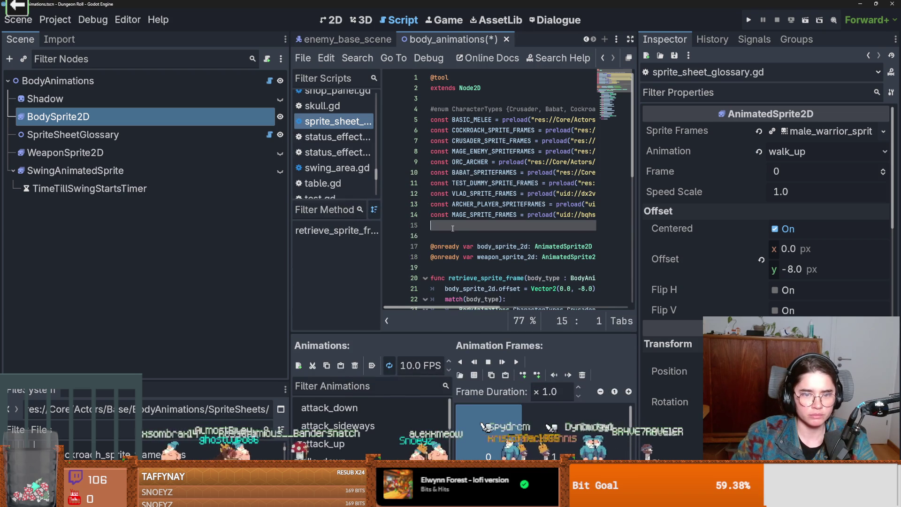
{"action": "key", "text": "Up"}
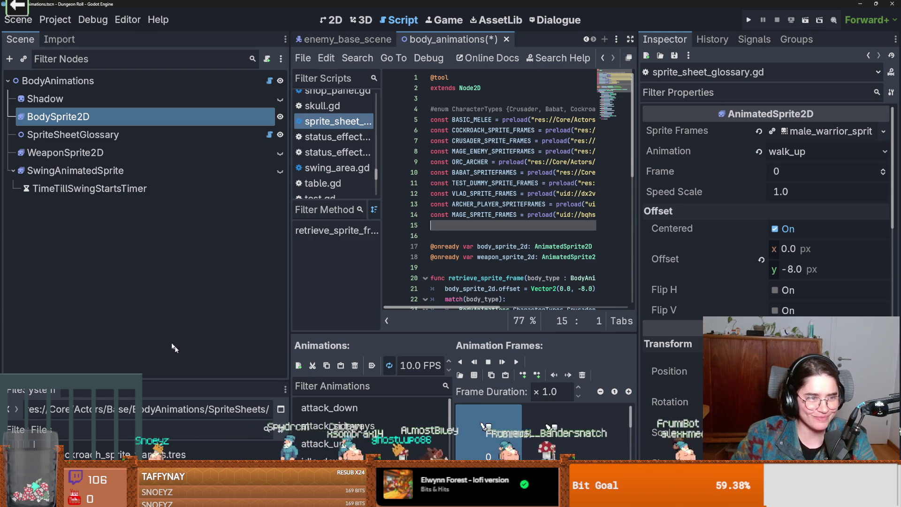
{"action": "left_click_drag", "start_coordinate": [186, 381], "coordinate": [186, 225]}
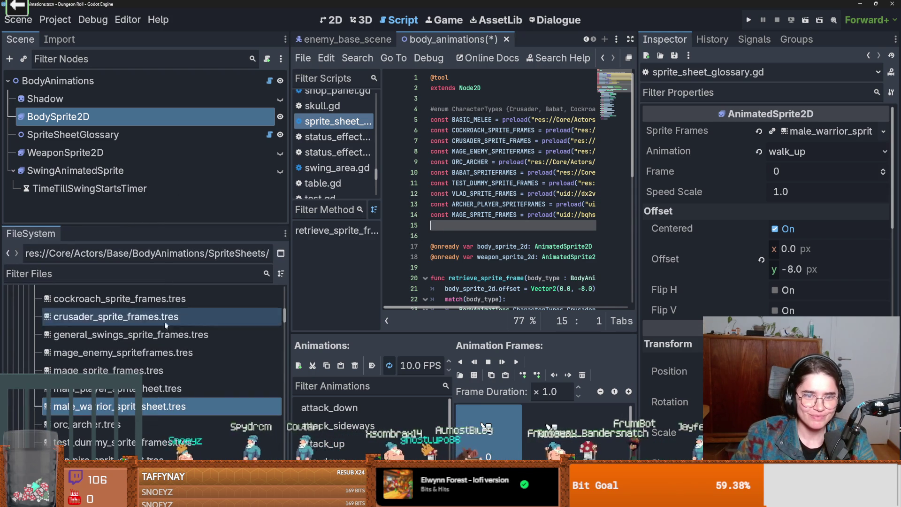
{"action": "mouse_move", "coordinate": [93, 406]}
{"action": "left_mouse_down"}
{"action": "mouse_move", "coordinate": [511, 269]}
{"action": "mouse_move", "coordinate": [472, 225]}
{"action": "mouse_move", "coordinate": [463, 293]}
{"action": "mouse_move", "coordinate": [468, 230]}
{"action": "left_mouse_up"}
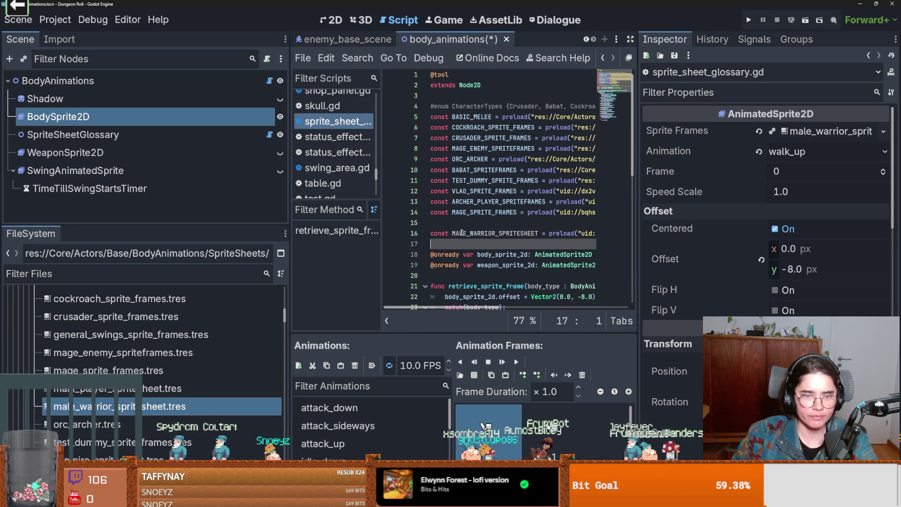
{"action": "key", "text": "Up"}
{"action": "key", "text": "Up"}
{"action": "key", "text": "BackSpace"}
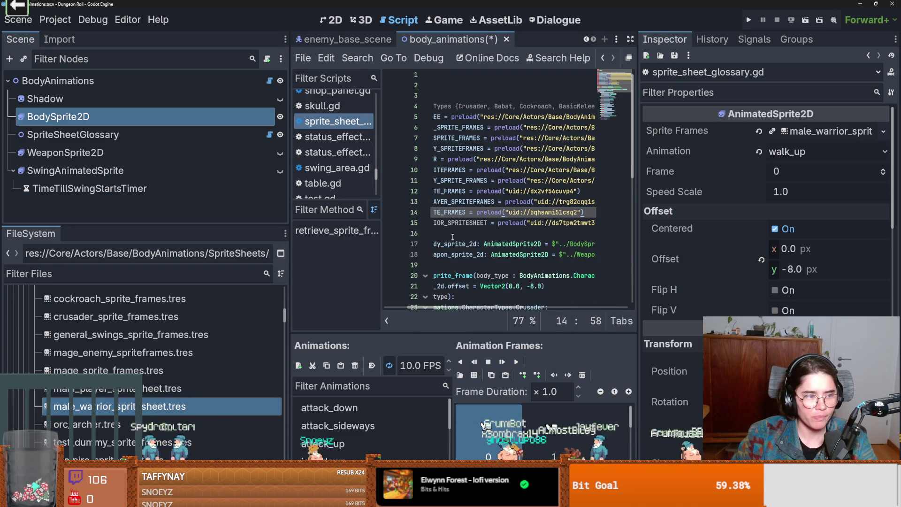
- Widen the script view and briefly check GitHub Desktop before returning to the script
{"action": "scroll", "coordinate": [485, 309], "scroll_direction": "left", "scroll_amount": 3}
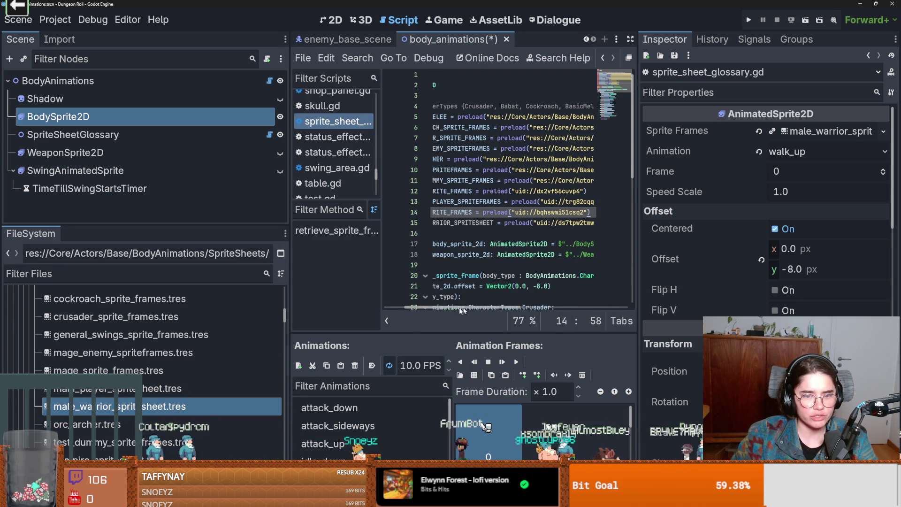
{"action": "left_click_drag", "start_coordinate": [291, 255], "coordinate": [202, 249]}
{"action": "key", "text": "alt+Tab"}
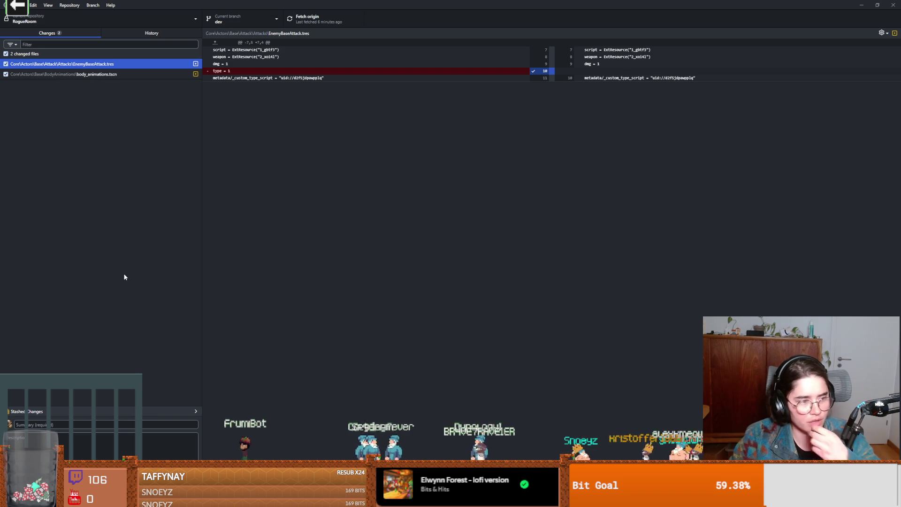
{"action": "key", "text": "alt+Tab"}
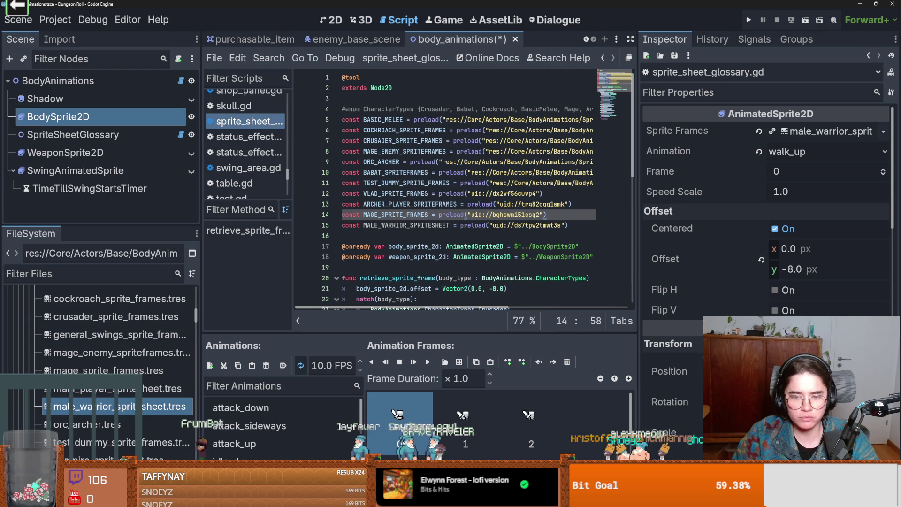
- Replace BASIC_MELEE with MALE_WARRIOR_SPRITESHEET in the BasicMelee branch and run the game
{"action": "left_click", "coordinate": [420, 228]}
{"action": "double_click", "coordinate": [421, 228]}
{"action": "key", "text": "ctrl+c"}
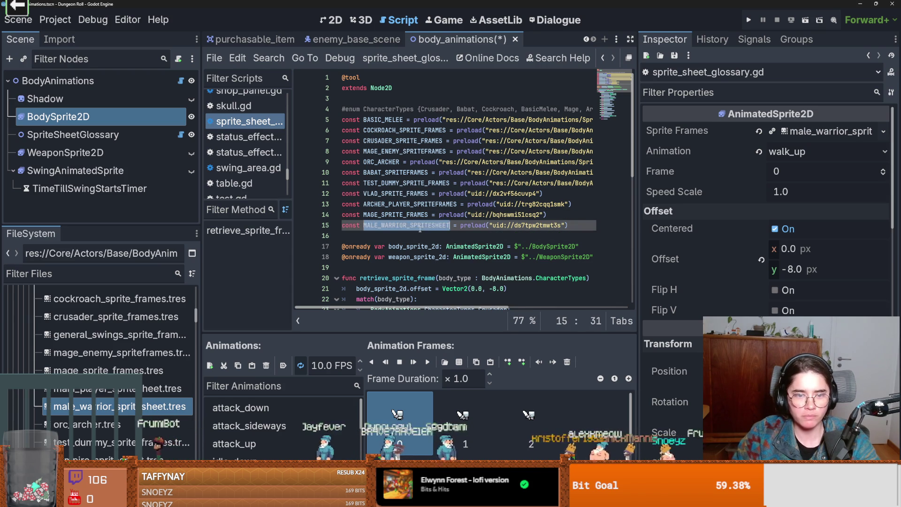
{"action": "scroll", "coordinate": [469, 253], "scroll_direction": "down", "scroll_amount": 4}
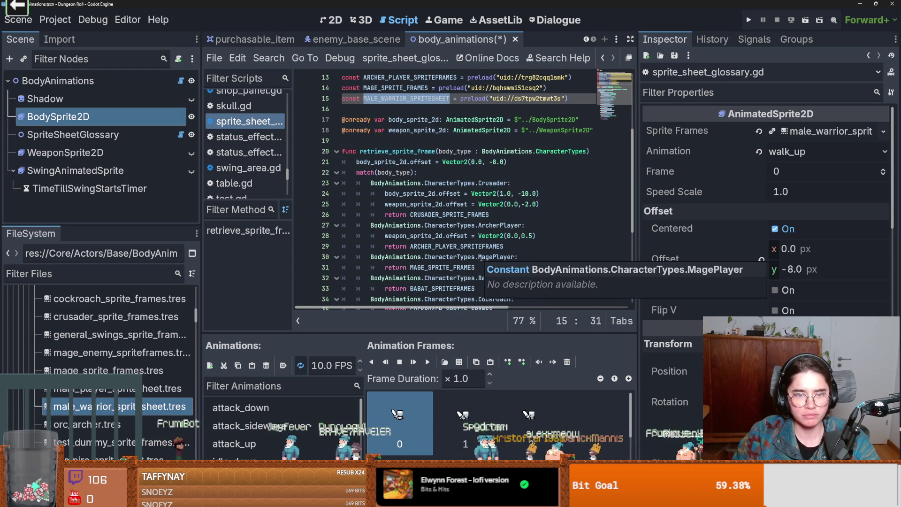
{"action": "scroll", "coordinate": [462, 257], "scroll_direction": "down", "scroll_amount": 2}
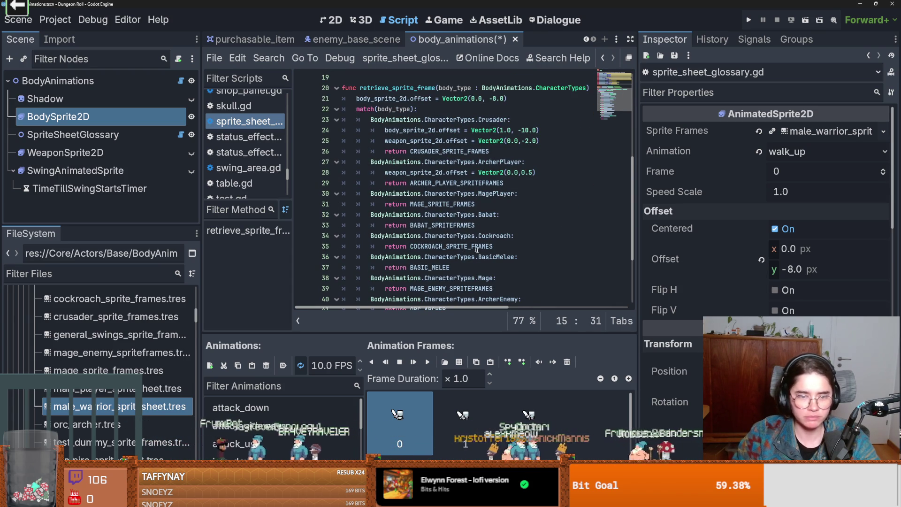
{"action": "double_click", "coordinate": [444, 268]}
{"action": "key", "text": "ctrl+v"}
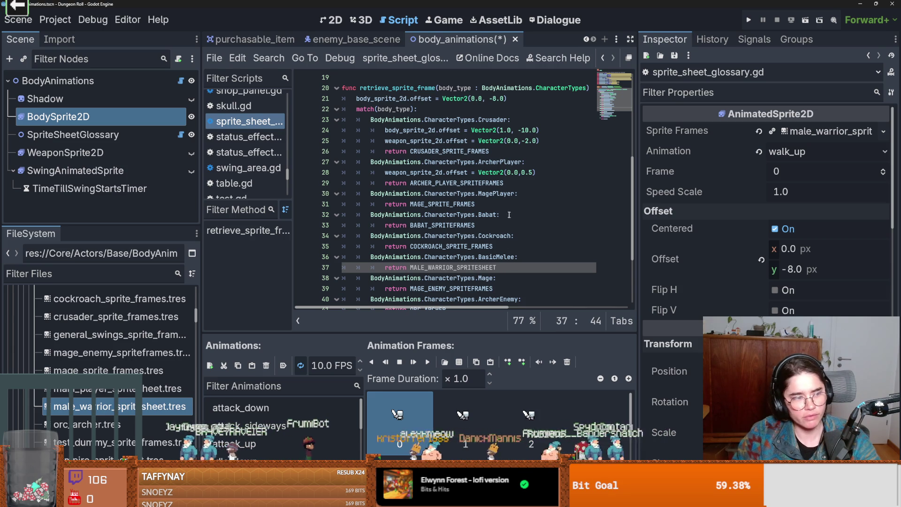
{"action": "left_click", "coordinate": [509, 204]}
{"action": "left_click", "coordinate": [749, 19]}
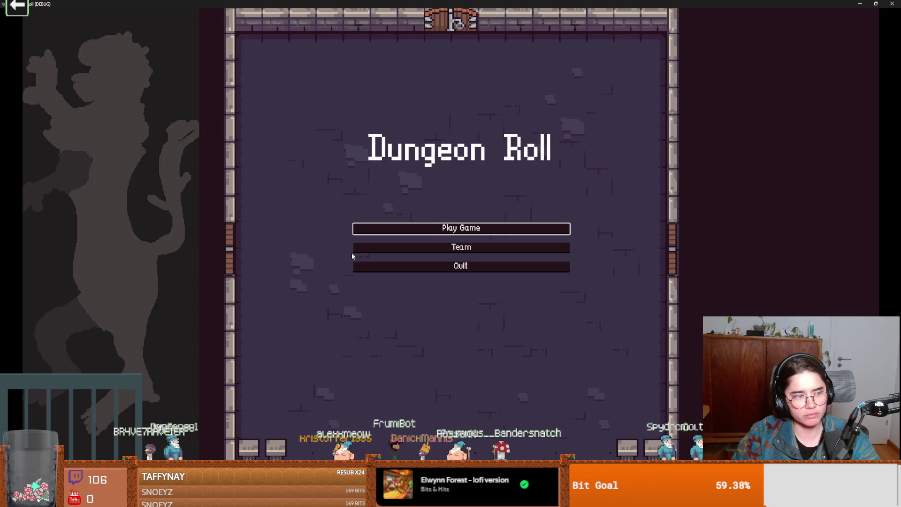
- Switch from the running game's title screen over to GitHub Desktop
{"action": "key", "text": "alt+Tab"}
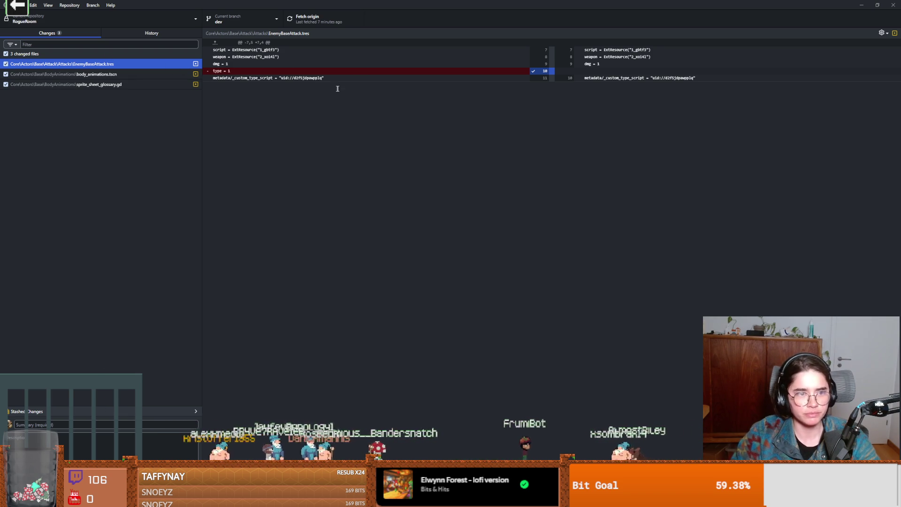
- Glance at pending diffs, then inspect the reset uid commit's MaceSwing, test dummy and body animation changes
{"action": "left_click", "coordinate": [142, 74]}
{"action": "left_click", "coordinate": [141, 85]}
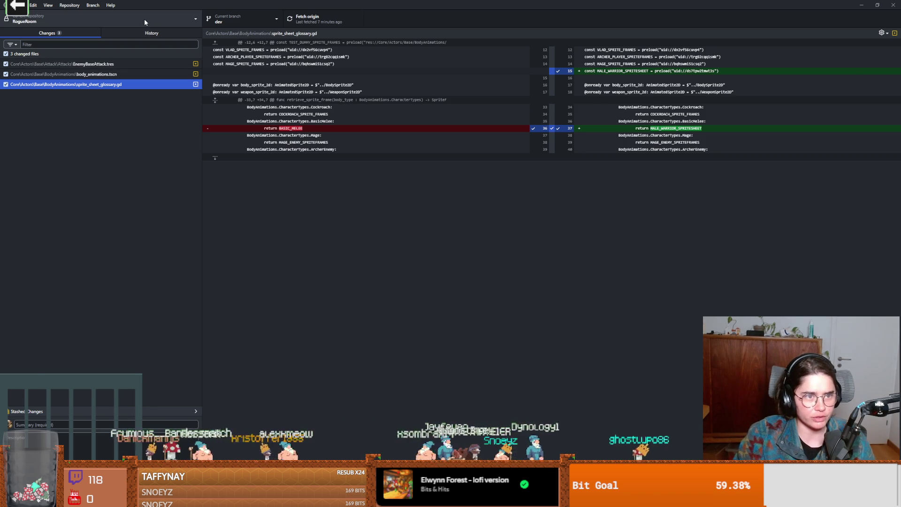
{"action": "left_click", "coordinate": [150, 32]}
{"action": "left_click", "coordinate": [42, 200]}
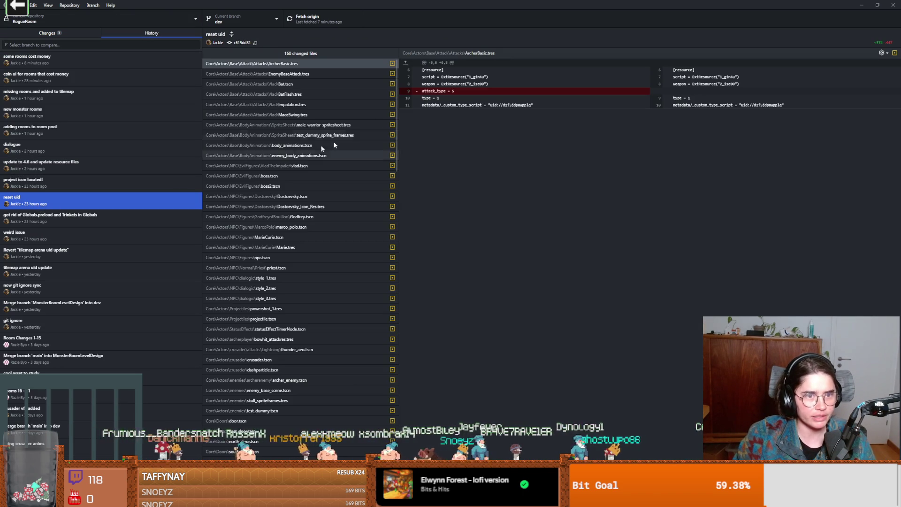
{"action": "left_click", "coordinate": [298, 115]}
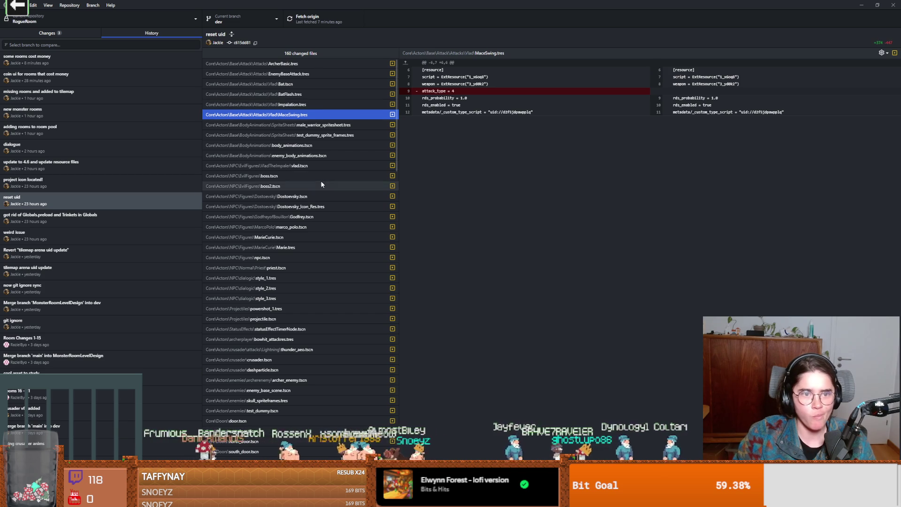
{"action": "left_click", "coordinate": [343, 186]}
{"action": "left_click", "coordinate": [345, 135]}
{"action": "left_click", "coordinate": [347, 155]}
{"action": "left_click", "coordinate": [338, 145]}
{"action": "left_click", "coordinate": [326, 135]}
{"action": "left_click", "coordinate": [326, 156]}
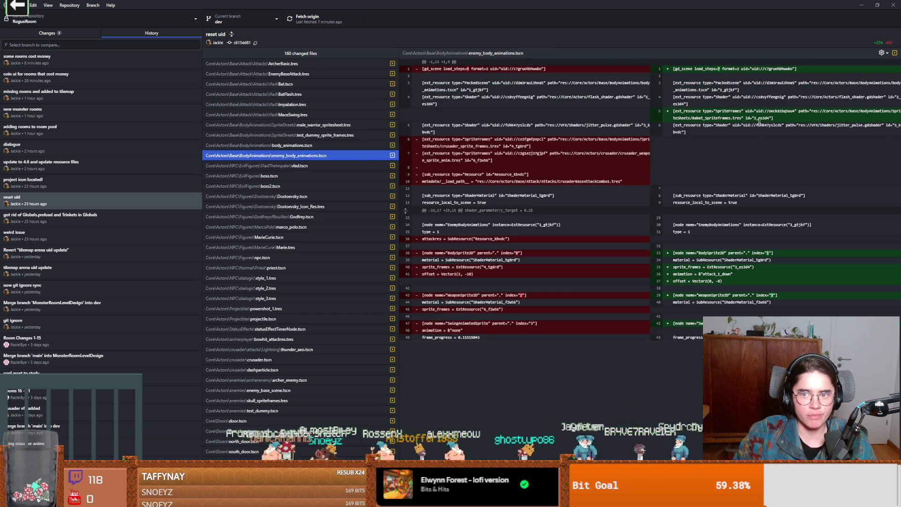
- Select a sprite uid and browse Dostoevsky.tscn and other changed files in that commit
{"action": "double_click", "coordinate": [778, 110]}
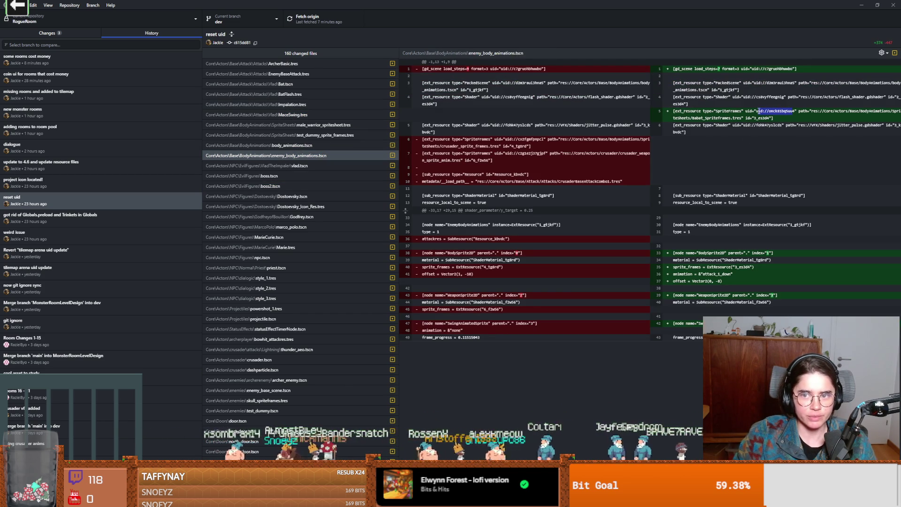
{"action": "left_click", "coordinate": [328, 196]}
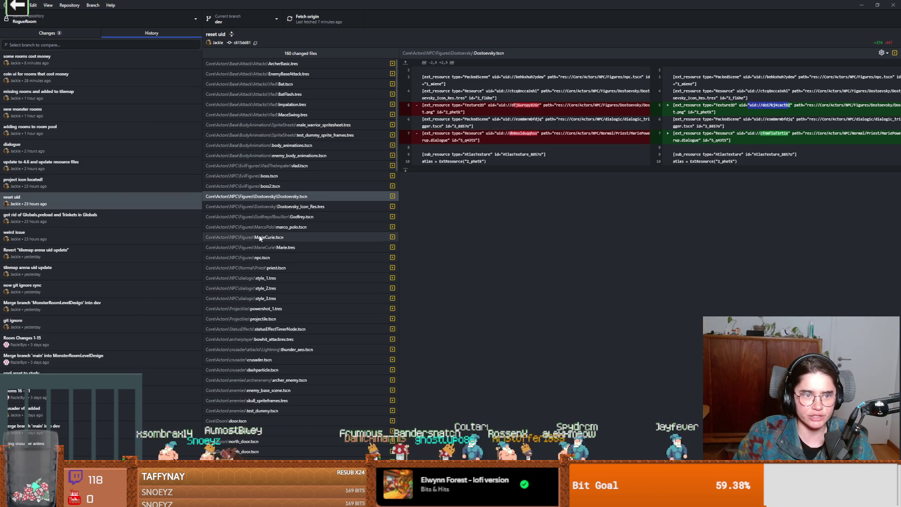
{"action": "left_click", "coordinate": [306, 288]}
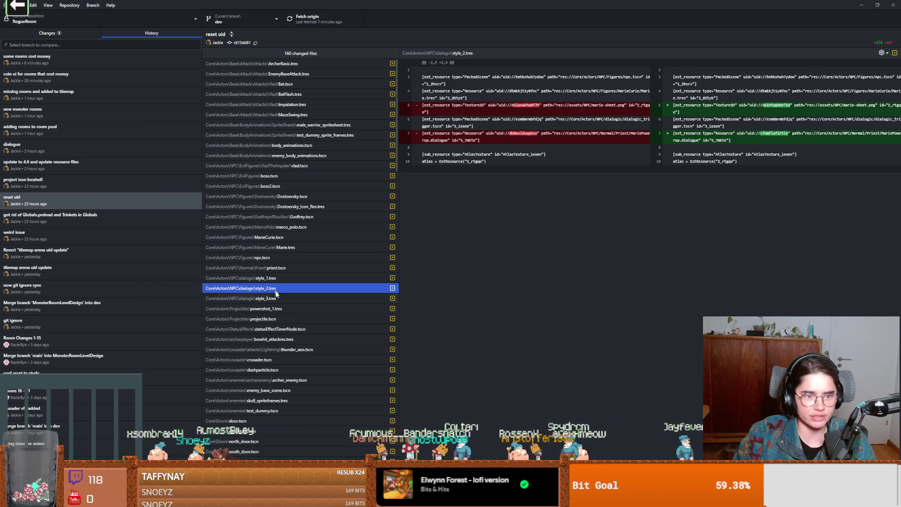
{"action": "left_click", "coordinate": [301, 329]}
{"action": "left_click", "coordinate": [308, 267]}
- Return to the current Changes and view the sprite_sheet_glossary.gd diff
{"action": "left_click", "coordinate": [60, 60]}
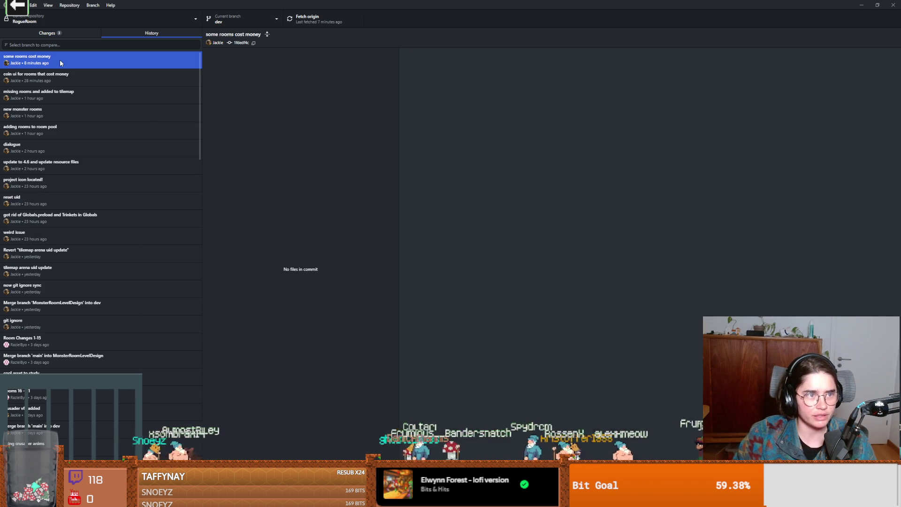
{"action": "left_click", "coordinate": [70, 34]}
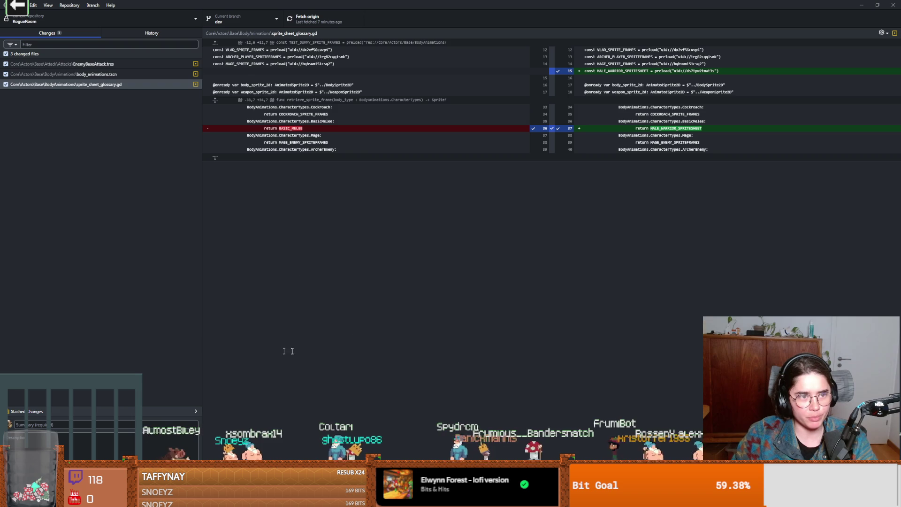
{"action": "left_click", "coordinate": [66, 84]}
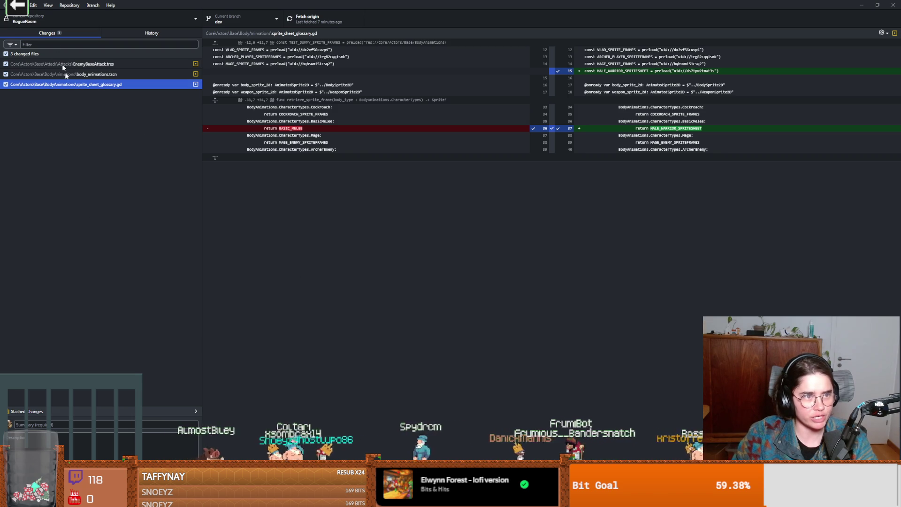
{"action": "key", "text": "alt+Tab"}
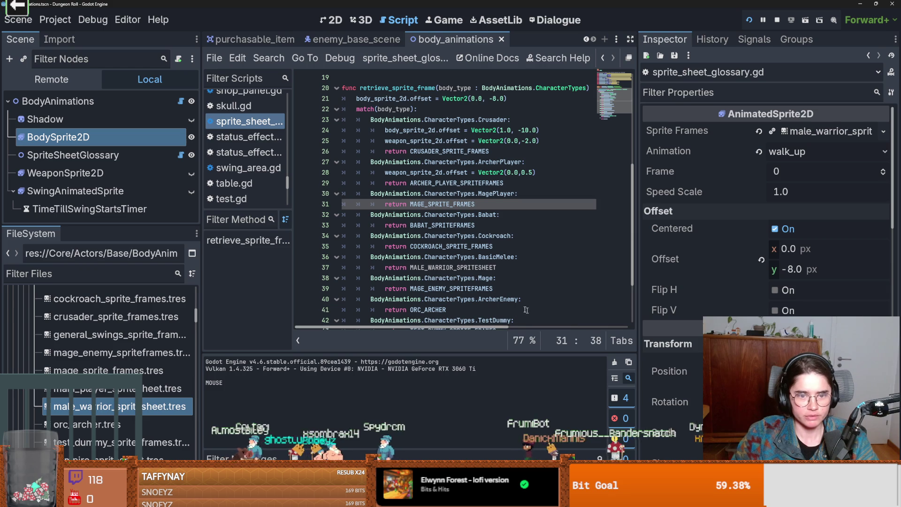
- Save, run the project, and start a new game as the Crusader
{"action": "left_click", "coordinate": [431, 236]}
{"action": "key", "text": "ctrl+s"}
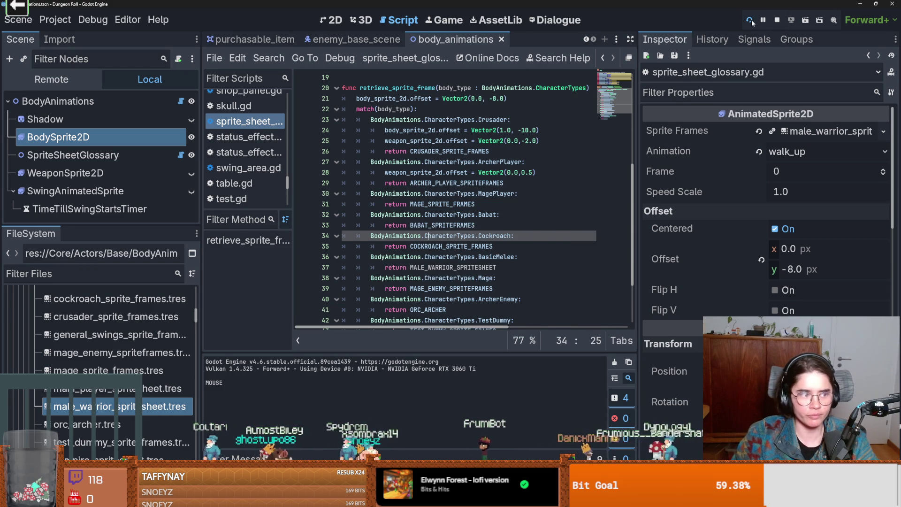
{"action": "left_click", "coordinate": [751, 21]}
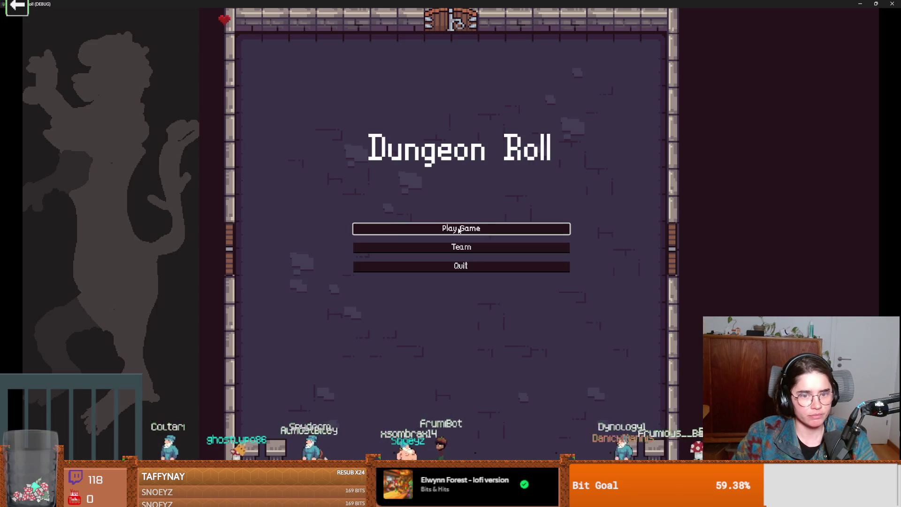
{"action": "left_click", "coordinate": [459, 230]}
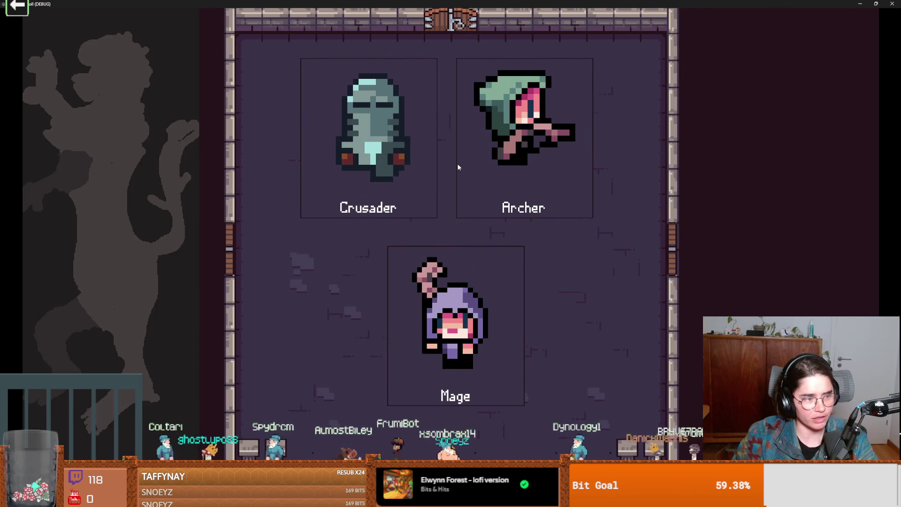
{"action": "left_click", "coordinate": [406, 162]}
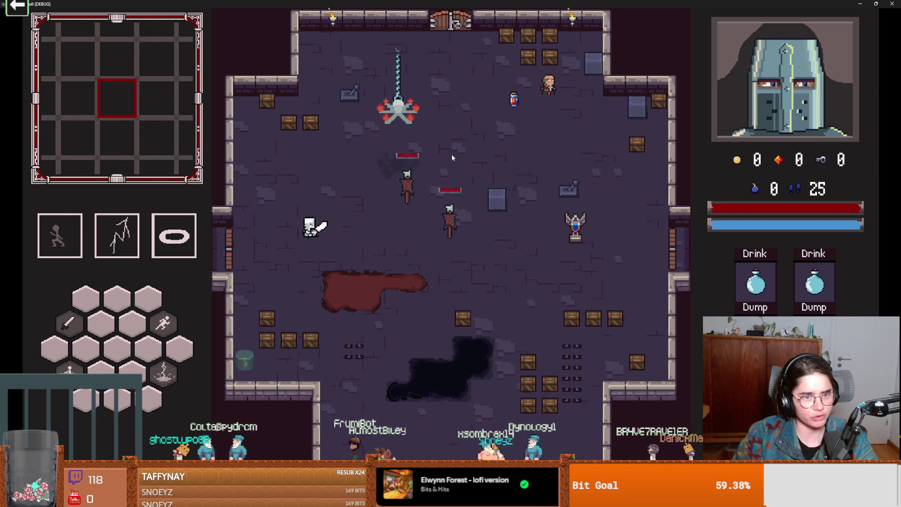
- Walk the Crusader to the bottom door and go through it to choose a room
{"action": "key", "text": "d"}
{"action": "key", "text": "a"}
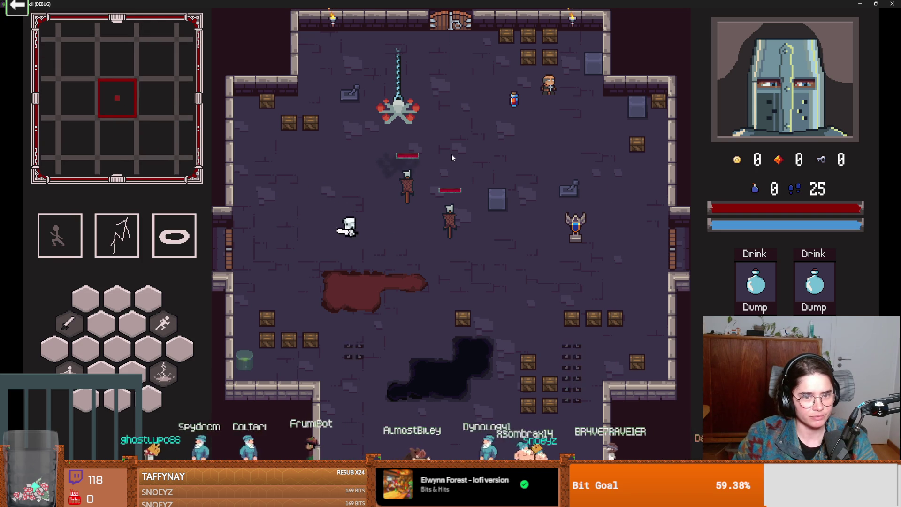
{"action": "key", "text": "d"}
{"action": "key", "text": "a"}
{"action": "key", "text": "s"}
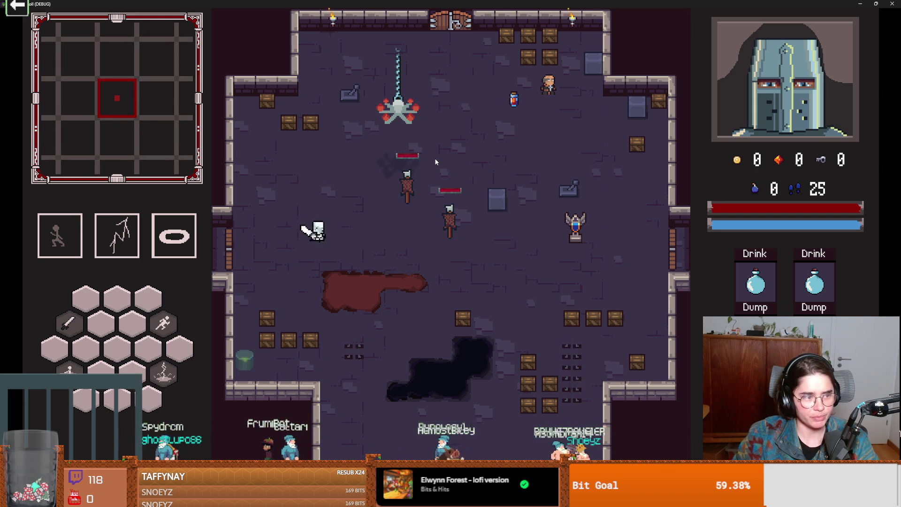
{"action": "key", "text": "F1"}
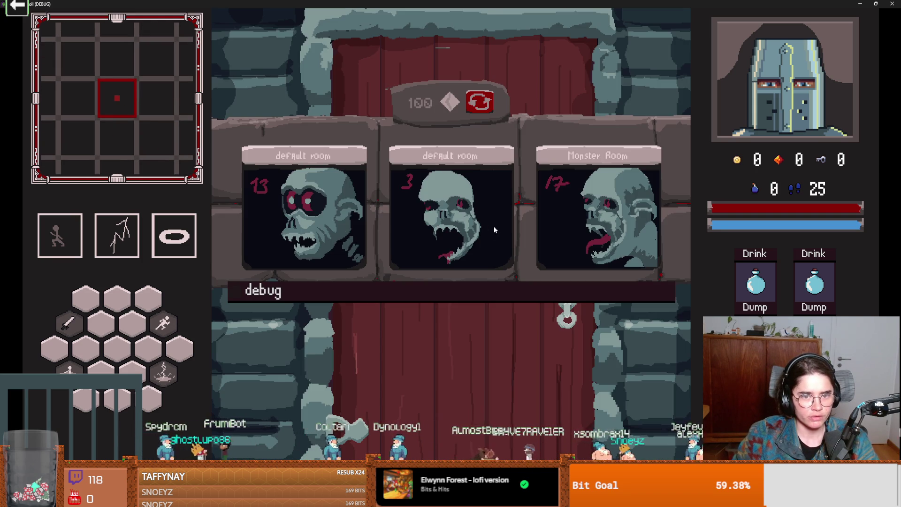
- Enter an offered room, move past the sword-wielding enemies and the bat, then shrink the game window
{"action": "left_click", "coordinate": [494, 229]}
{"action": "key", "text": "a"}
{"action": "key", "text": "s"}
{"action": "key", "text": "a"}
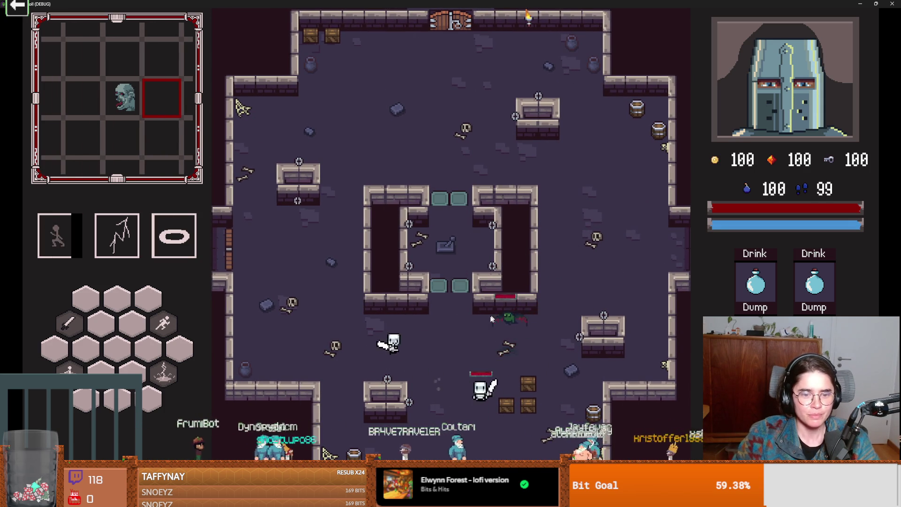
{"action": "key", "text": "a"}
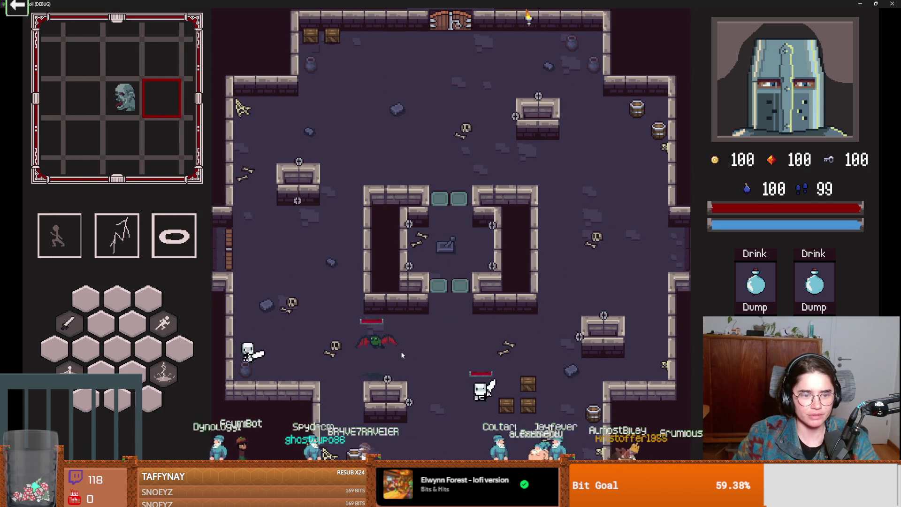
{"action": "key", "text": "w"}
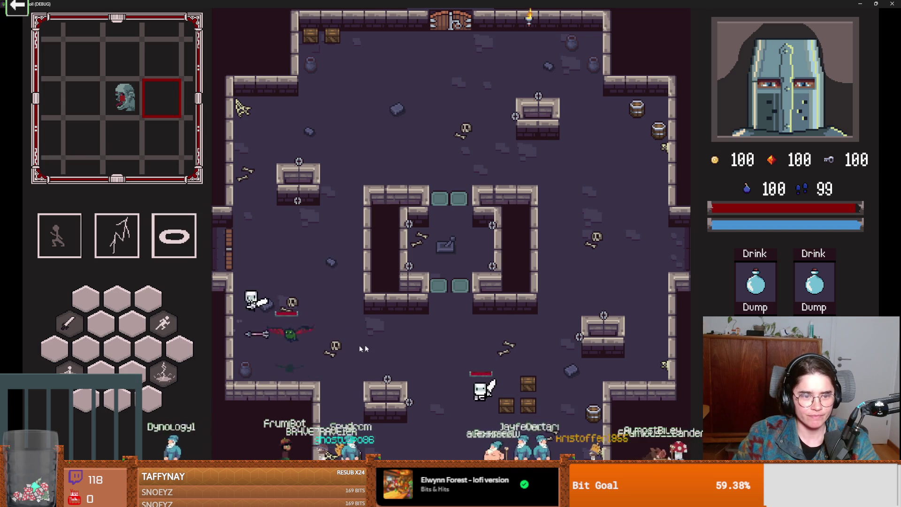
{"action": "key", "text": "super+Down"}
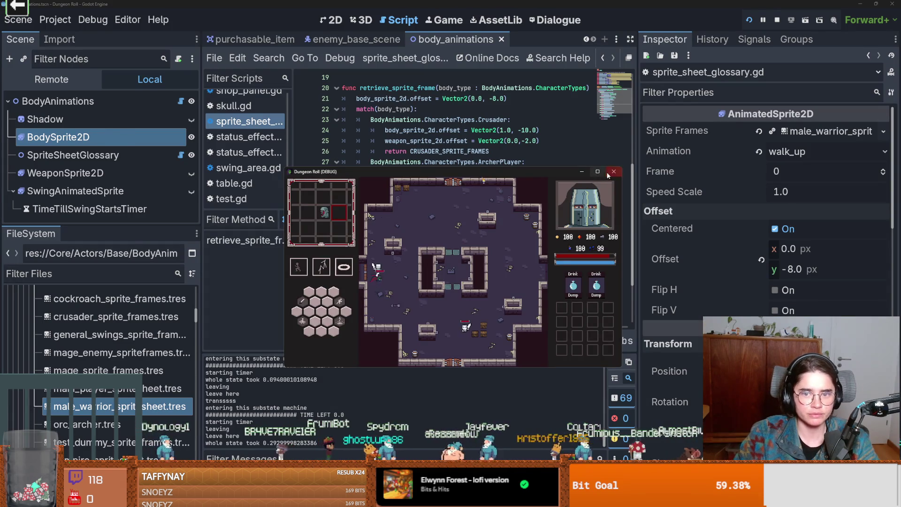
- Close the running Dungeon Roll game window
{"action": "left_click", "coordinate": [613, 172]}
{"action": "left_click", "coordinate": [588, 39]}
{"action": "left_click", "coordinate": [587, 39]}
- Filter the FileSystem for 'crusader', open crusader.tscn and save it
{"action": "type", "text": "crusader"}
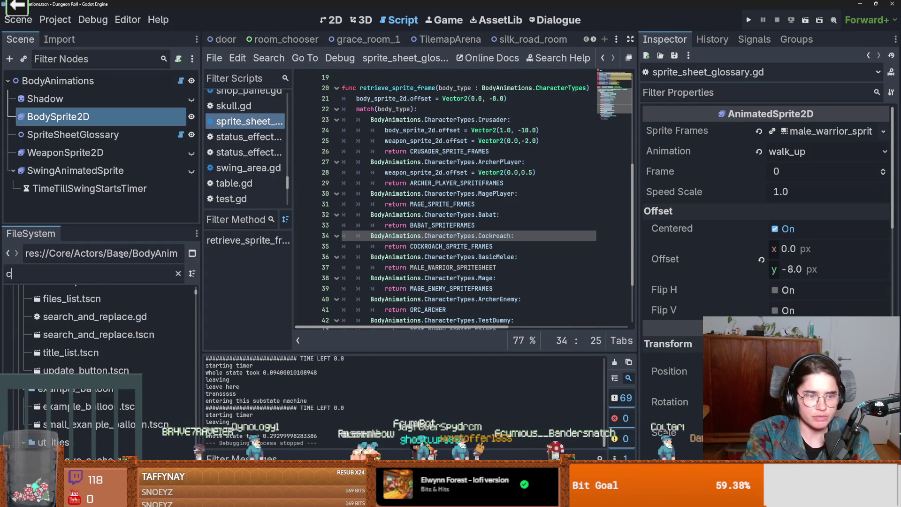
{"action": "scroll", "coordinate": [192, 312], "scroll_direction": "up", "scroll_amount": 10}
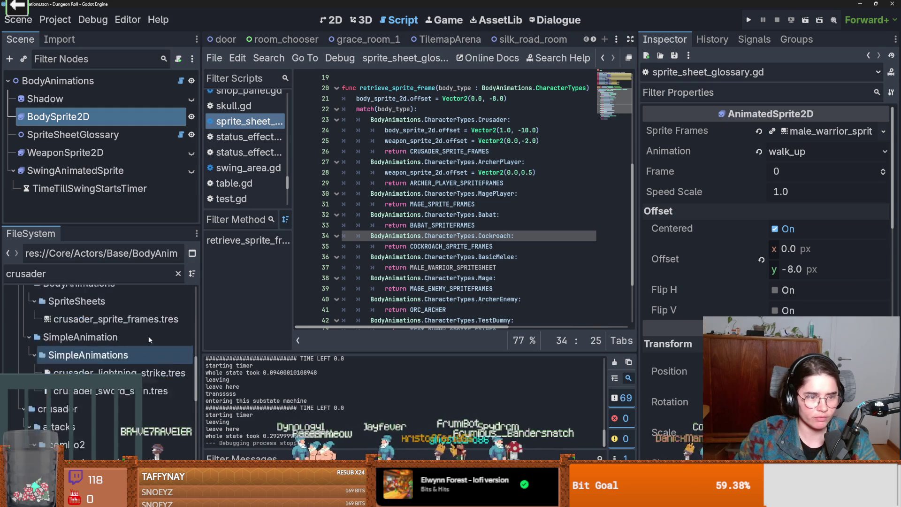
{"action": "scroll", "coordinate": [192, 313], "scroll_direction": "down", "scroll_amount": 10}
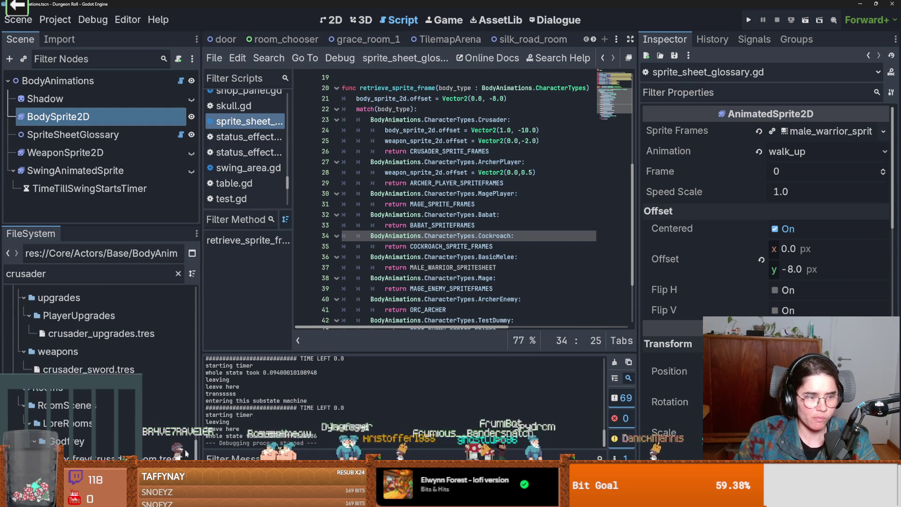
{"action": "scroll", "coordinate": [111, 452], "scroll_direction": "up", "scroll_amount": 3}
{"action": "scroll", "coordinate": [112, 452], "scroll_direction": "up", "scroll_amount": 5}
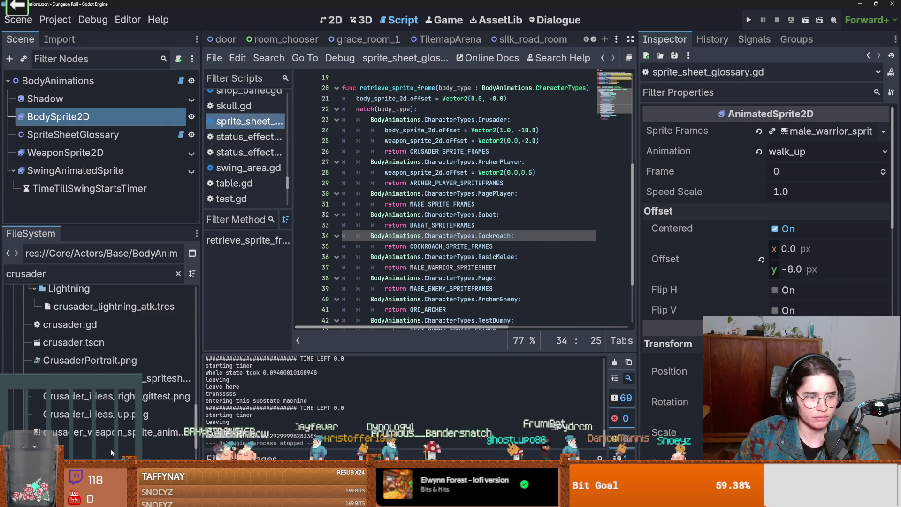
{"action": "double_click", "coordinate": [89, 416]}
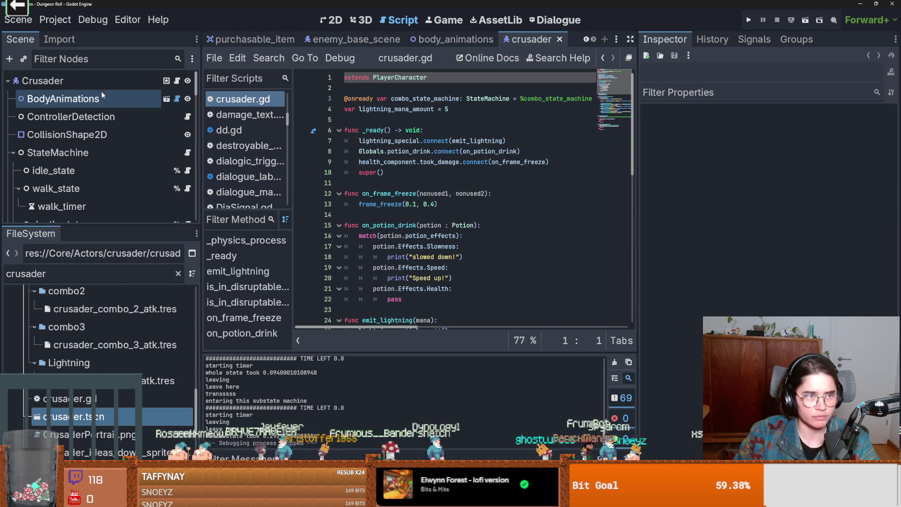
{"action": "key", "text": "ctrl+s"}
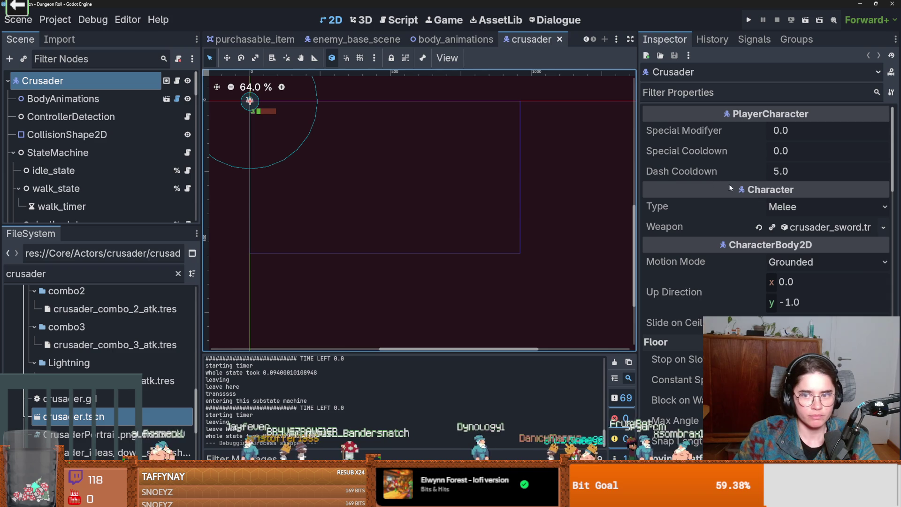
- Set the BodyAnimations node's Type to Crusader and run the project
{"action": "left_click", "coordinate": [784, 207]}
{"action": "left_click", "coordinate": [64, 99]}
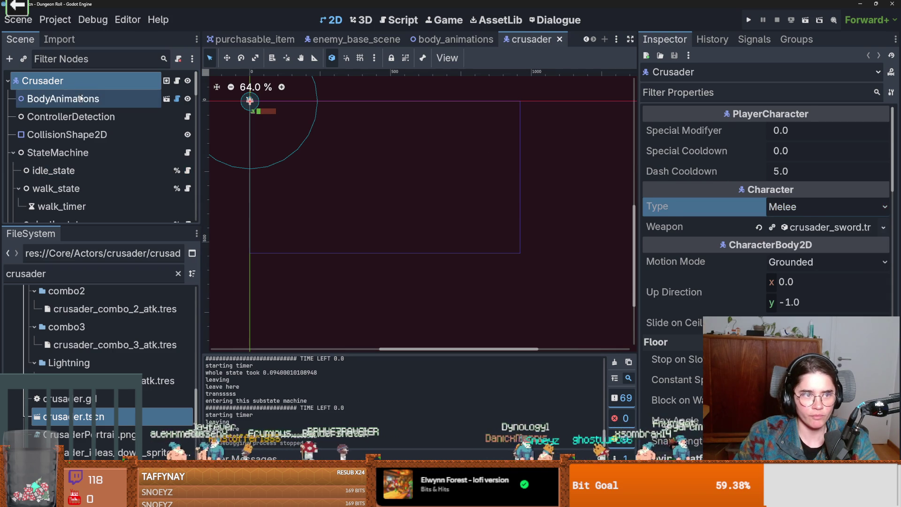
{"action": "left_click", "coordinate": [63, 99]}
{"action": "left_click", "coordinate": [808, 151]}
{"action": "left_click", "coordinate": [797, 170]}
{"action": "left_click", "coordinate": [747, 21]}
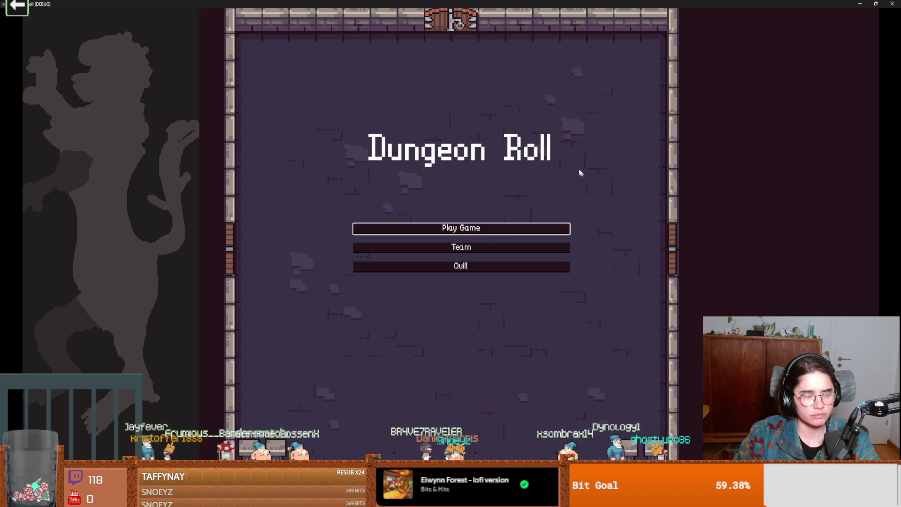
- Start a new game as the Crusader and enter the middle default room
{"action": "left_click", "coordinate": [470, 229]}
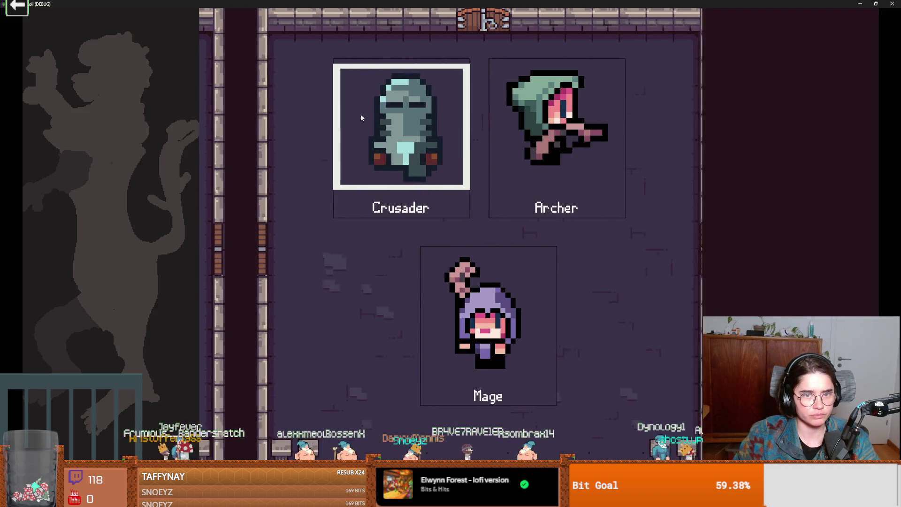
{"action": "left_click", "coordinate": [425, 220]}
{"action": "key", "text": "a"}
{"action": "key", "text": "s"}
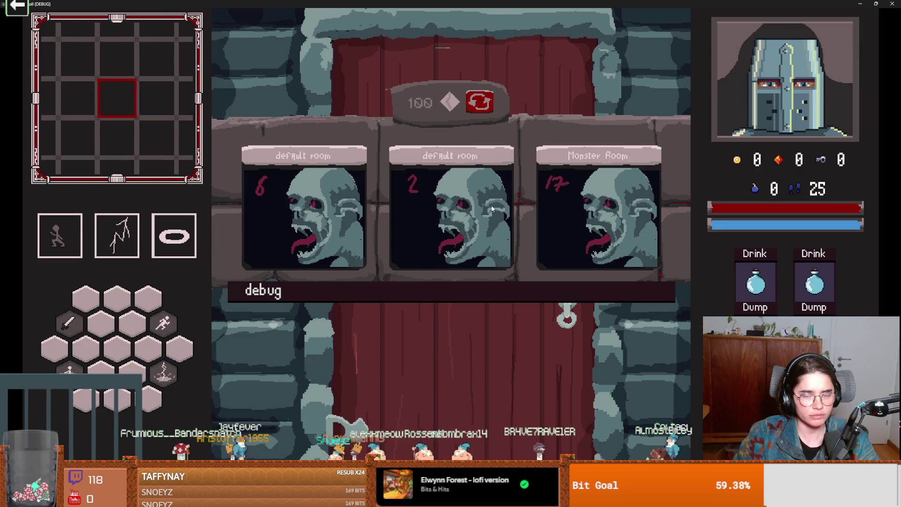
{"action": "left_click", "coordinate": [492, 209]}
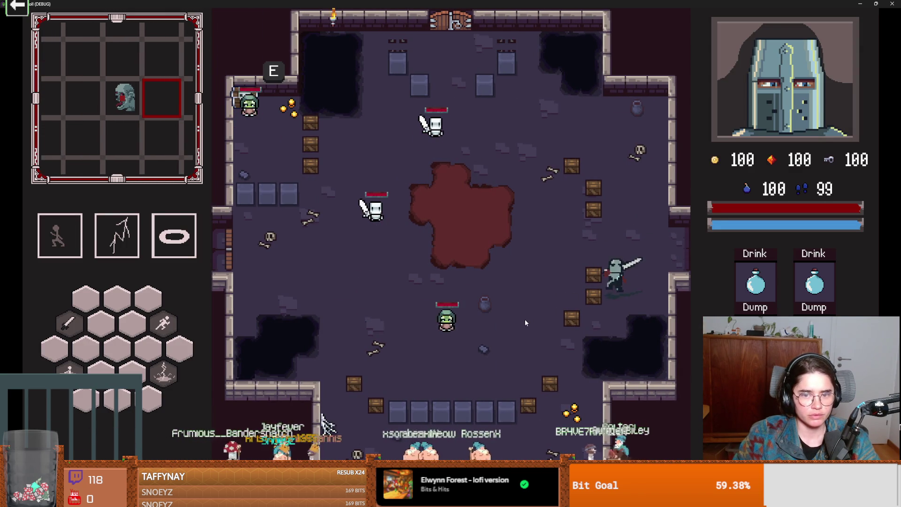
- Move down-left to the goblin, swinging the sword and dashing left and right
{"action": "key", "text": "a"}
{"action": "key", "text": "s"}
{"action": "key", "text": "a"}
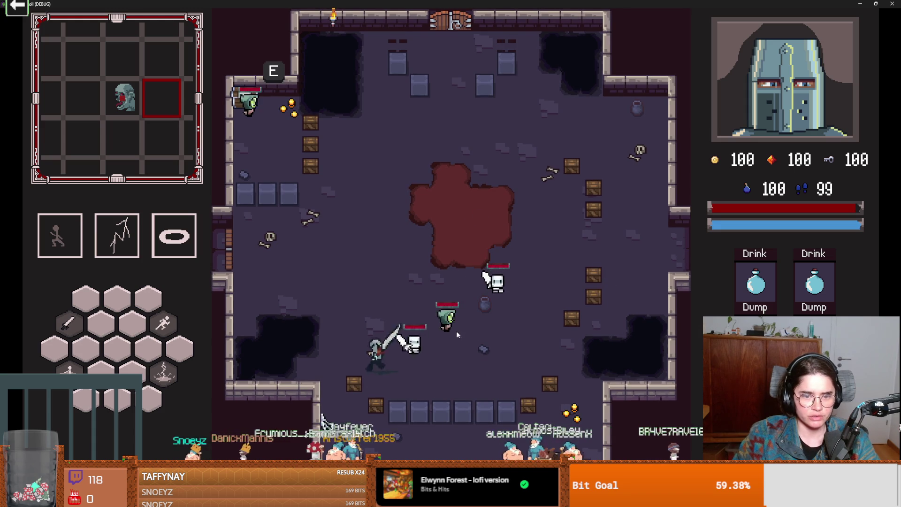
{"action": "key", "text": "space"}
{"action": "key", "text": "d"}
{"action": "key", "text": "d"}
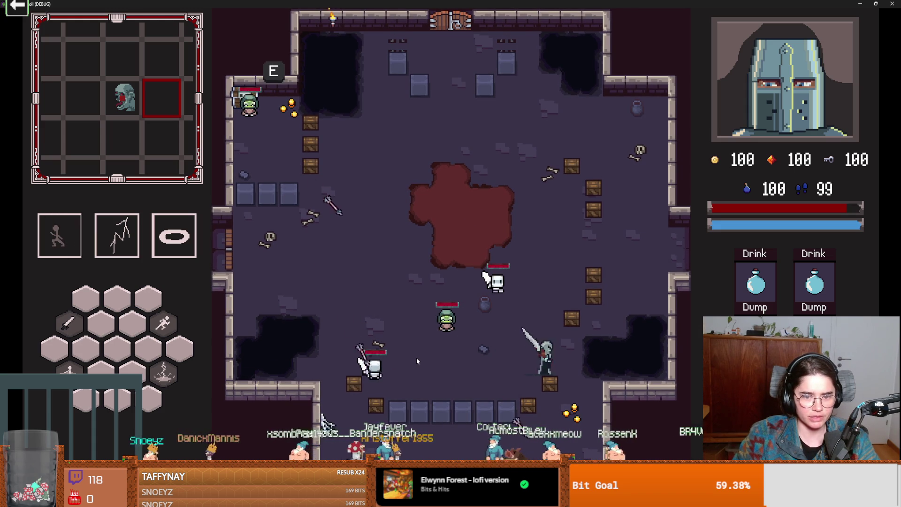
{"action": "key", "text": "a"}
{"action": "key", "text": "space"}
{"action": "key", "text": "w"}
{"action": "key", "text": "a"}
{"action": "key", "text": "space"}
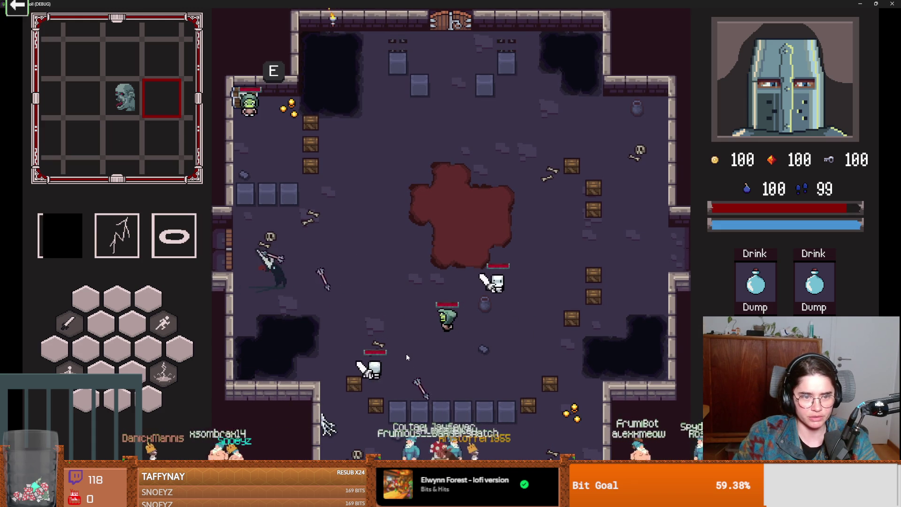
{"action": "key", "text": "d"}
{"action": "key", "text": "space"}
- Attack the skeleton and green enemy near the crates, dash out of the blood pool, then stop the run
{"action": "key", "text": "d"}
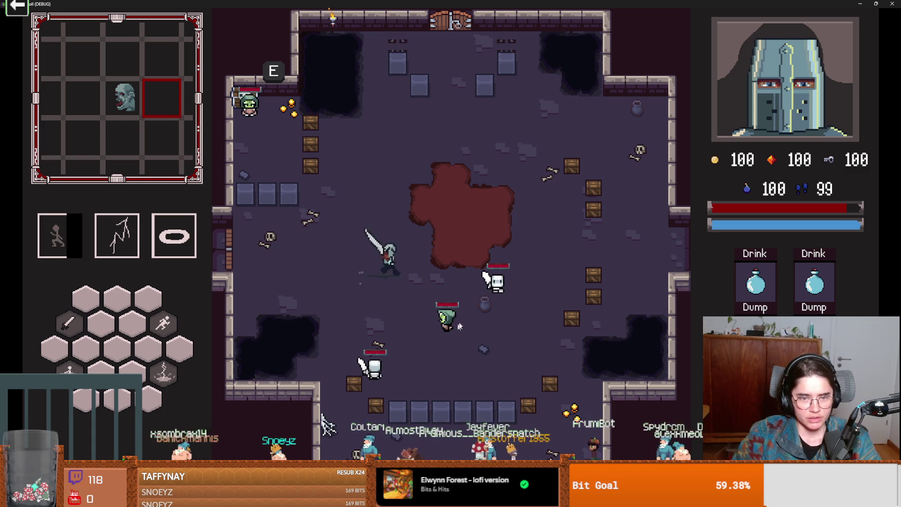
{"action": "key", "text": "s"}
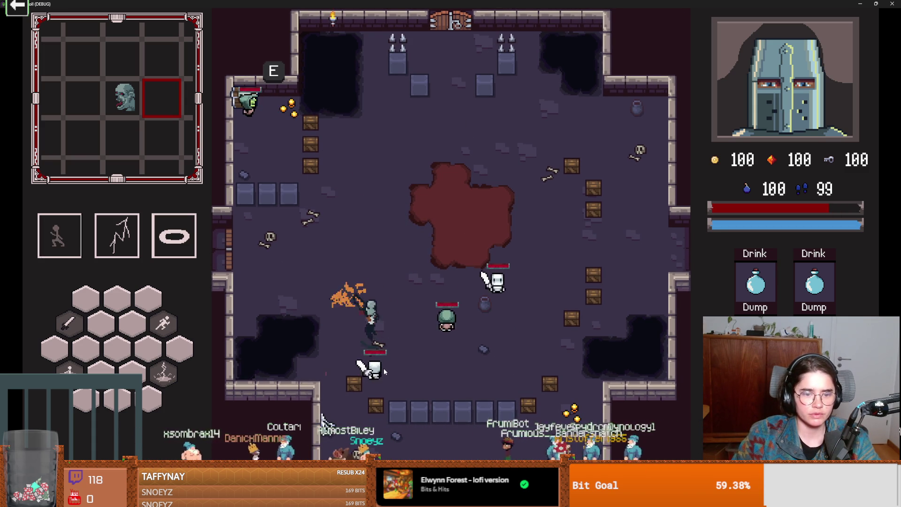
{"action": "key", "text": "d"}
{"action": "key", "text": "d"}
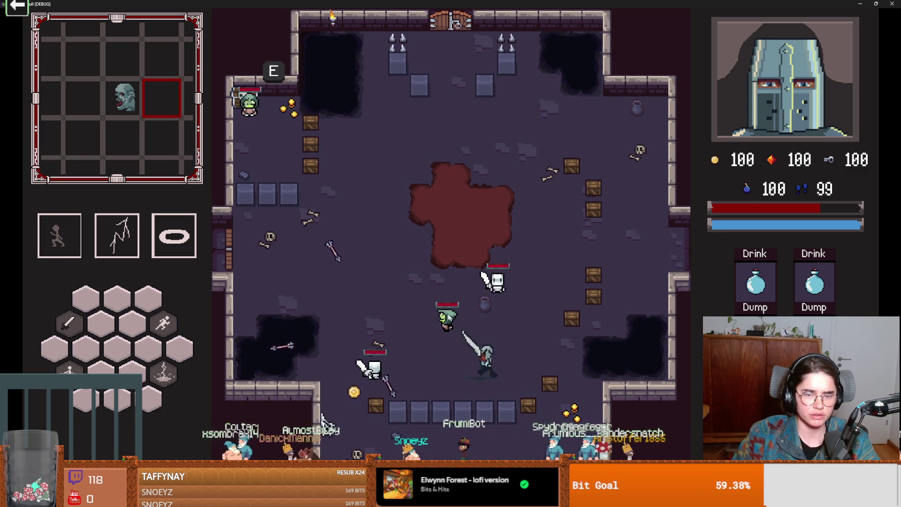
{"action": "key", "text": "w"}
{"action": "key", "text": "w"}
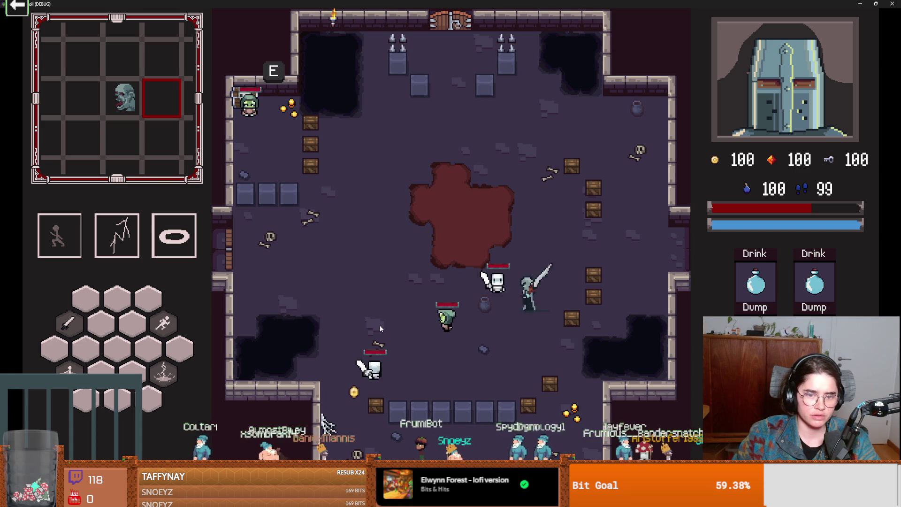
{"action": "key", "text": "w"}
{"action": "key", "text": "a"}
{"action": "key", "text": "s"}
{"action": "key", "text": "space"}
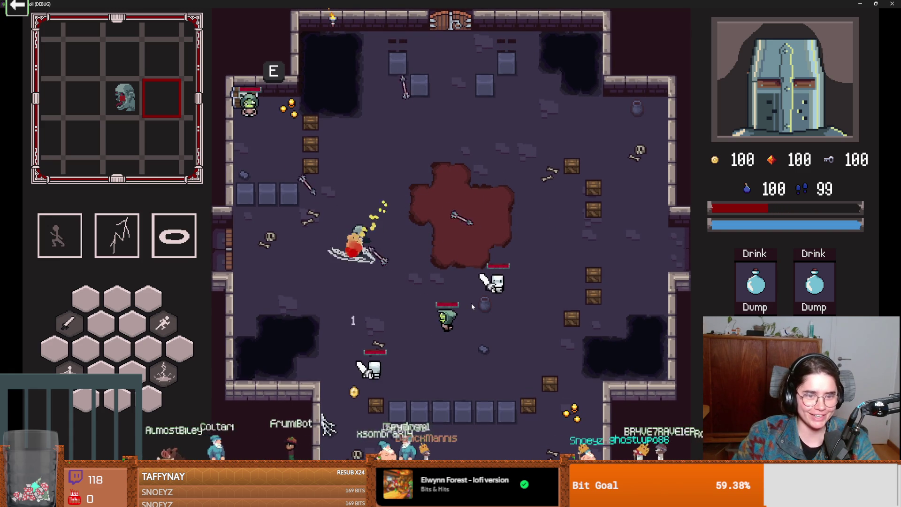
{"action": "key", "text": "F8"}
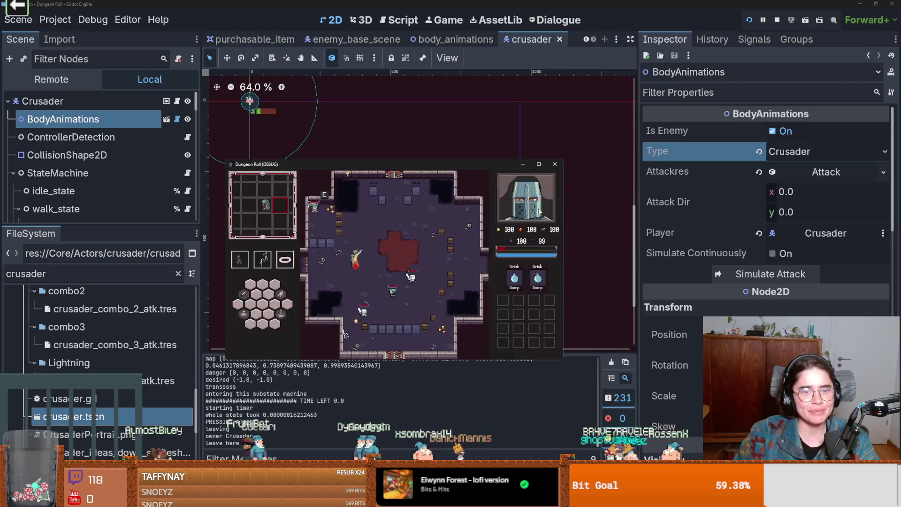
- Save the crusader scene and switch to the browser's monster_room_12.tscn diff screenshot
{"action": "key", "text": "ctrl+s"}
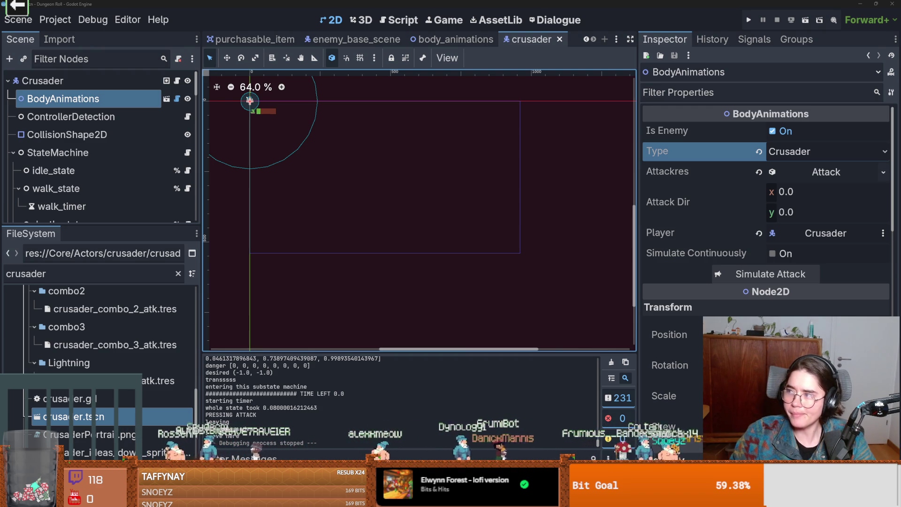
{"action": "key", "text": "alt+Tab"}
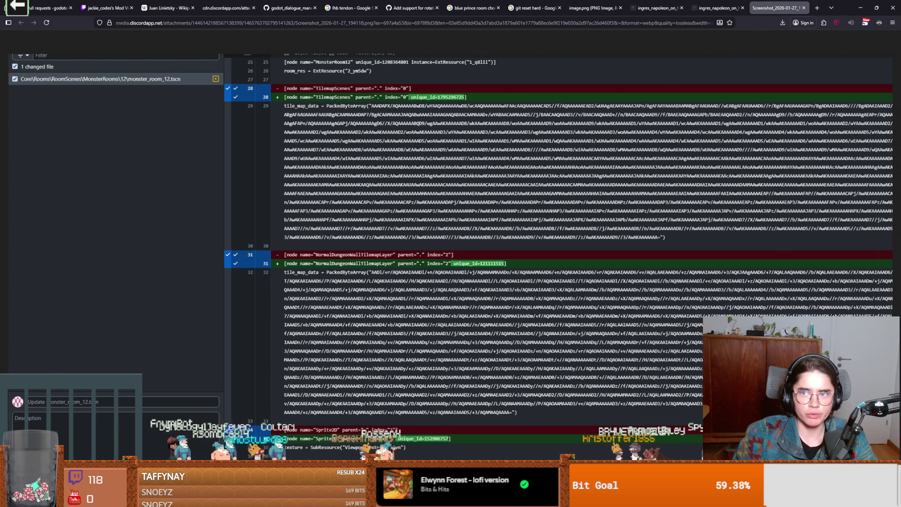
- Back in Godot, launch the game and start a new run as the Crusader
{"action": "key", "text": "alt+Tab"}
{"action": "left_click", "coordinate": [748, 20]}
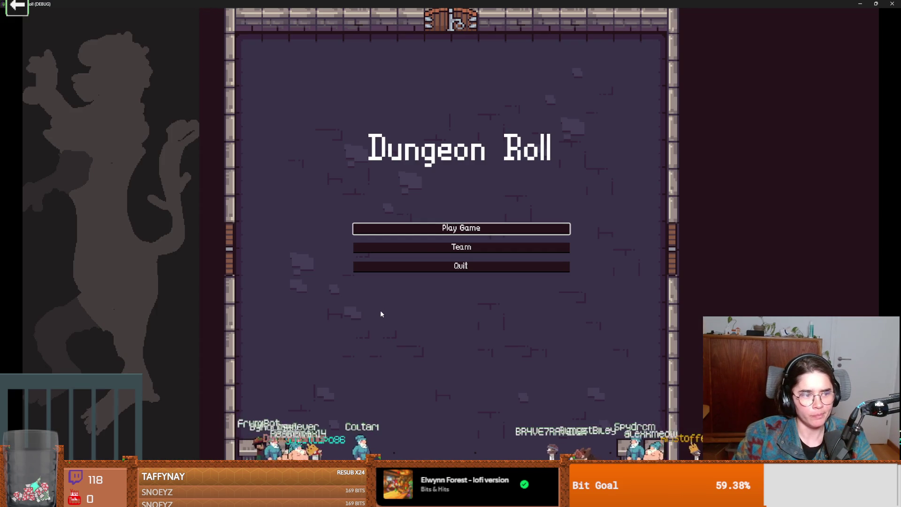
{"action": "left_click", "coordinate": [381, 229]}
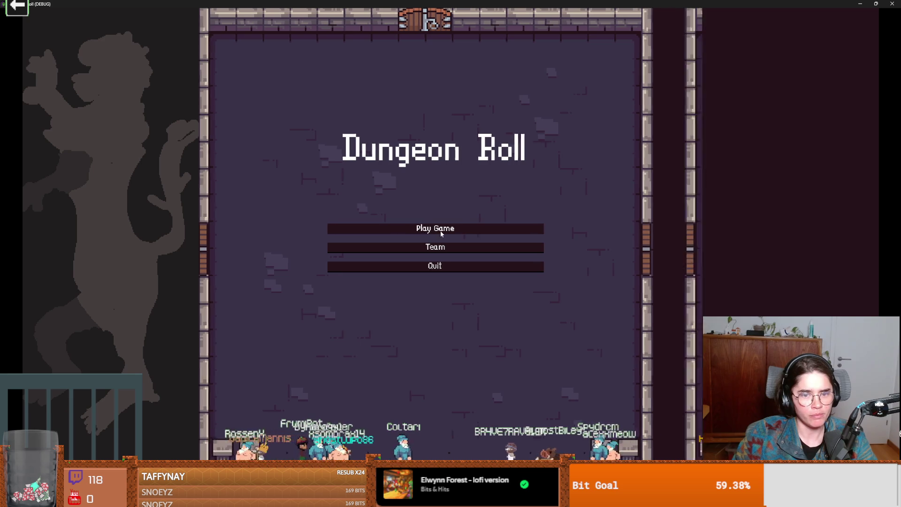
{"action": "left_click", "coordinate": [382, 142]}
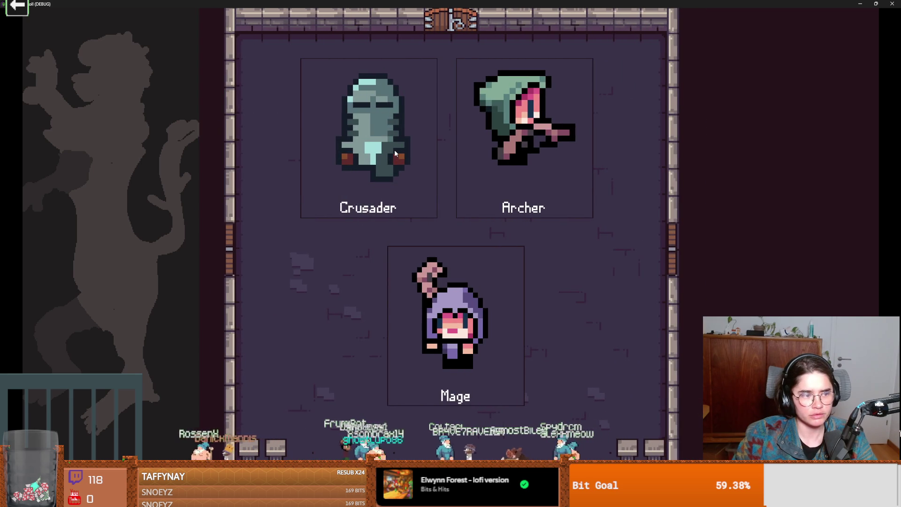
- Open the west door, enable debug room selection and pick a room from the list
{"action": "key", "text": "a"}
{"action": "key", "text": "s"}
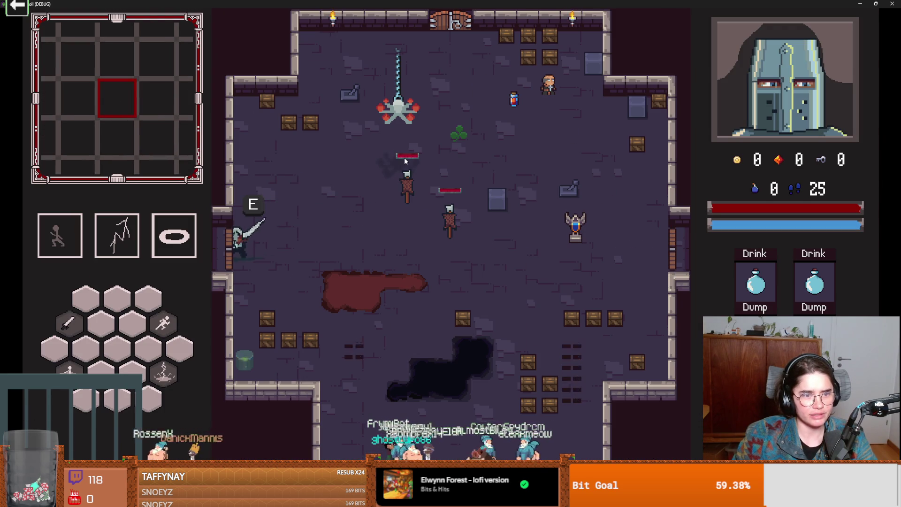
{"action": "key", "text": "e"}
{"action": "left_click", "coordinate": [390, 290]}
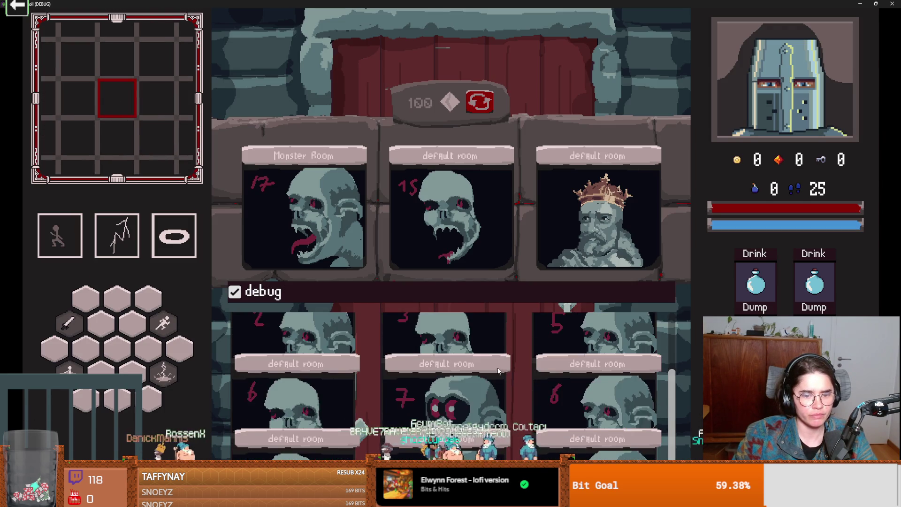
{"action": "left_click", "coordinate": [445, 406]}
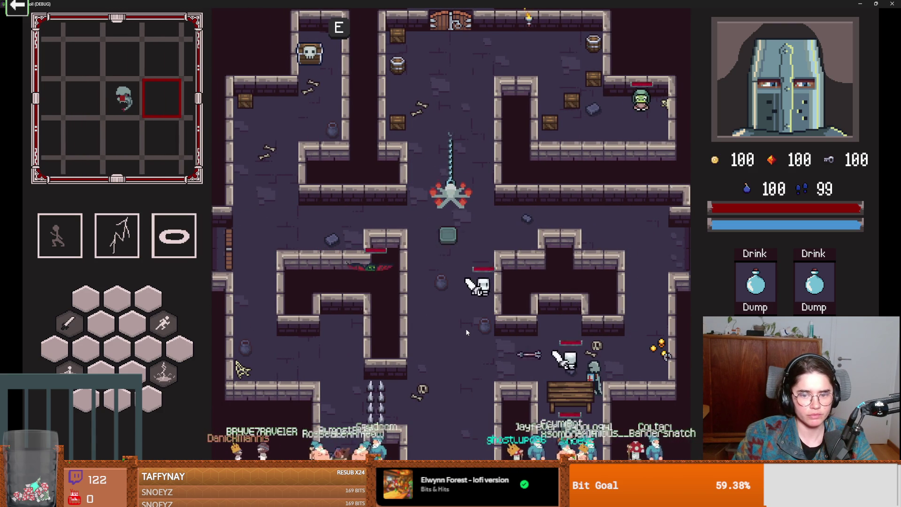
- Use the first skill on the enemies, move down the room, then stop the run
{"action": "key", "text": "space"}
{"action": "key", "text": "s"}
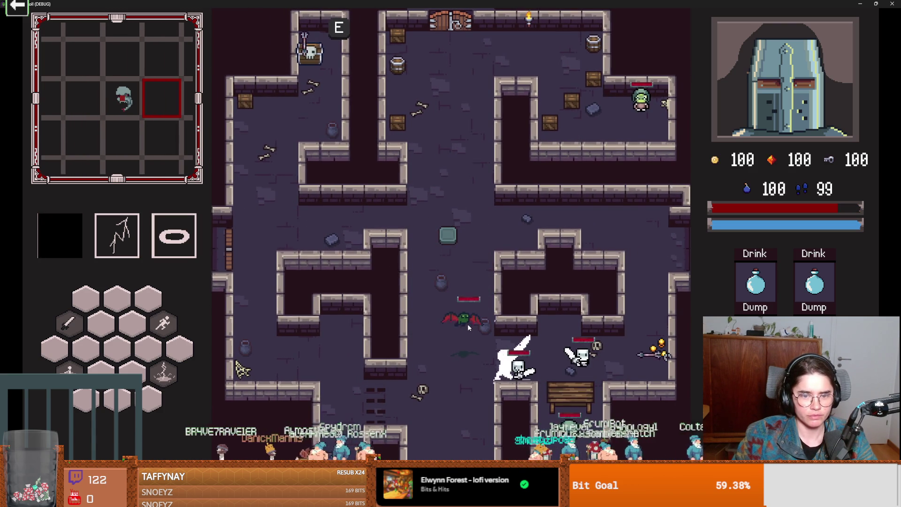
{"action": "key", "text": "s"}
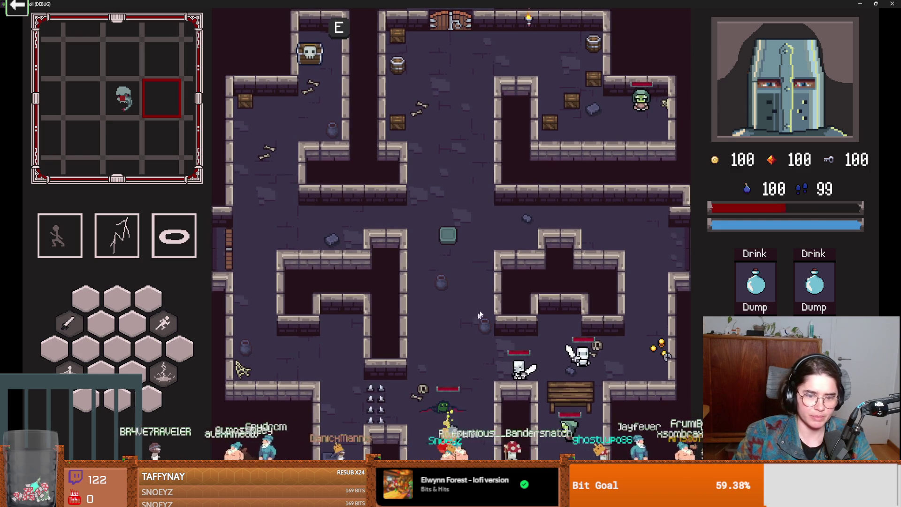
{"action": "key", "text": "F8"}
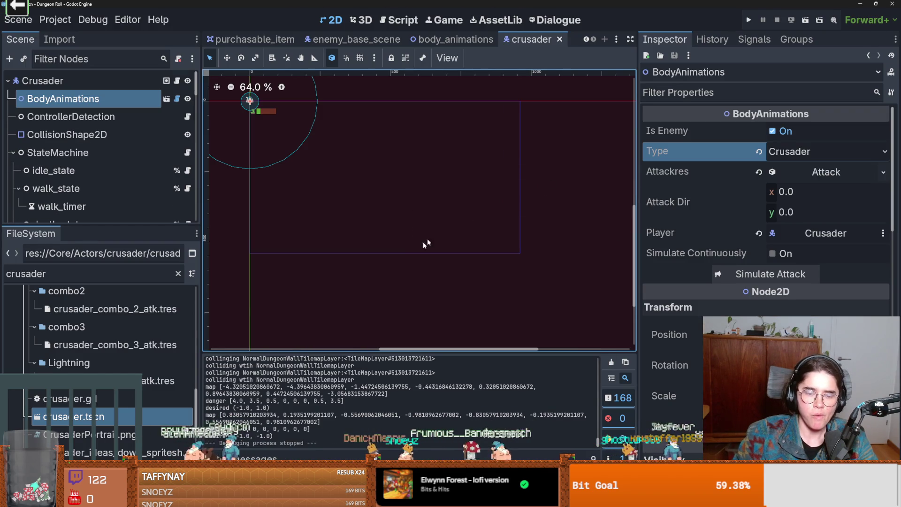
- In GitHub Desktop, step through the four changed files' diffs, ending on EnemyBaseAttack.tres
{"action": "key", "text": "alt+Tab"}
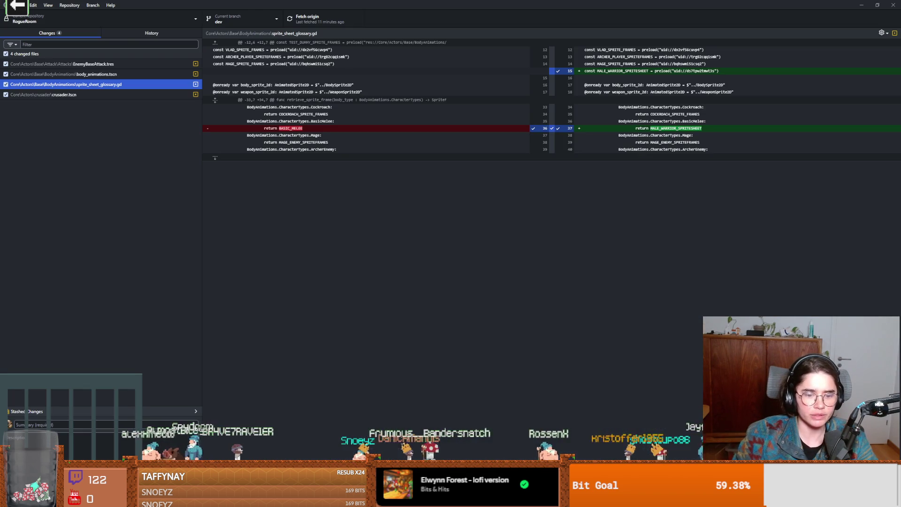
{"action": "left_click", "coordinate": [117, 74]}
{"action": "left_click", "coordinate": [117, 64]}
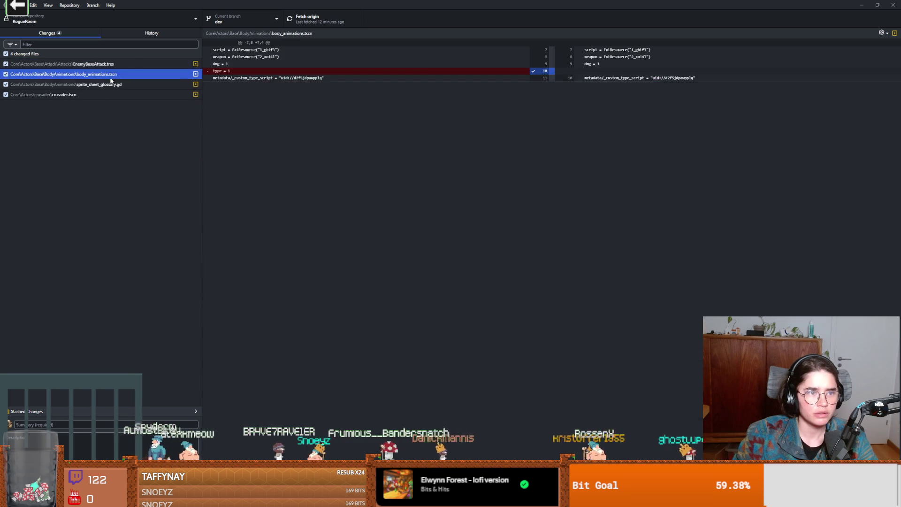
{"action": "left_click", "coordinate": [104, 94]}
{"action": "left_click", "coordinate": [105, 84]}
{"action": "left_click", "coordinate": [105, 73]}
{"action": "left_click", "coordinate": [106, 65]}
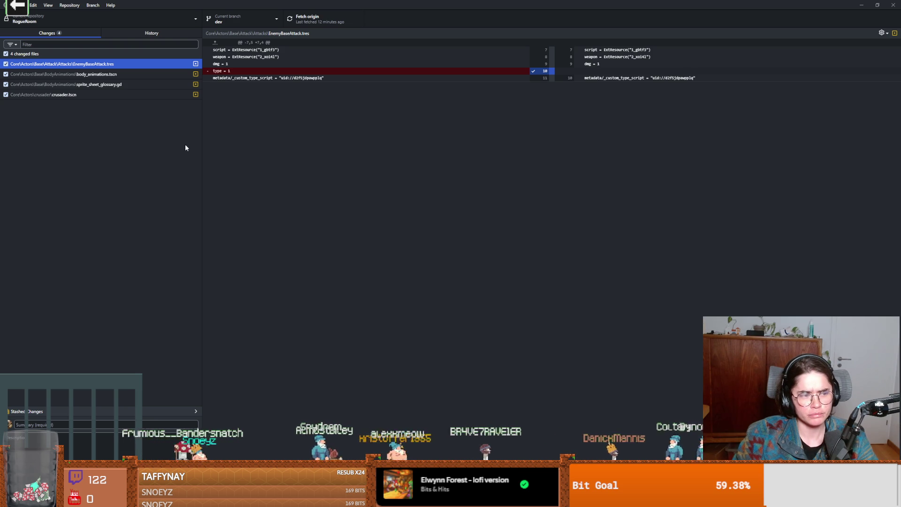
- Check the crusader.tscn diff, return to EnemyBaseAttack.tres, then go back to Godot's import panel
{"action": "left_click", "coordinate": [119, 95]}
{"action": "key", "text": "Up"}
{"action": "key", "text": "Up"}
{"action": "key", "text": "Up"}
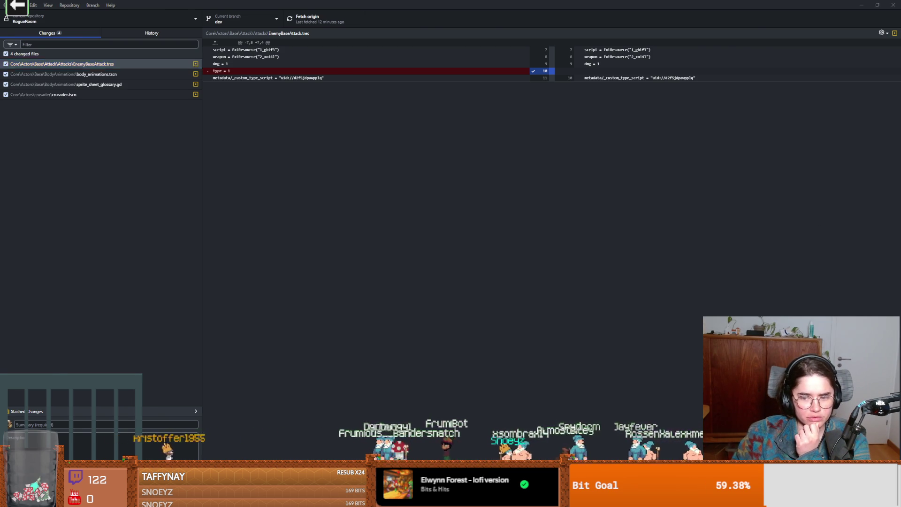
{"action": "key", "text": "alt+Tab"}
{"action": "left_click", "coordinate": [59, 39]}
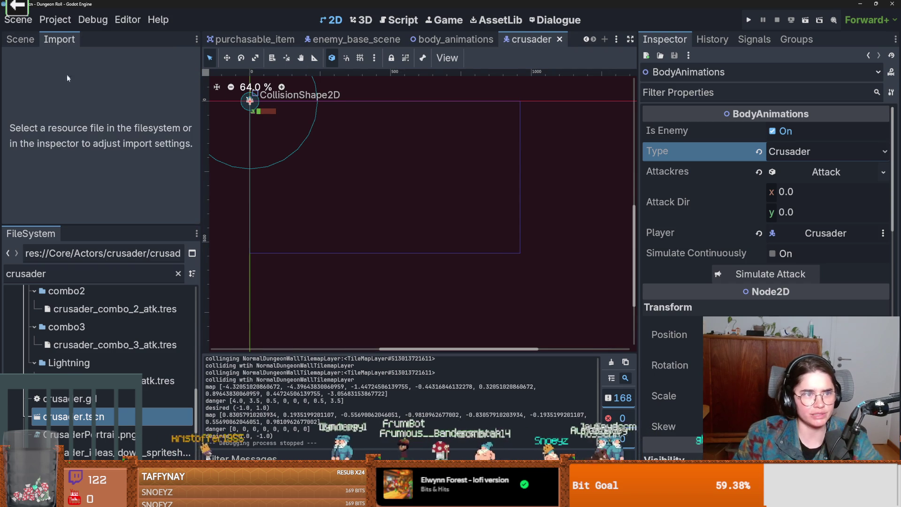
- Filter the FileSystem for 'monster', open monster_room_12.tscn and run the game
{"action": "double_click", "coordinate": [105, 279]}
{"action": "type", "text": "monster"}
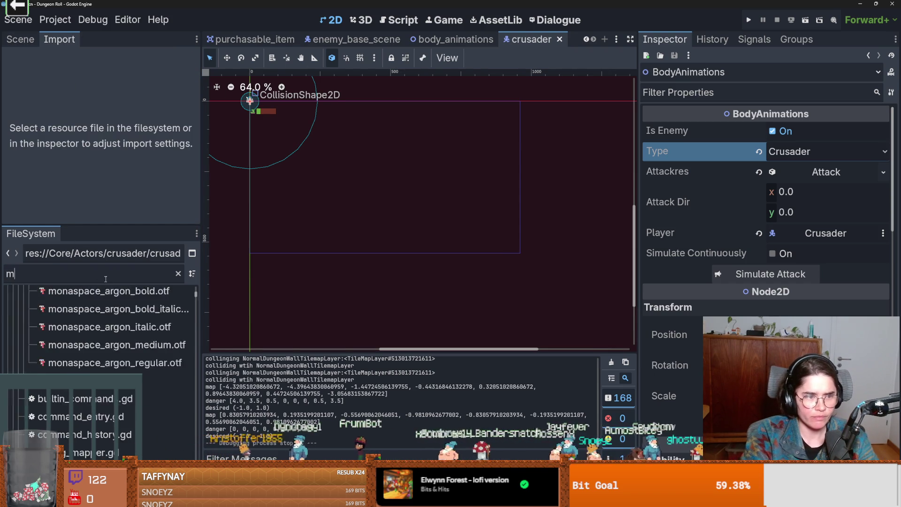
{"action": "scroll", "coordinate": [133, 401], "scroll_direction": "down", "scroll_amount": 3}
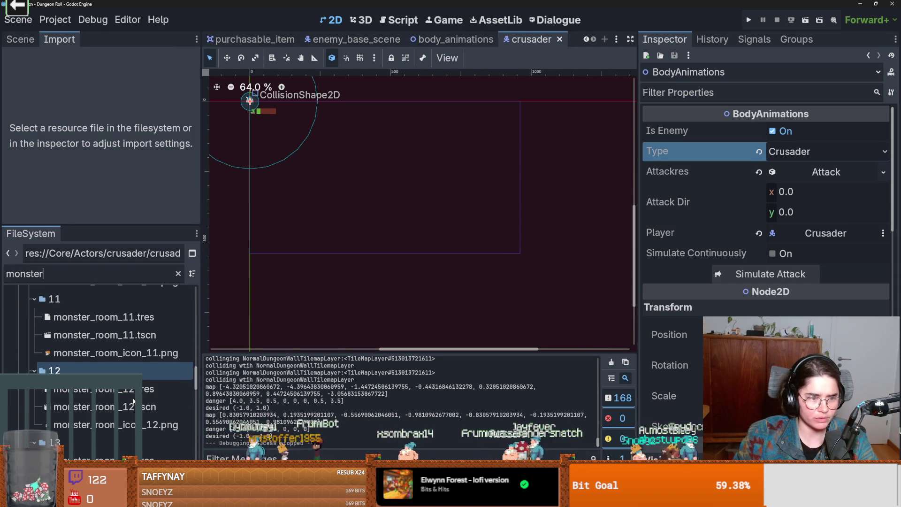
{"action": "double_click", "coordinate": [94, 407]}
{"action": "left_click", "coordinate": [805, 20]}
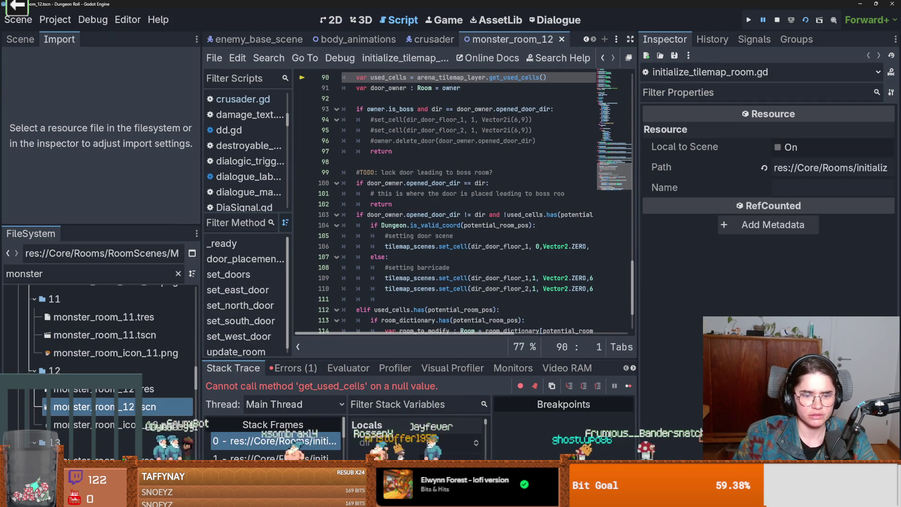
- Inspect line 94 of the tilemap room script, then switch to the browser's diff screenshot
{"action": "key", "text": "alt+Tab"}
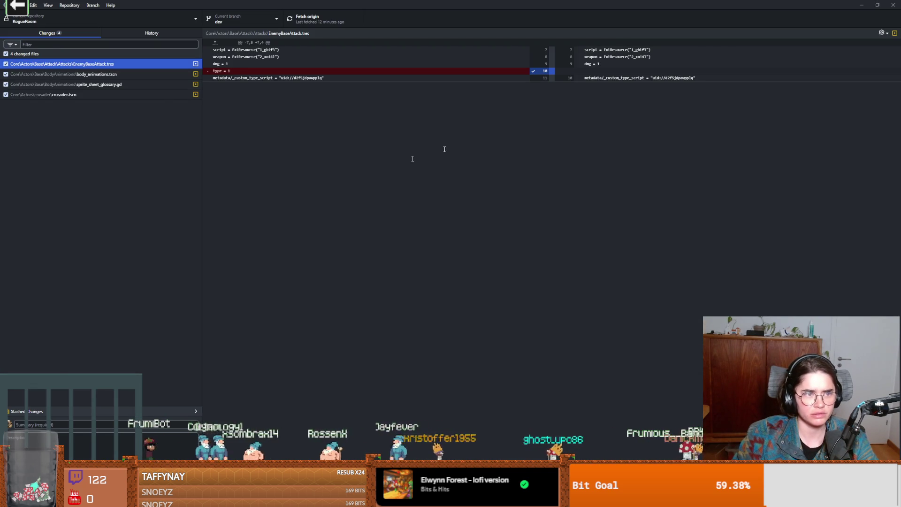
{"action": "key", "text": "alt+Tab"}
{"action": "left_click", "coordinate": [512, 119]}
{"action": "mouse_move", "coordinate": [512, 118]}
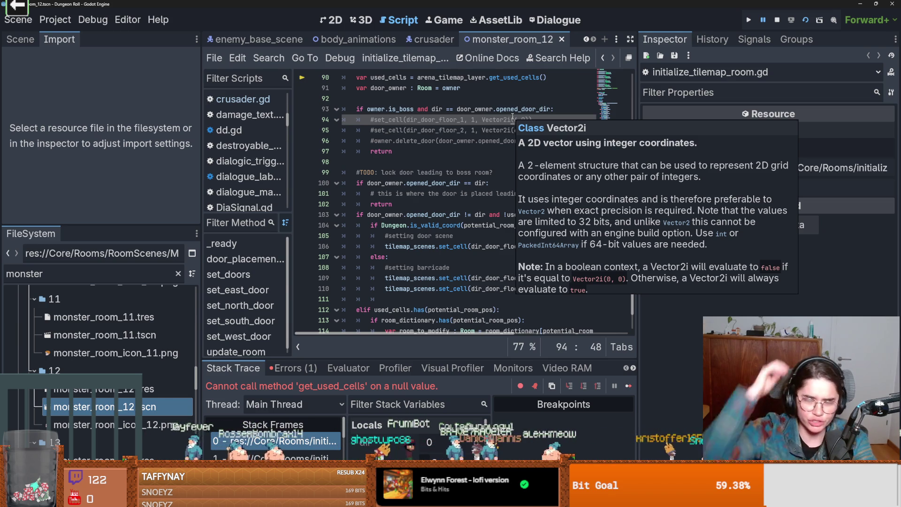
{"action": "key", "text": "alt+Tab"}
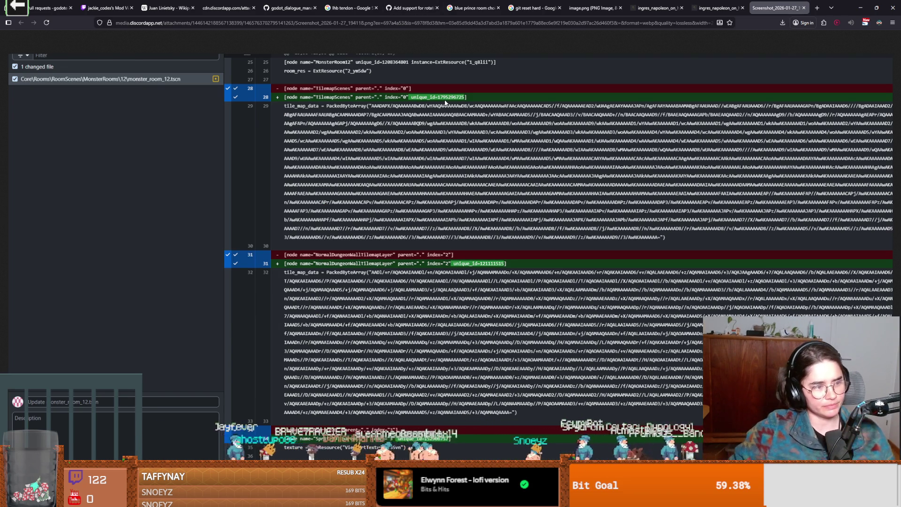
- Minimize the browser and place the caret at the end of line 95 in the script
{"action": "left_click", "coordinate": [860, 8]}
{"action": "left_click", "coordinate": [566, 126]}
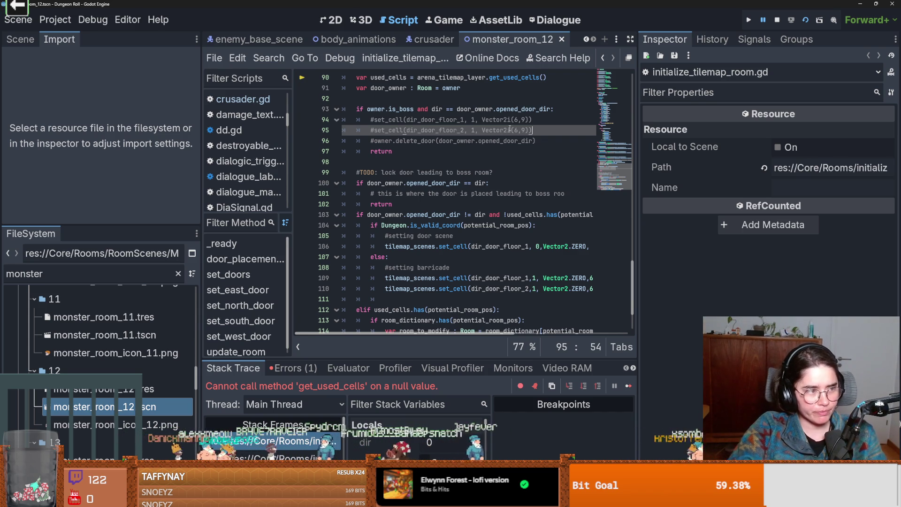
- Open the debugger Errors list, run the game to test the change, and save the script
{"action": "left_click", "coordinate": [436, 155]}
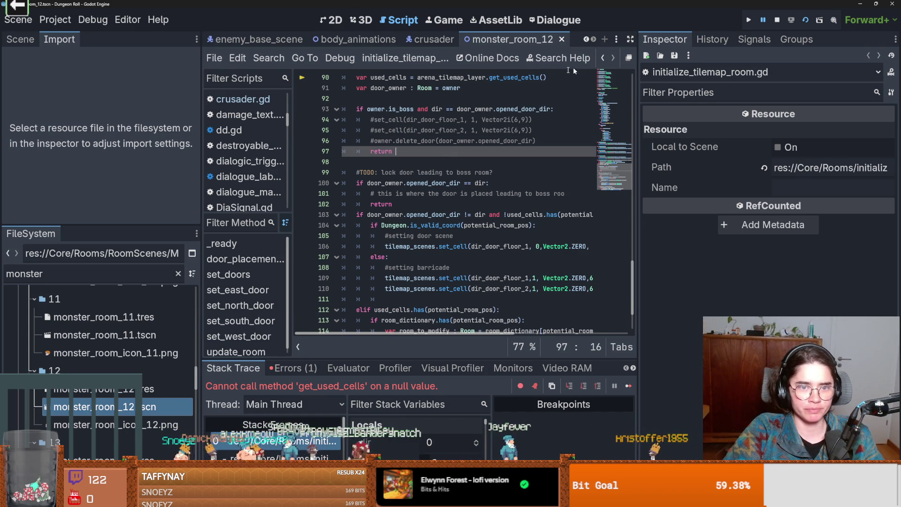
{"action": "left_click", "coordinate": [295, 369]}
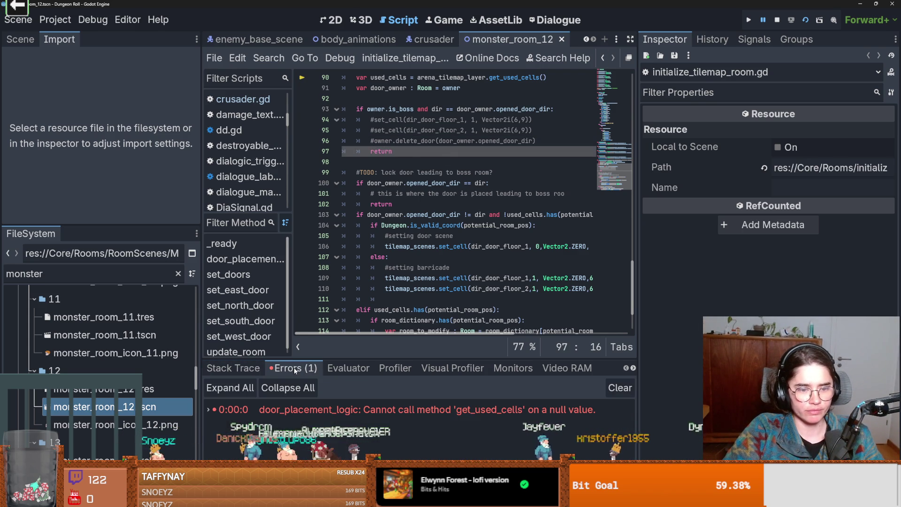
{"action": "left_click", "coordinate": [749, 20]}
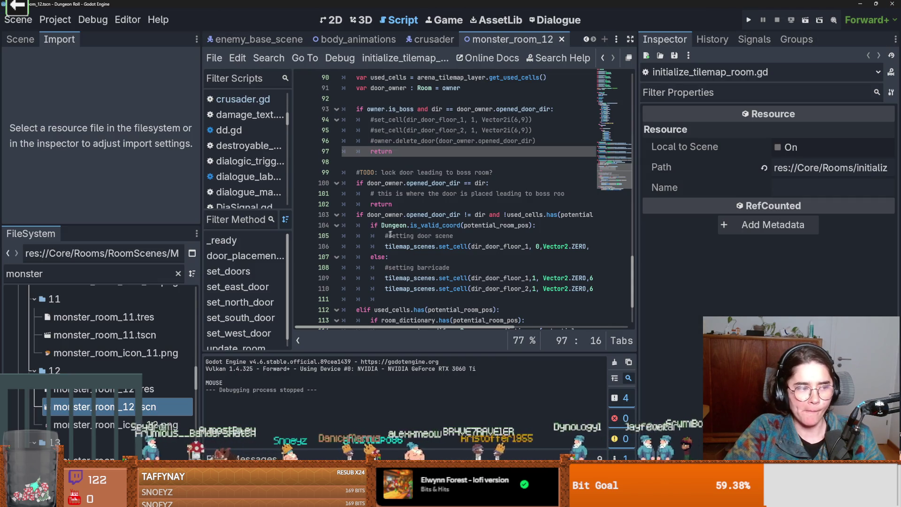
{"action": "scroll", "coordinate": [466, 233], "scroll_direction": "down", "scroll_amount": 2}
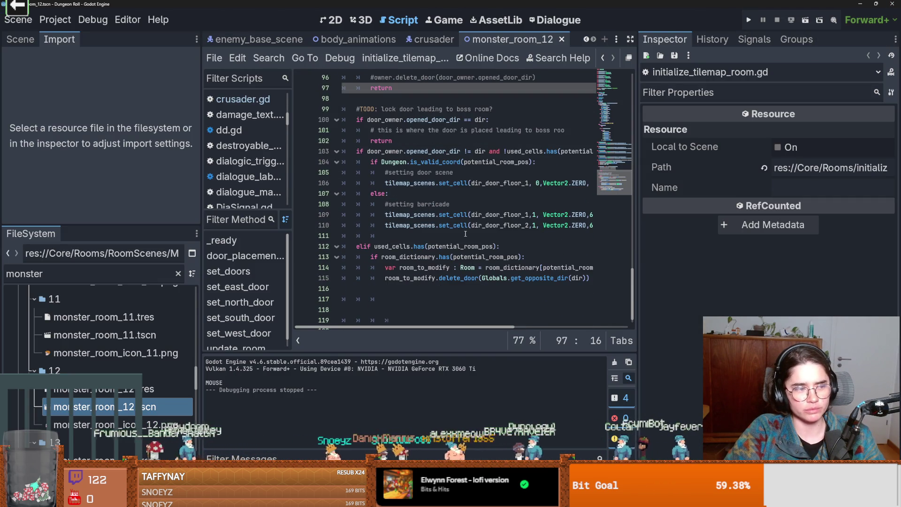
{"action": "scroll", "coordinate": [466, 233], "scroll_direction": "up", "scroll_amount": 3}
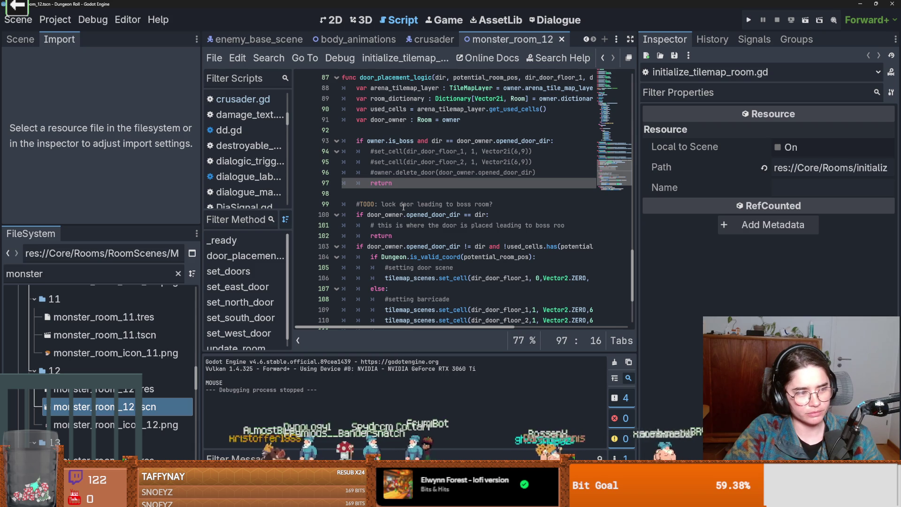
{"action": "scroll", "coordinate": [403, 207], "scroll_direction": "up", "scroll_amount": 2}
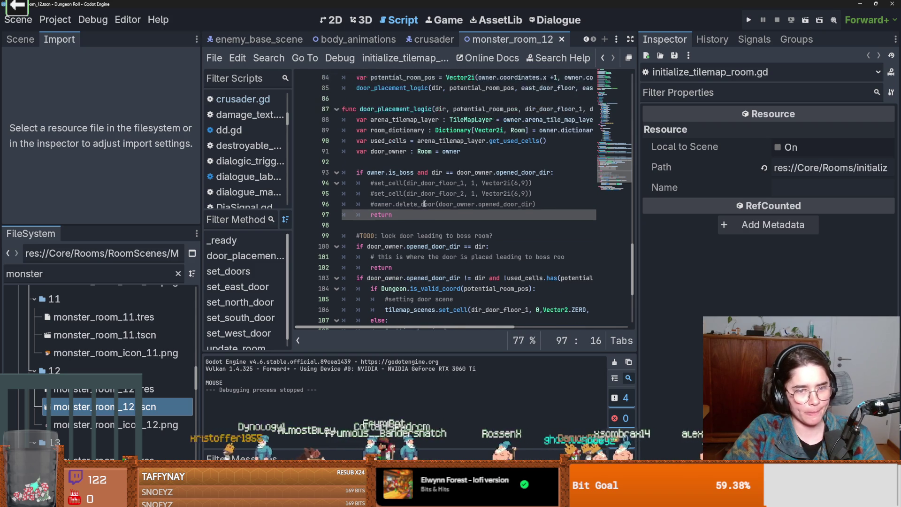
{"action": "left_click_drag", "start_coordinate": [637, 219], "coordinate": [789, 219]}
{"action": "key", "text": "ctrl+s"}
{"action": "scroll", "coordinate": [476, 236], "scroll_direction": "up", "scroll_amount": 6}
{"action": "scroll", "coordinate": [476, 236], "scroll_direction": "up", "scroll_amount": 12}
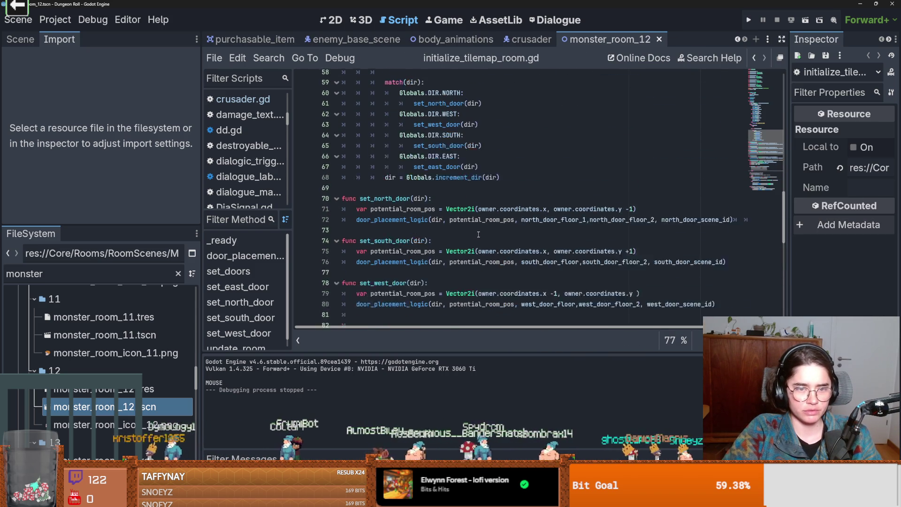
{"action": "scroll", "coordinate": [479, 234], "scroll_direction": "up", "scroll_amount": 8}
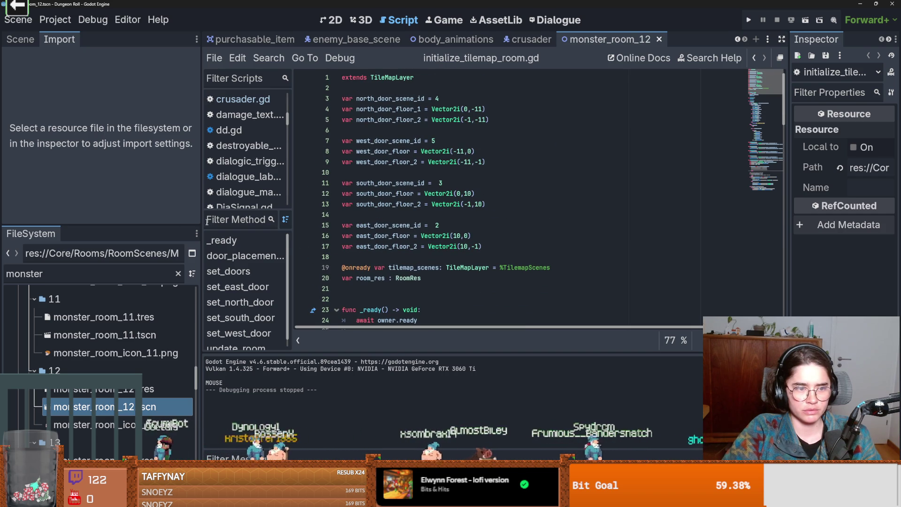
- Narrow the left dock to widen the script editor, then switch to the Reddit tortilla-moon post
{"action": "mouse_move", "coordinate": [203, 226]}
{"action": "left_mouse_down"}
{"action": "mouse_move", "coordinate": [149, 220]}
{"action": "mouse_move", "coordinate": [175, 220]}
{"action": "left_mouse_up"}
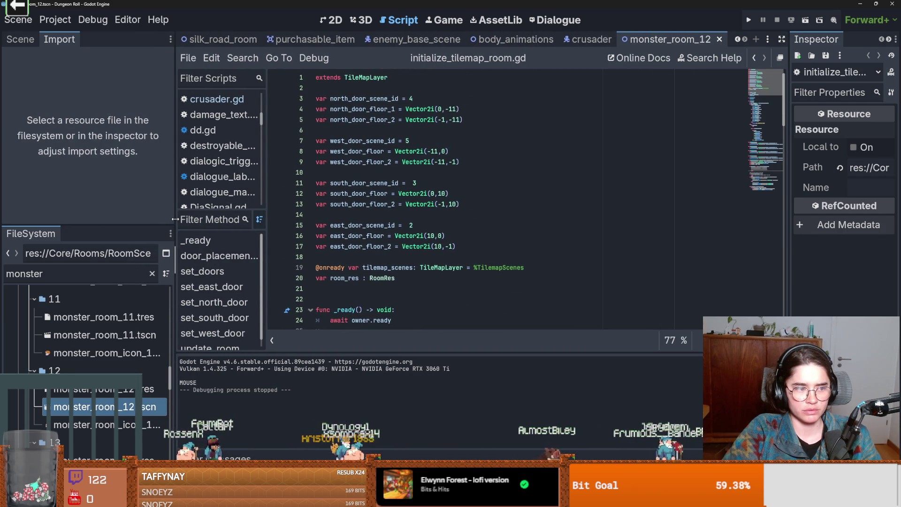
{"action": "left_click", "coordinate": [385, 235]}
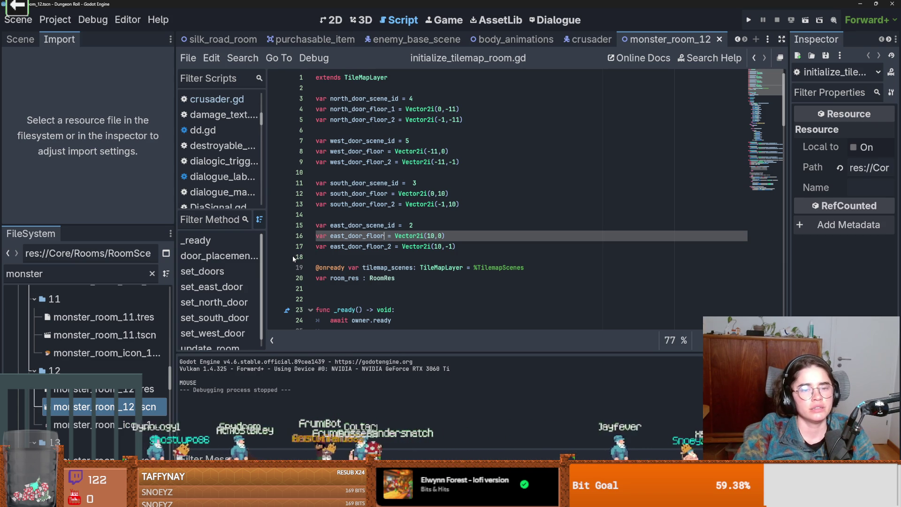
{"action": "left_click", "coordinate": [349, 224]}
{"action": "left_click", "coordinate": [336, 174]}
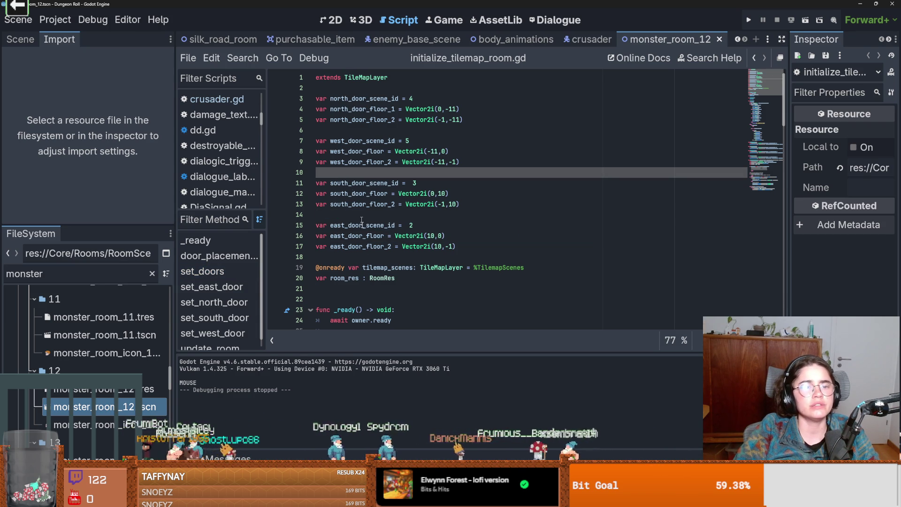
{"action": "scroll", "coordinate": [337, 174], "scroll_direction": "down", "scroll_amount": 5}
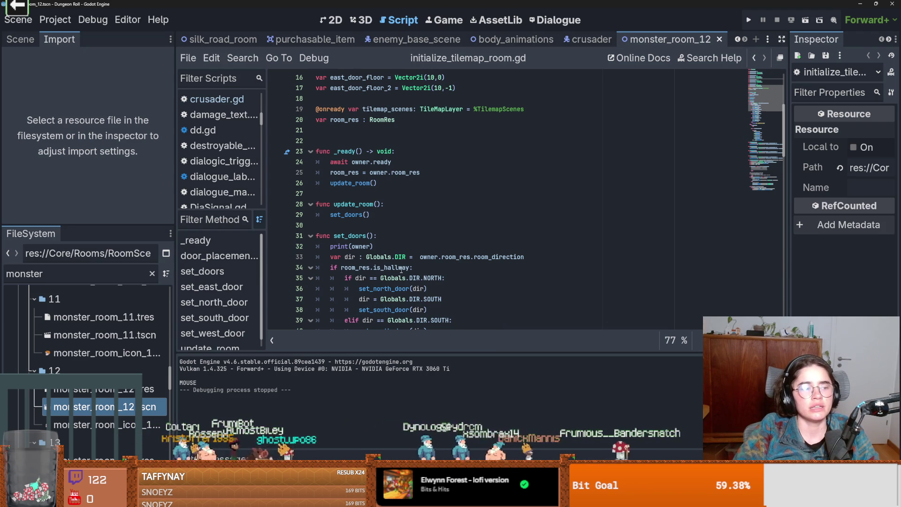
{"action": "mouse_move", "coordinate": [402, 269]}
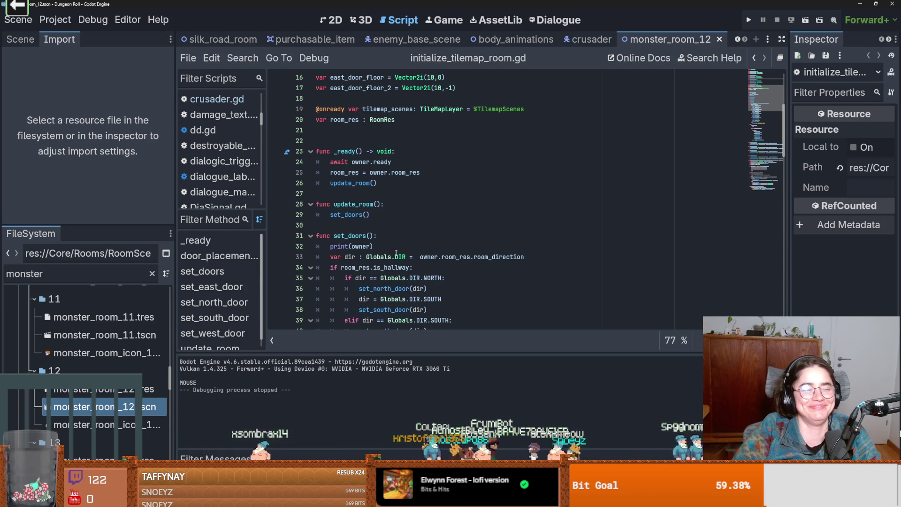
{"action": "mouse_move", "coordinate": [420, 258]}
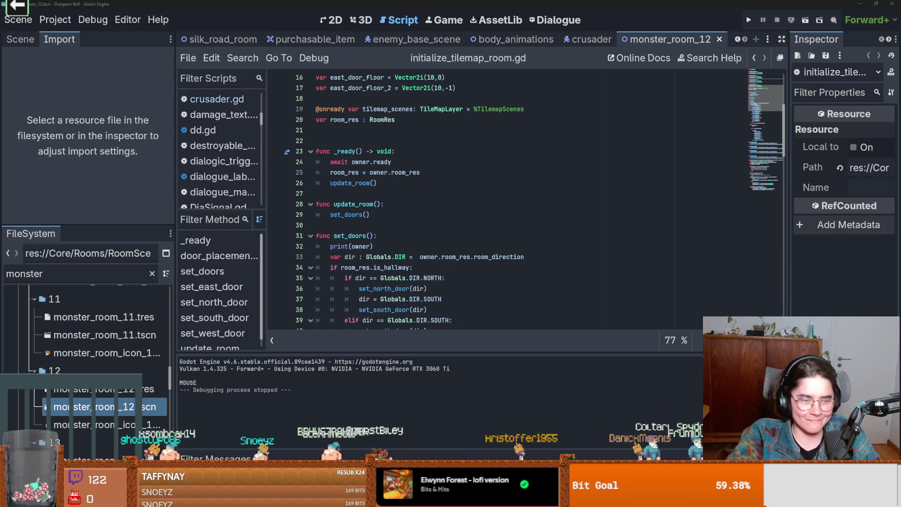
{"action": "key", "text": "alt+Tab"}
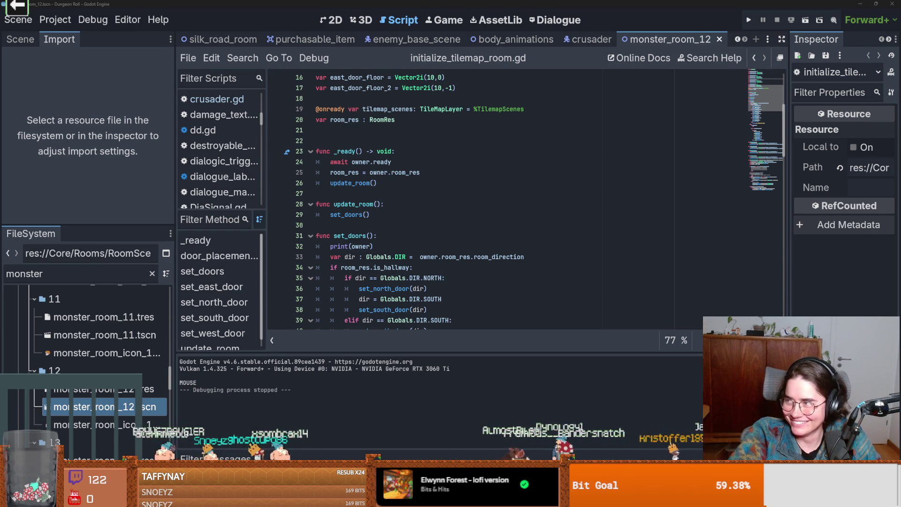
{"action": "key", "text": "alt+Tab"}
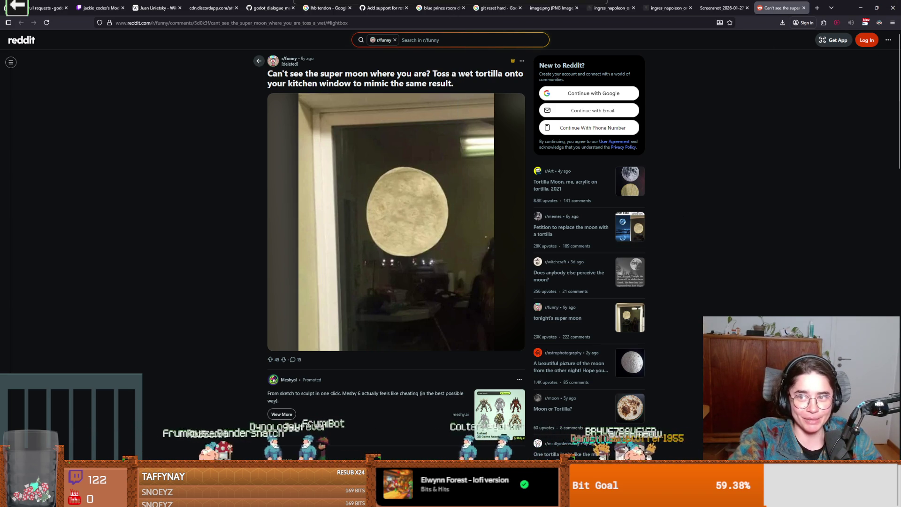
- Switch from the Reddit post back to the Godot script editor
{"action": "key", "text": "alt+Tab"}
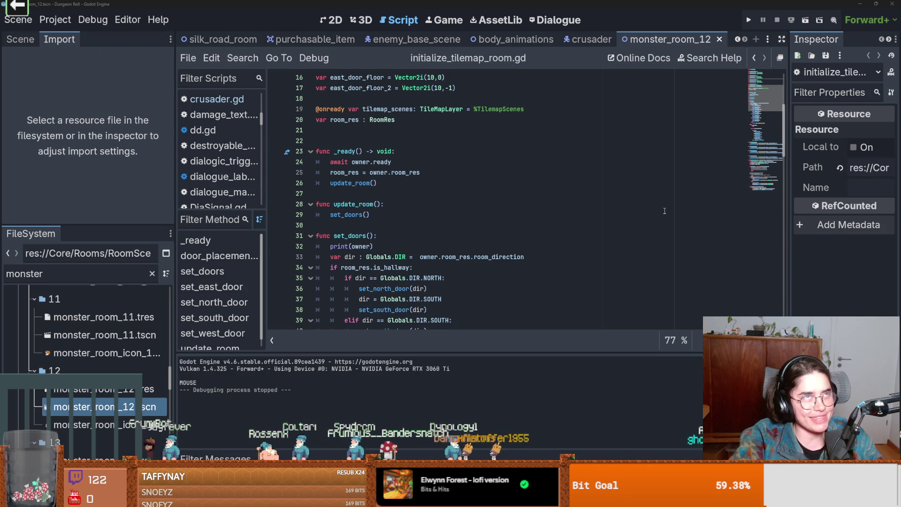
- Browse the set_doors section of initialize_tilemap_room.gd and save
{"action": "left_click", "coordinate": [491, 236]}
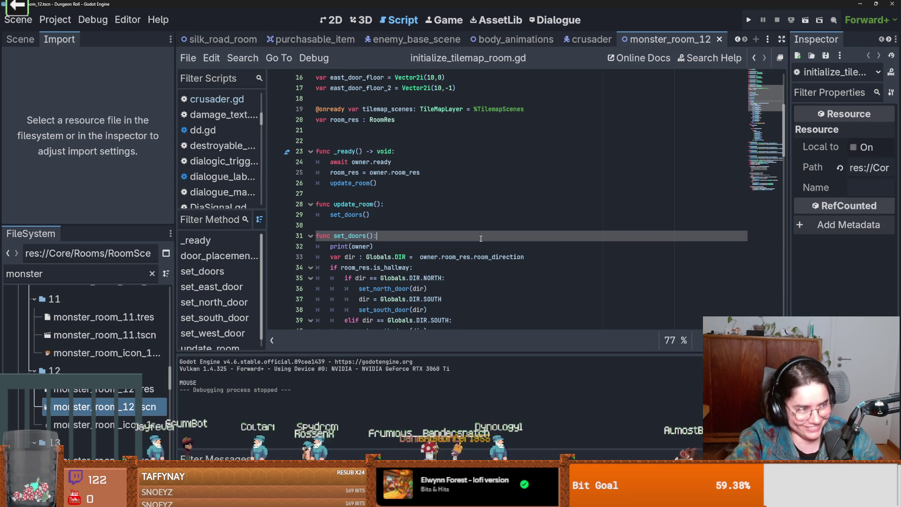
{"action": "left_click", "coordinate": [392, 226]}
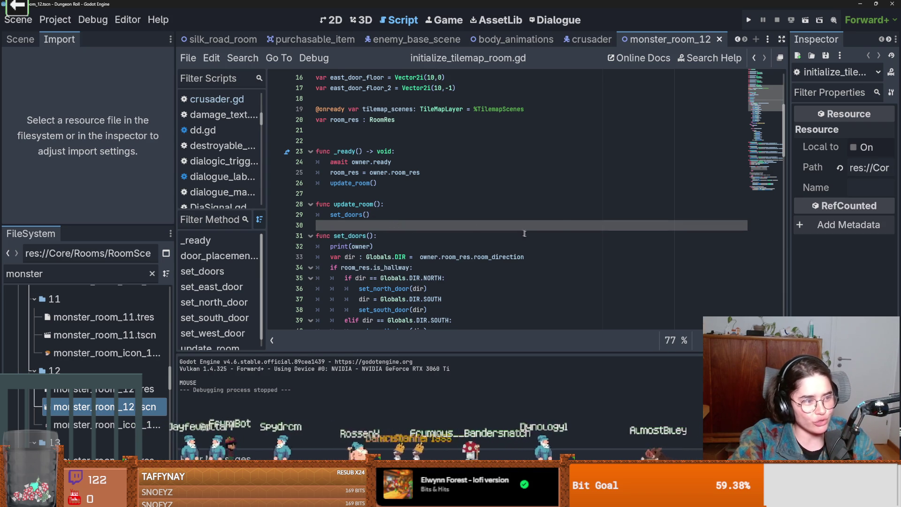
{"action": "left_click", "coordinate": [436, 188]}
{"action": "left_click", "coordinate": [433, 194]}
{"action": "key", "text": "ctrl+s"}
- Delete the extra blank line 22 above func _ready and save the script
{"action": "left_click", "coordinate": [330, 139]}
{"action": "key", "text": "BackSpace"}
{"action": "key", "text": "ctrl+s"}
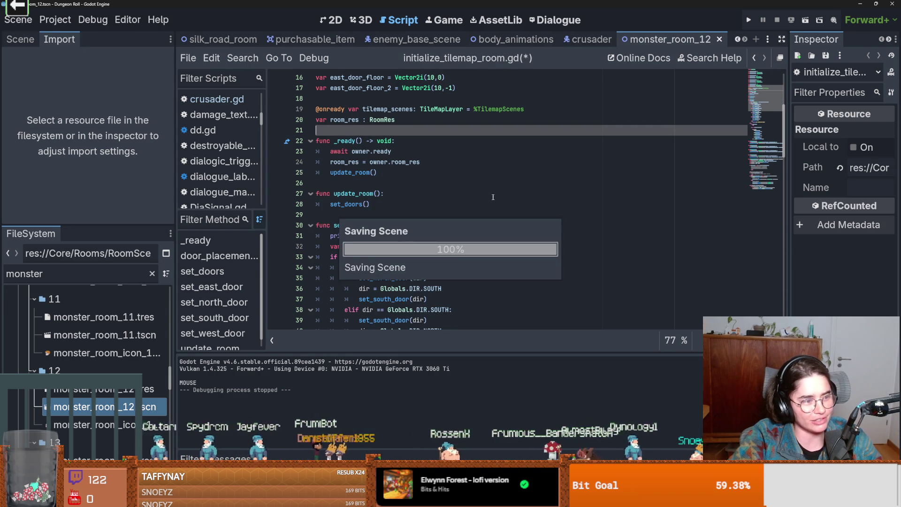
{"action": "scroll", "coordinate": [489, 213], "scroll_direction": "up", "scroll_amount": 5}
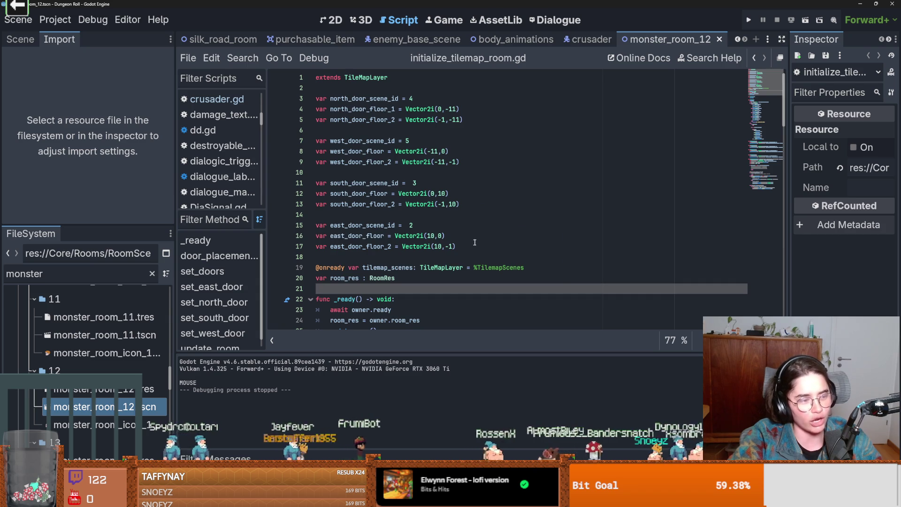
{"action": "scroll", "coordinate": [474, 226], "scroll_direction": "down", "scroll_amount": 6}
{"action": "scroll", "coordinate": [474, 226], "scroll_direction": "up", "scroll_amount": 2}
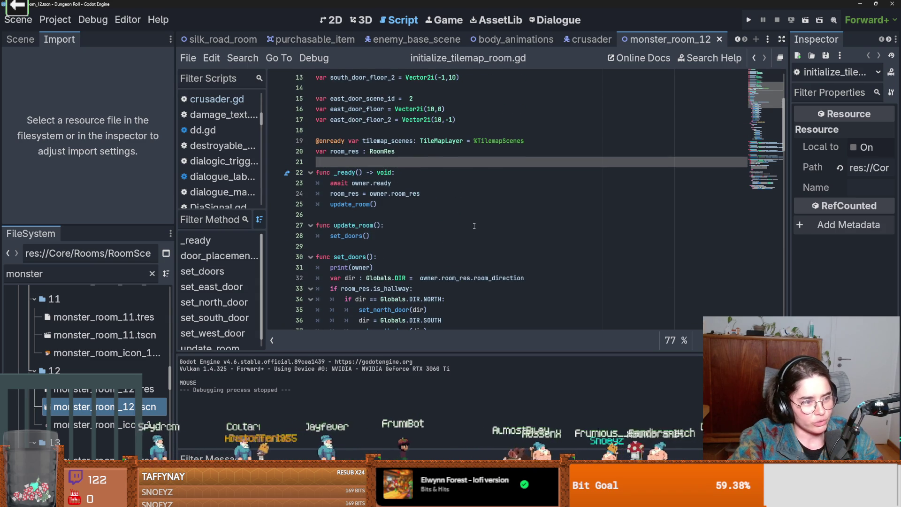
{"action": "scroll", "coordinate": [474, 226], "scroll_direction": "down", "scroll_amount": 4}
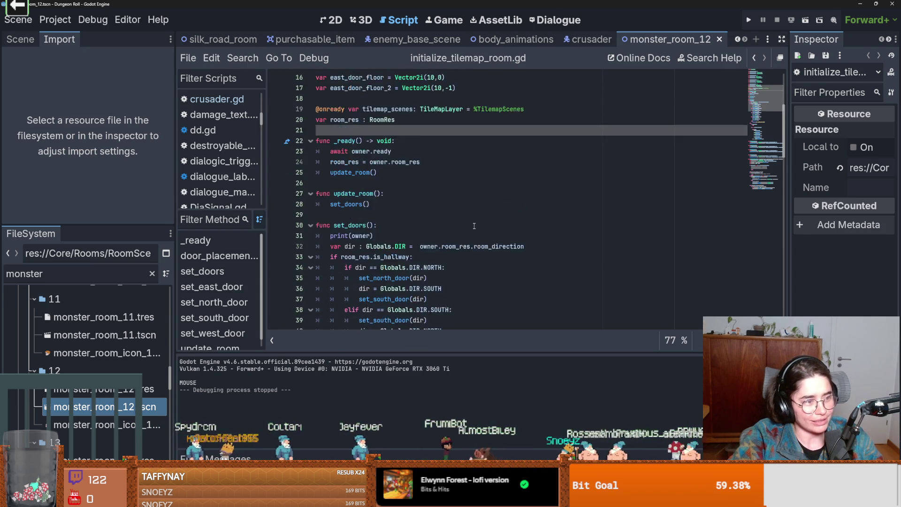
{"action": "scroll", "coordinate": [474, 226], "scroll_direction": "up", "scroll_amount": 1}
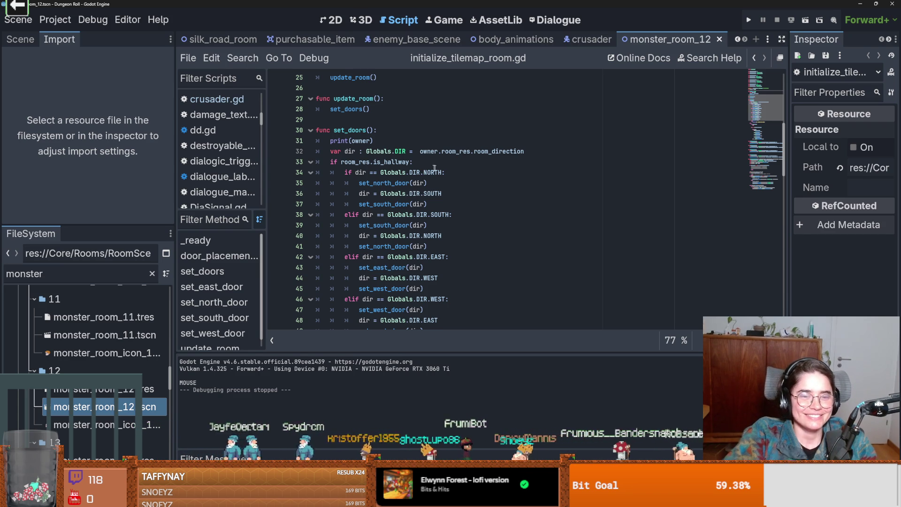
- Save the set_doors script edits, with the caret on line 36
{"action": "left_click", "coordinate": [432, 193]}
{"action": "scroll", "coordinate": [427, 254], "scroll_direction": "up", "scroll_amount": 3}
{"action": "key", "text": "ctrl+s"}
{"action": "scroll", "coordinate": [424, 261], "scroll_direction": "up", "scroll_amount": 4}
{"action": "key", "text": "ctrl+s"}
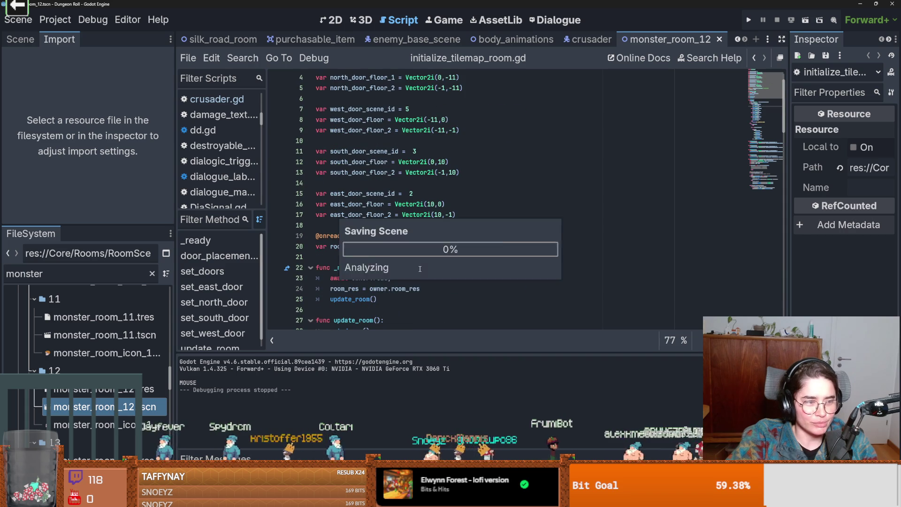
{"action": "scroll", "coordinate": [425, 235], "scroll_direction": "up", "scroll_amount": 1}
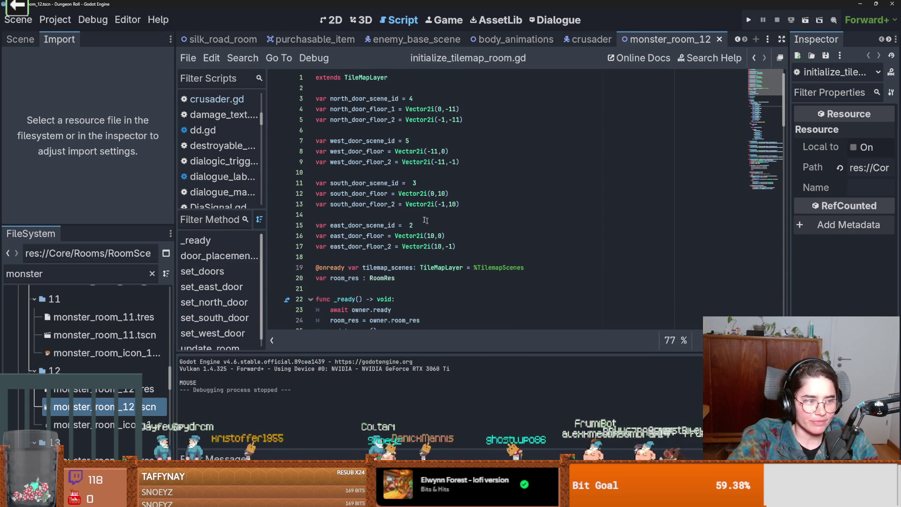
- Enlarge the Scene dock, collapse the Lever, items and RoomEnterTrigger nodes, and save the room
{"action": "left_click", "coordinate": [20, 39]}
{"action": "scroll", "coordinate": [54, 172], "scroll_direction": "down", "scroll_amount": 2}
{"action": "scroll", "coordinate": [66, 188], "scroll_direction": "down", "scroll_amount": 4}
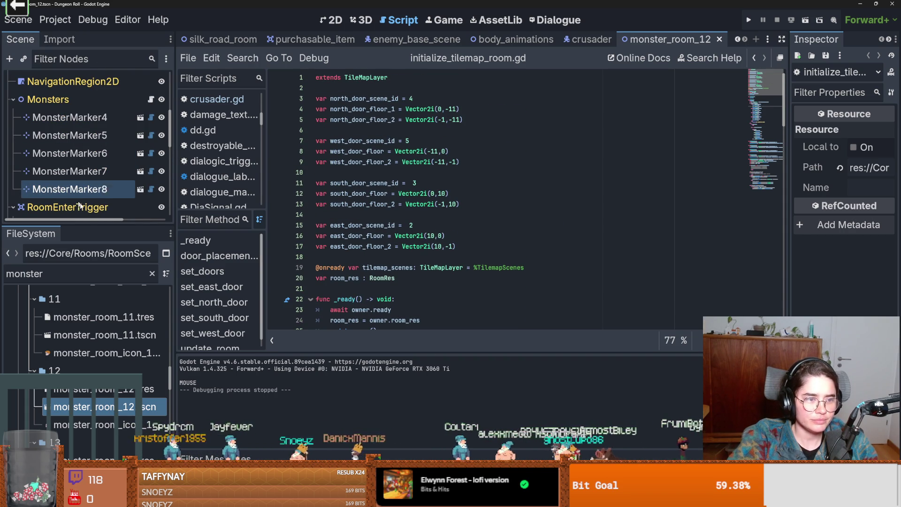
{"action": "left_click_drag", "start_coordinate": [88, 226], "coordinate": [89, 418]}
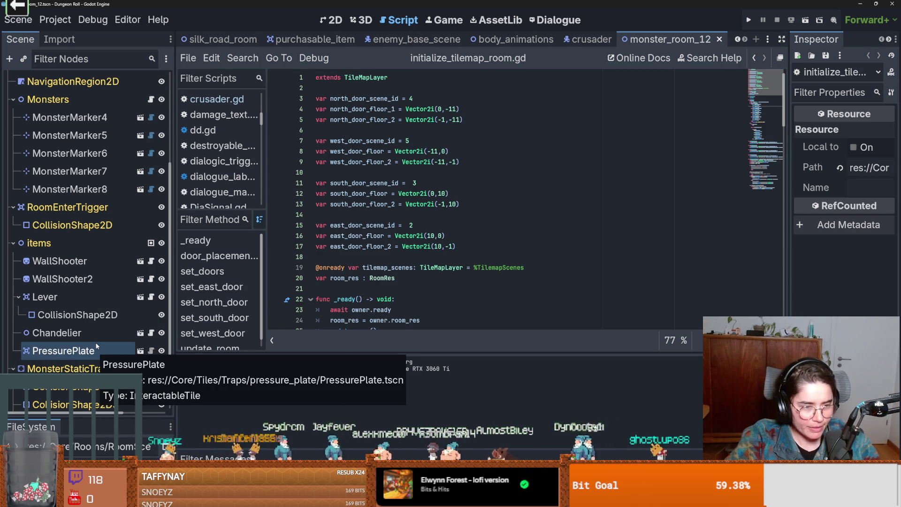
{"action": "left_click", "coordinate": [17, 297]}
{"action": "left_click", "coordinate": [14, 243]}
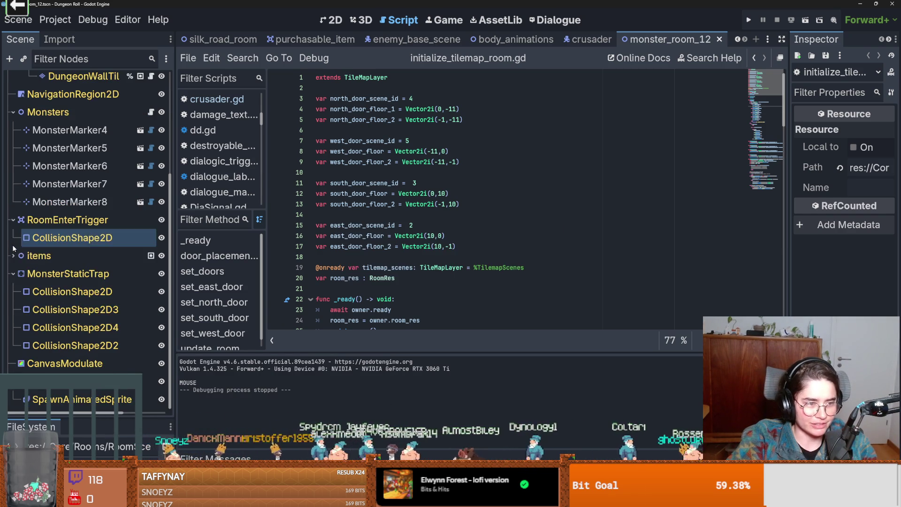
{"action": "left_click", "coordinate": [14, 262]}
{"action": "key", "text": "ctrl+s"}
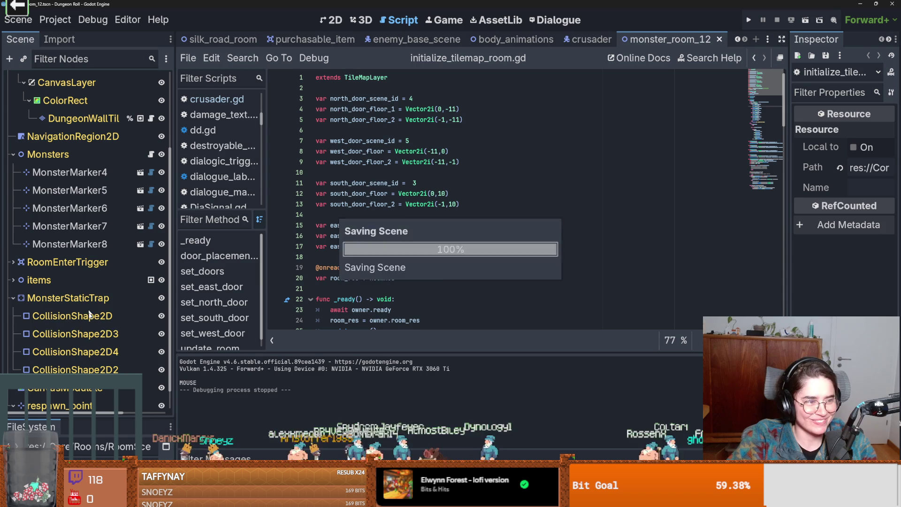
- Collapse the Monsters, Sprite2D and MonsterStaticTrap nodes, save, and close monster_room_12 for the crusader tab
{"action": "left_click", "coordinate": [82, 299]}
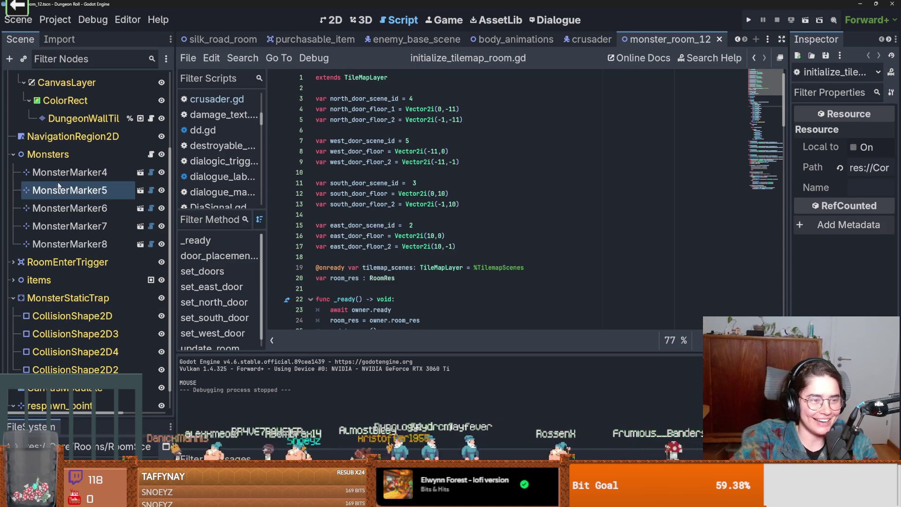
{"action": "left_click", "coordinate": [13, 154]}
{"action": "left_click", "coordinate": [13, 113]}
{"action": "key", "text": "ctrl+s"}
{"action": "left_click", "coordinate": [14, 242]}
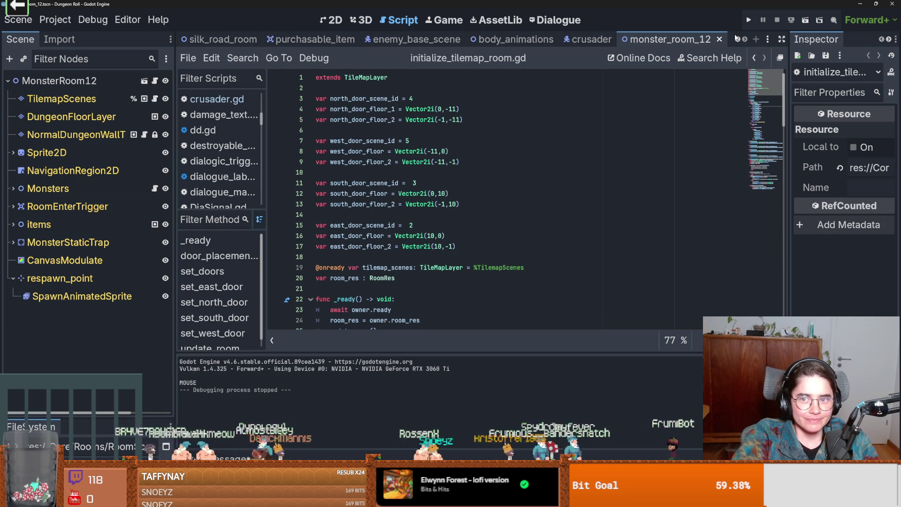
{"action": "left_click", "coordinate": [719, 39]}
{"action": "left_click", "coordinate": [666, 39]}
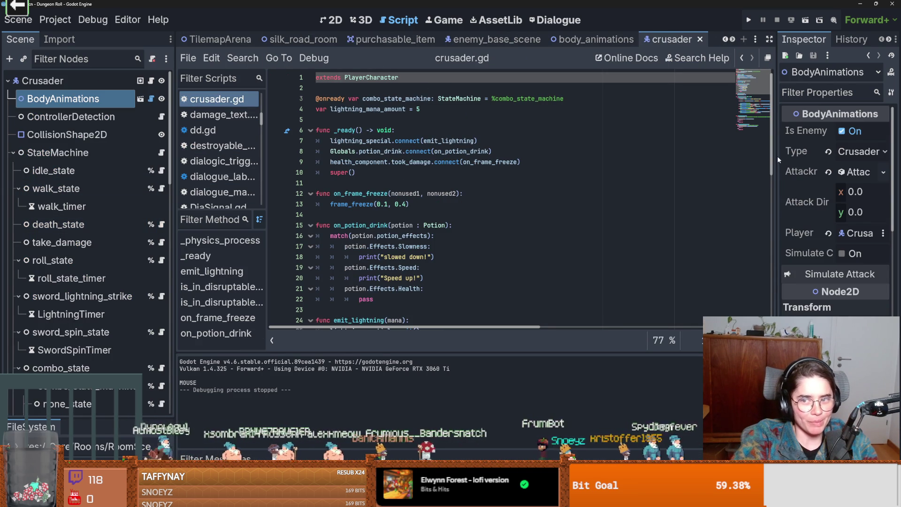
- Widen the Inspector, revert the Crusader's Attackres to basic_melee_atk.tres, and save
{"action": "left_click_drag", "start_coordinate": [778, 155], "coordinate": [515, 155]}
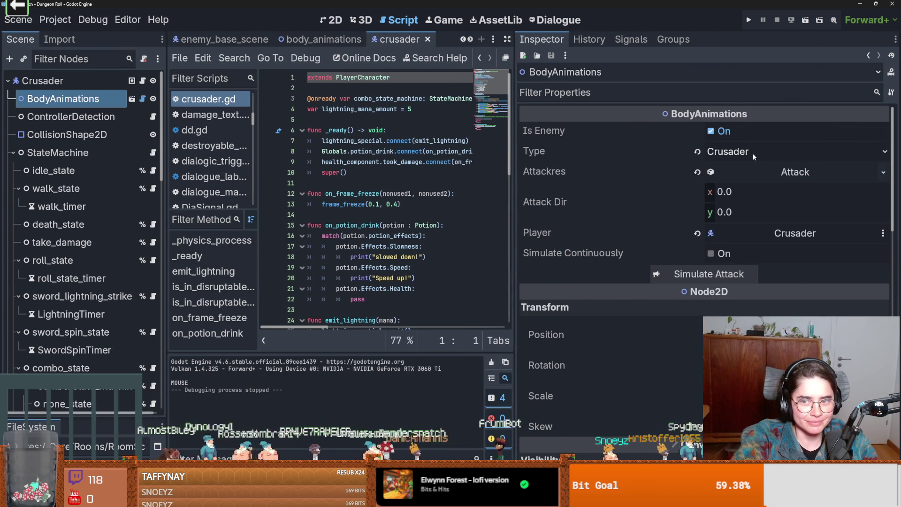
{"action": "left_click", "coordinate": [787, 172]}
{"action": "left_click", "coordinate": [787, 175]}
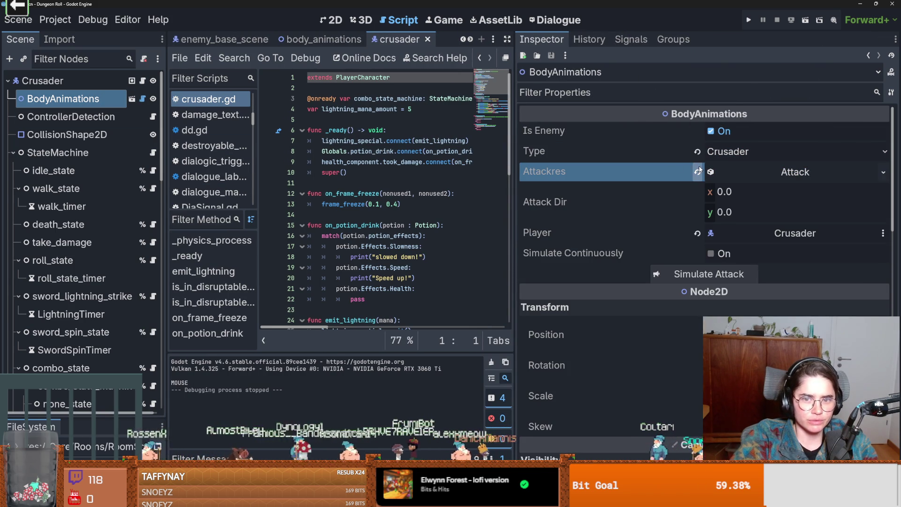
{"action": "left_click", "coordinate": [698, 171]}
{"action": "key", "text": "ctrl+s"}
- Check the combo_1 node's Attack 1 Res resource, then save and run the project
{"action": "scroll", "coordinate": [87, 239], "scroll_direction": "down", "scroll_amount": 7}
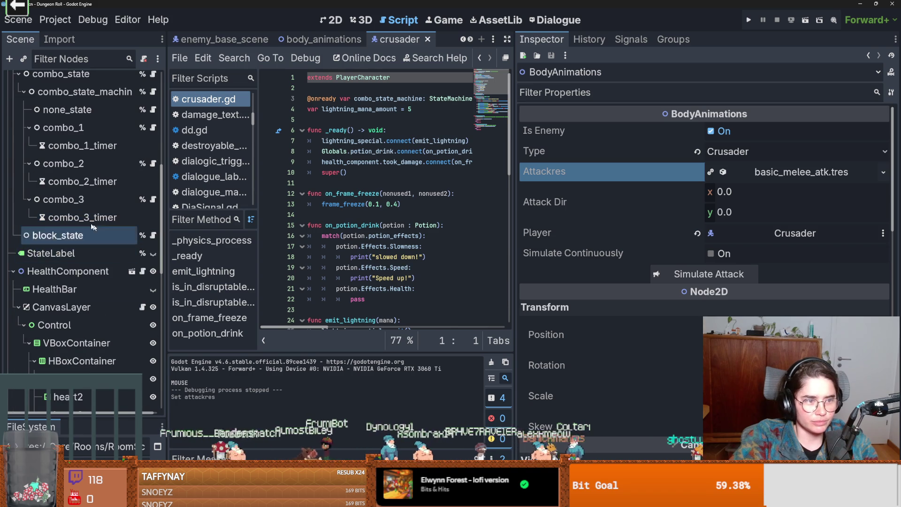
{"action": "scroll", "coordinate": [84, 240], "scroll_direction": "up", "scroll_amount": 3}
{"action": "left_click", "coordinate": [82, 254]}
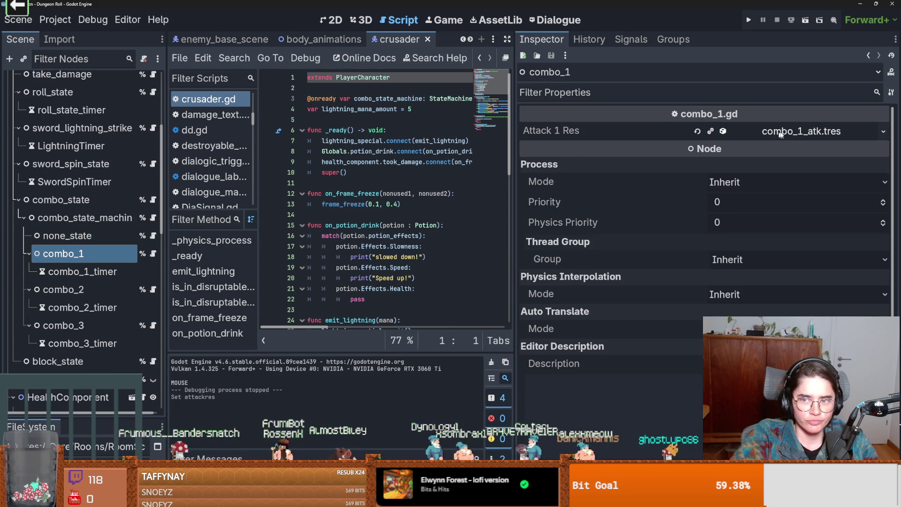
{"action": "left_click", "coordinate": [780, 135]}
{"action": "left_click", "coordinate": [781, 135]}
{"action": "key", "text": "ctrl+s"}
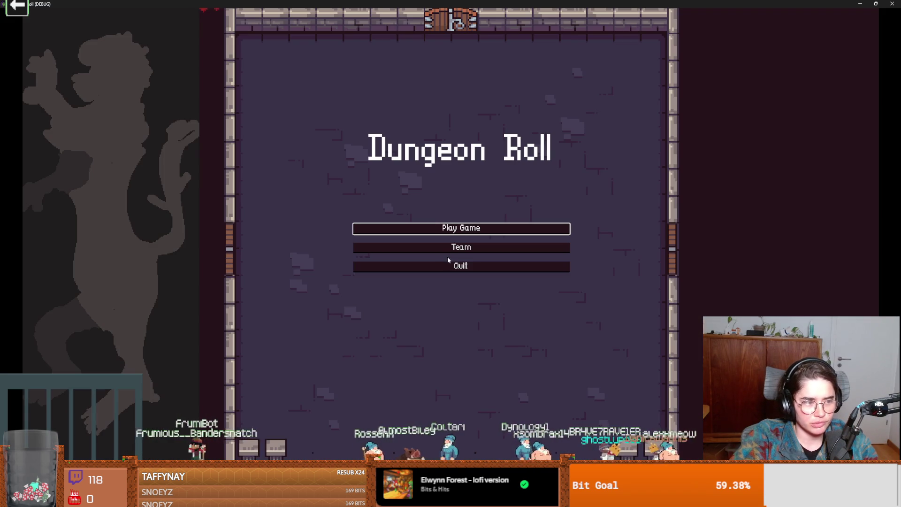
- Start a new Dungeon Roll game as the Crusader and swing a five-hit sword combo
{"action": "left_click", "coordinate": [471, 230]}
{"action": "left_click", "coordinate": [368, 146]}
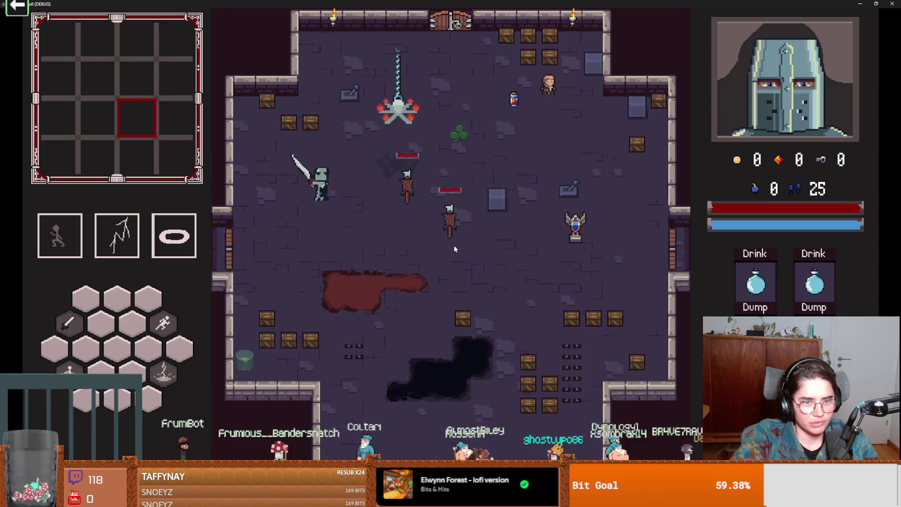
{"action": "left_click", "coordinate": [476, 238]}
{"action": "left_click", "coordinate": [476, 237]}
{"action": "left_click", "coordinate": [477, 237]}
{"action": "left_click", "coordinate": [477, 237]}
{"action": "left_click", "coordinate": [477, 237]}
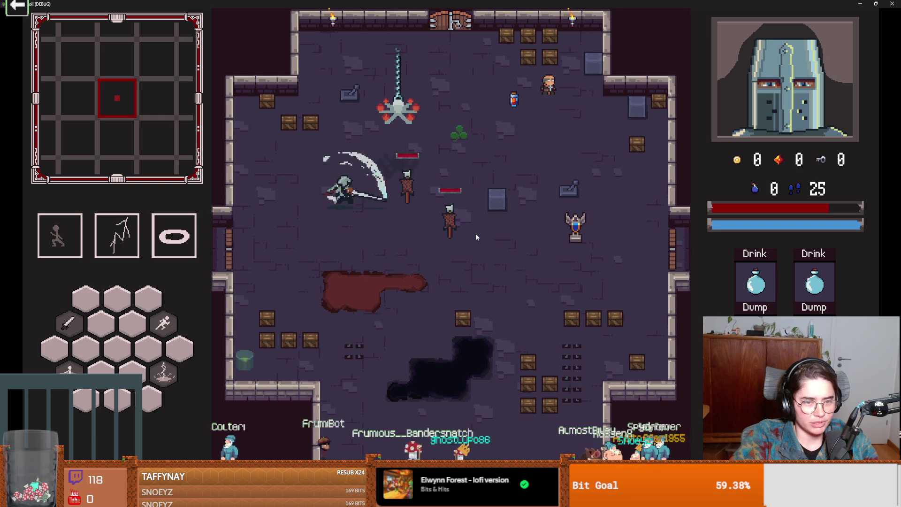
- Chain further downward and upward sword slashes, then restore the game window over the editor
{"action": "left_click", "coordinate": [287, 220]}
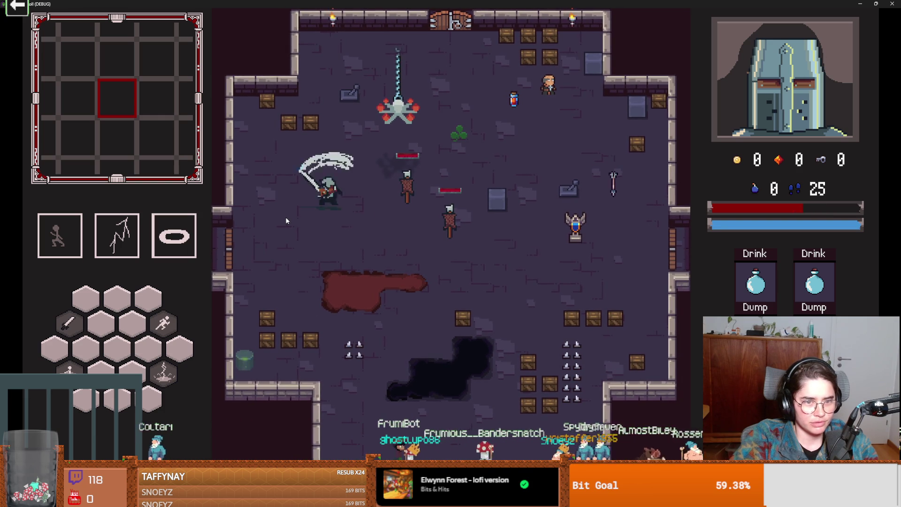
{"action": "left_click", "coordinate": [300, 226]}
{"action": "left_click", "coordinate": [340, 242]}
{"action": "left_click", "coordinate": [340, 242]}
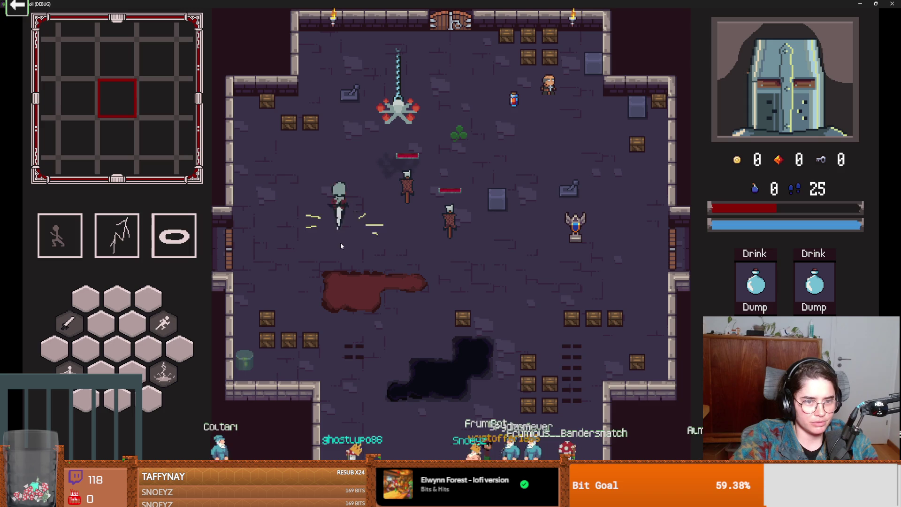
{"action": "left_click", "coordinate": [336, 154]}
{"action": "left_click", "coordinate": [349, 113]}
{"action": "left_click", "coordinate": [336, 164]}
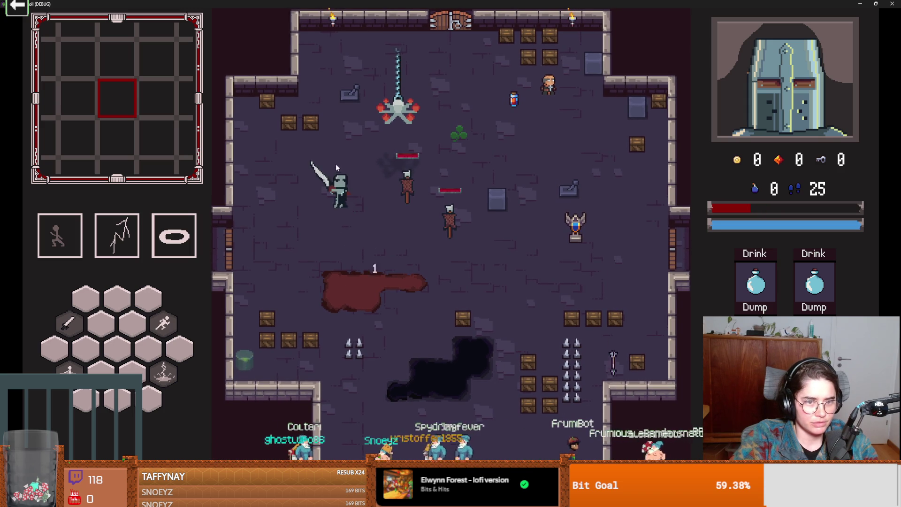
{"action": "left_click", "coordinate": [336, 168]}
{"action": "key", "text": "super+Down"}
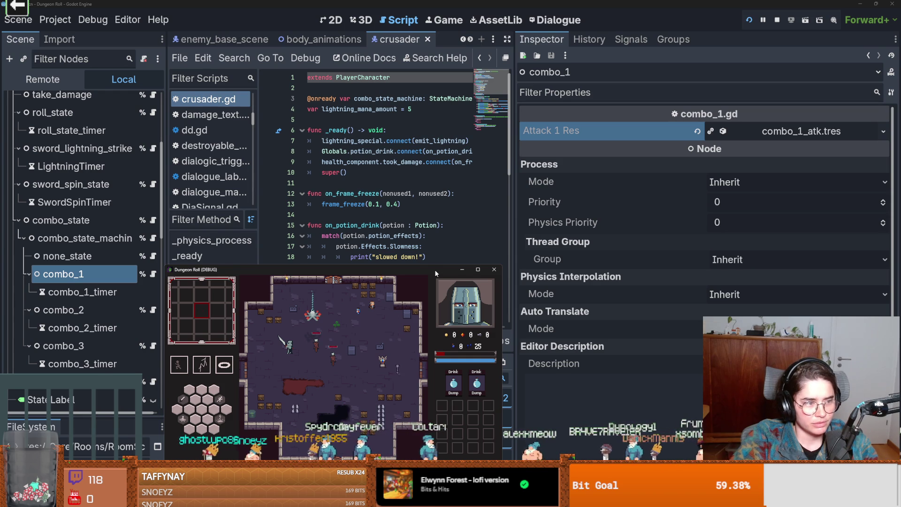
- Close the running game, put the caret on crusader.gd line 19, and relaunch the project
{"action": "left_click", "coordinate": [494, 271]}
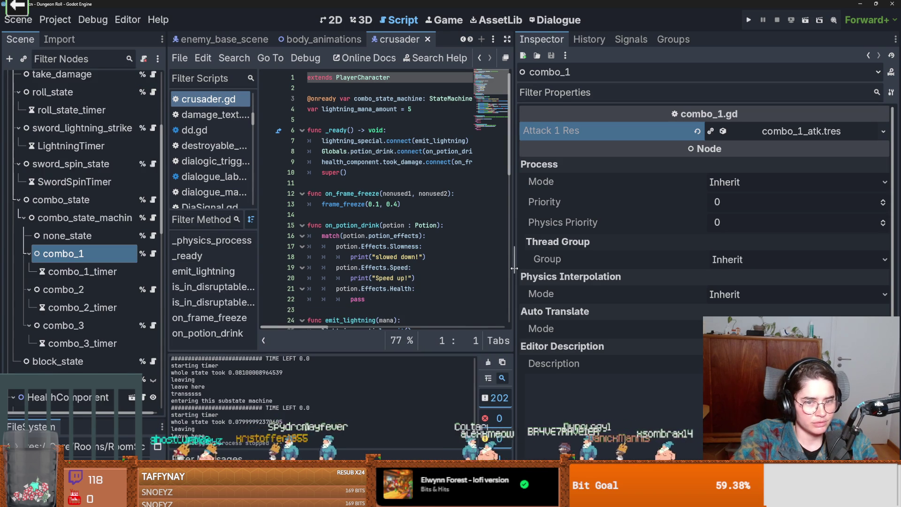
{"action": "left_click", "coordinate": [515, 269]}
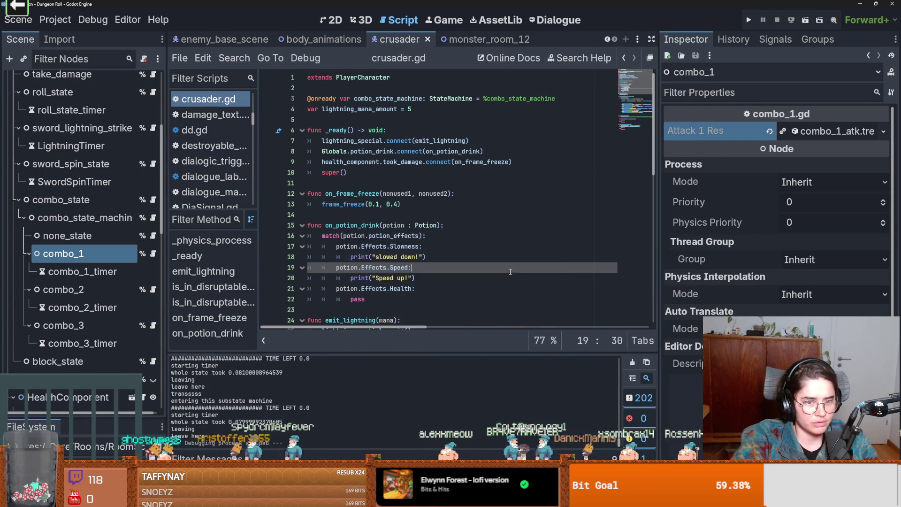
{"action": "scroll", "coordinate": [512, 272], "scroll_direction": "down", "scroll_amount": 2}
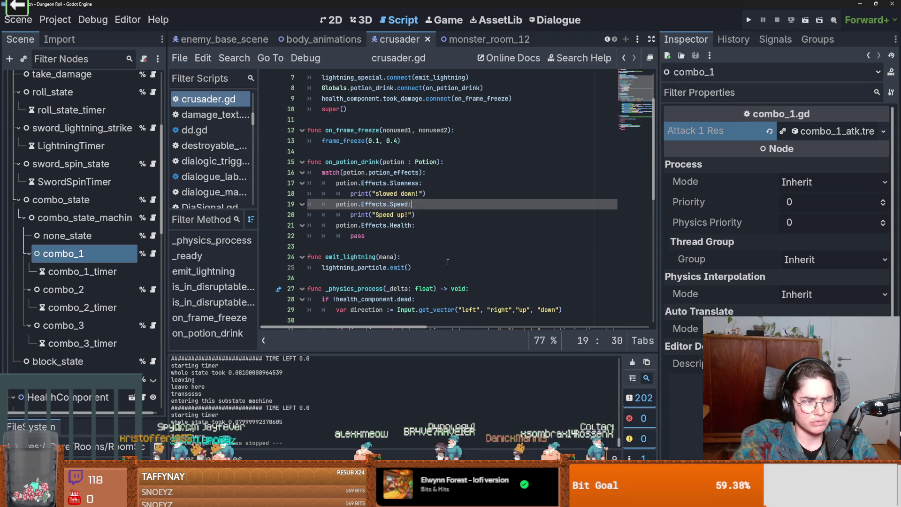
{"action": "left_click", "coordinate": [749, 20]}
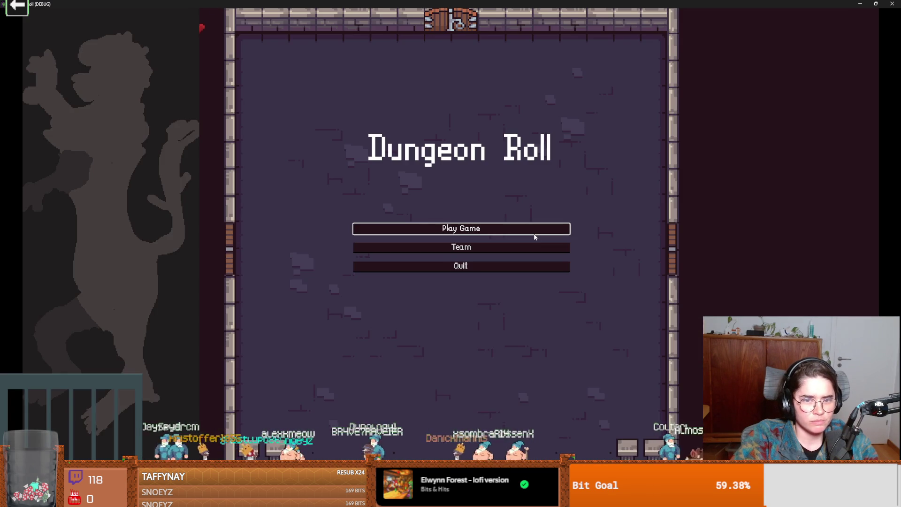
- Start a new game as the Crusader, then shrink and close the game window
{"action": "left_click", "coordinate": [536, 234]}
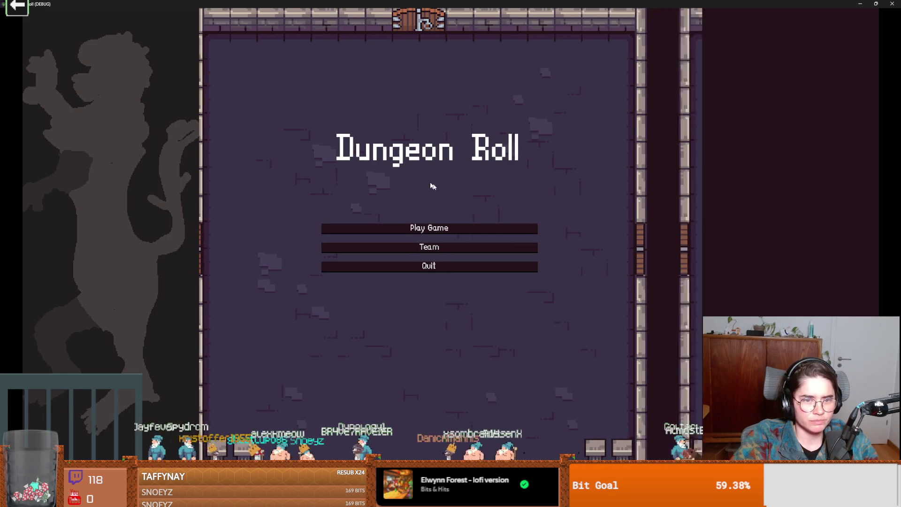
{"action": "left_click", "coordinate": [546, 209]}
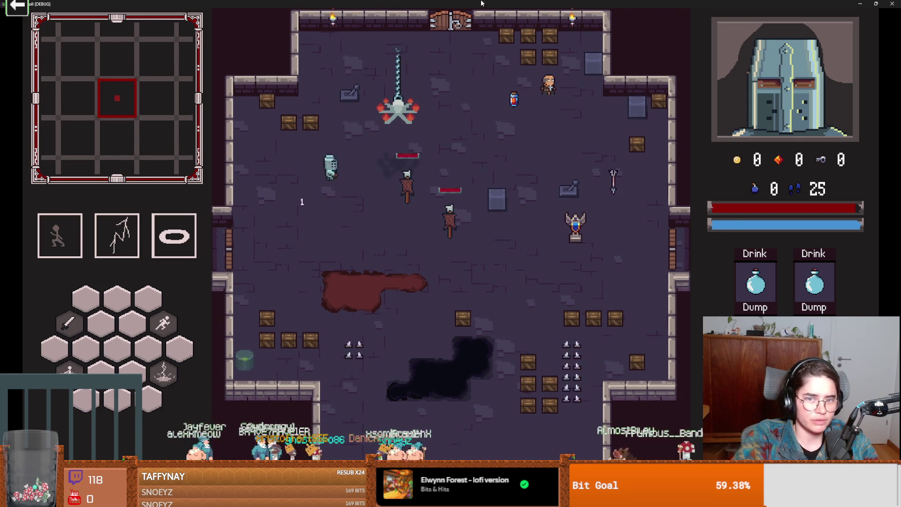
{"action": "key", "text": "super+Down"}
{"action": "left_click", "coordinate": [607, 182]}
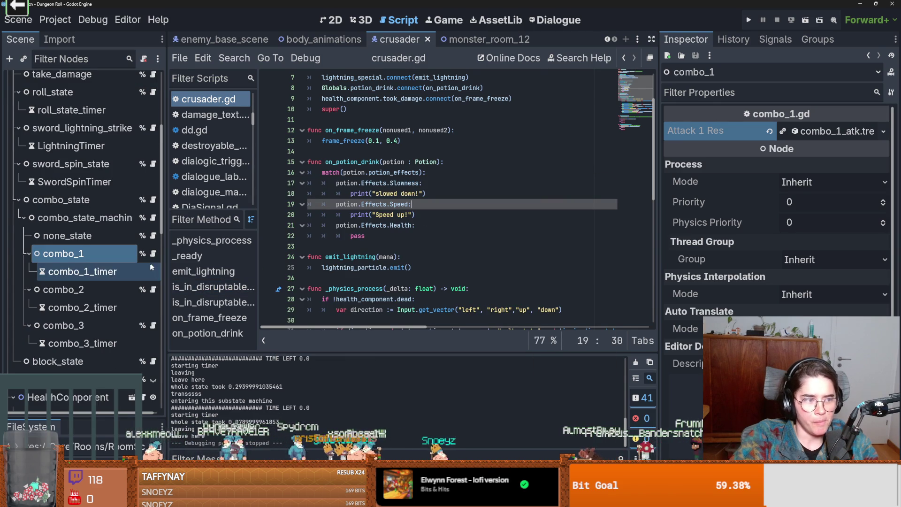
- Open the Hitbox's enemy_hitbox.gd and inspect 'area' and 'owner' on line 27, then line 31
{"action": "scroll", "coordinate": [106, 263], "scroll_direction": "down", "scroll_amount": 10}
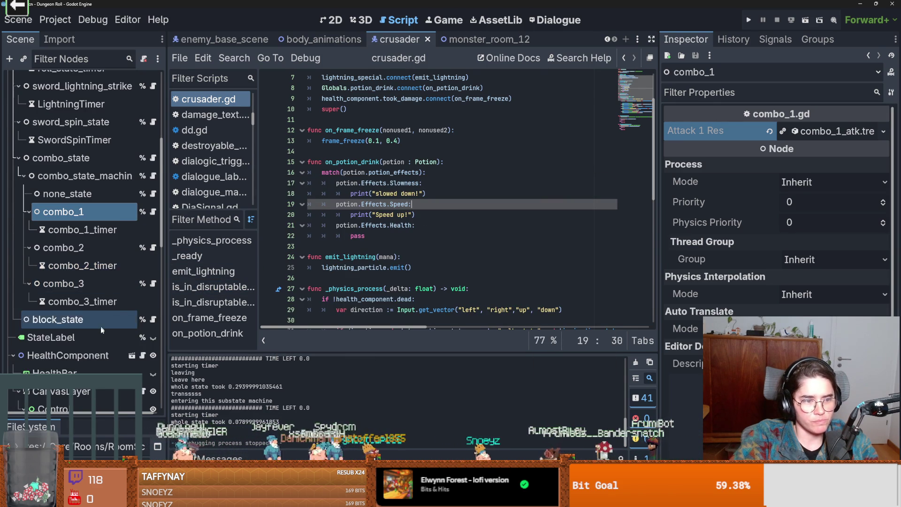
{"action": "left_click", "coordinate": [142, 294]}
{"action": "scroll", "coordinate": [431, 257], "scroll_direction": "down", "scroll_amount": 5}
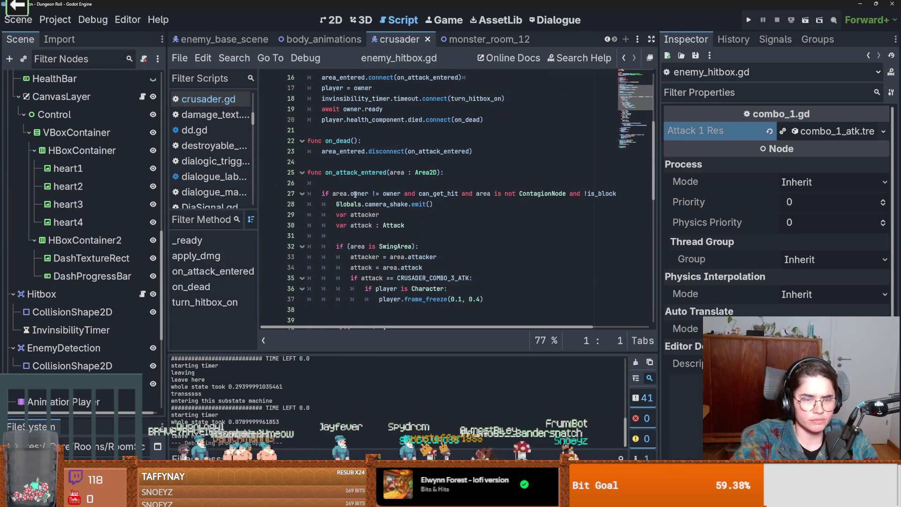
{"action": "double_click", "coordinate": [339, 193]}
{"action": "double_click", "coordinate": [360, 194]}
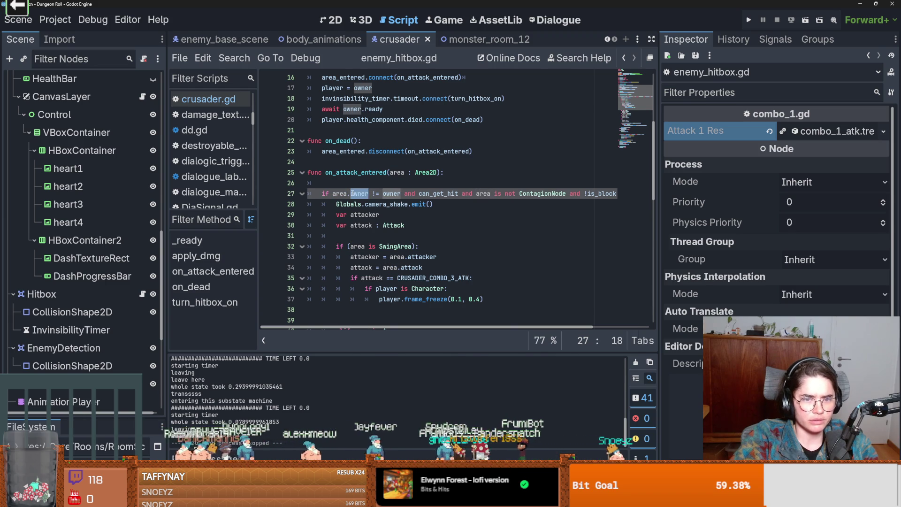
{"action": "mouse_move", "coordinate": [359, 194]}
{"action": "left_click", "coordinate": [343, 237]}
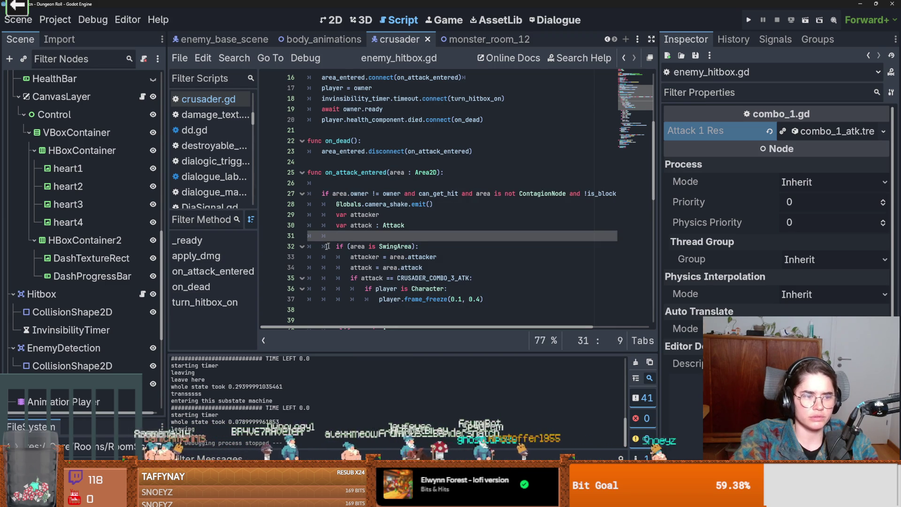
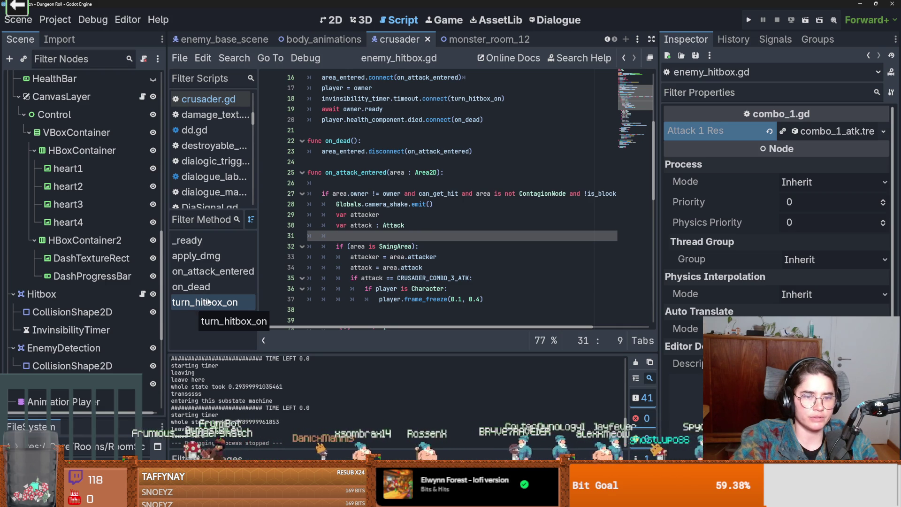
- Place the caret on blank line 39 of enemy_hitbox.gd and run the project
{"action": "scroll", "coordinate": [397, 235], "scroll_direction": "down", "scroll_amount": 2}
{"action": "left_click", "coordinate": [398, 256]}
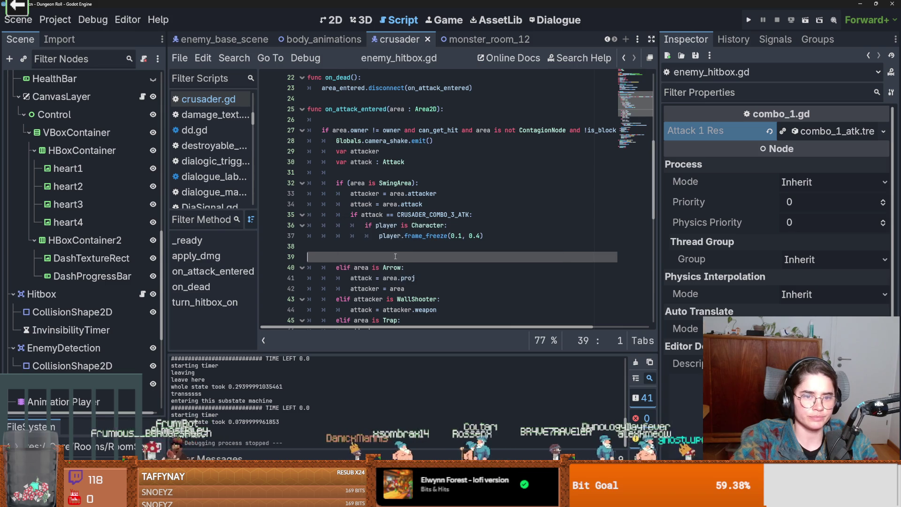
{"action": "scroll", "coordinate": [397, 256], "scroll_direction": "up", "scroll_amount": 1}
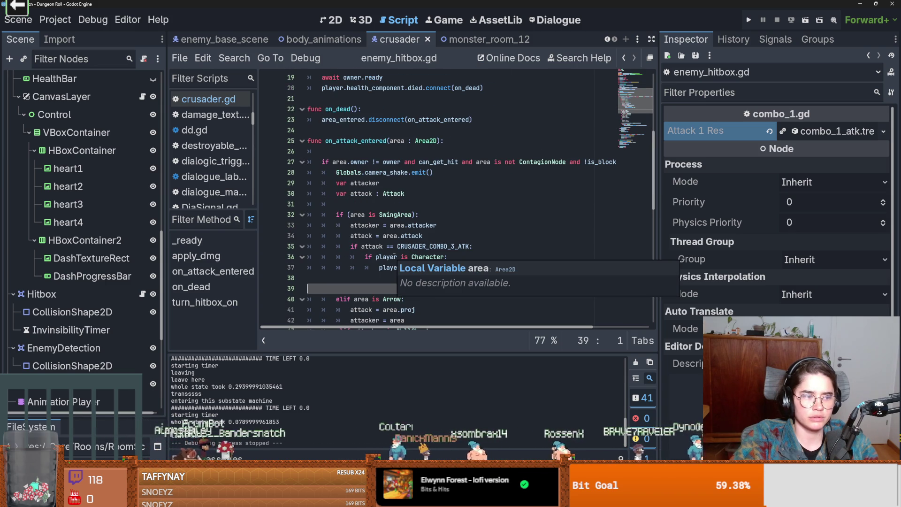
{"action": "left_click", "coordinate": [749, 21]}
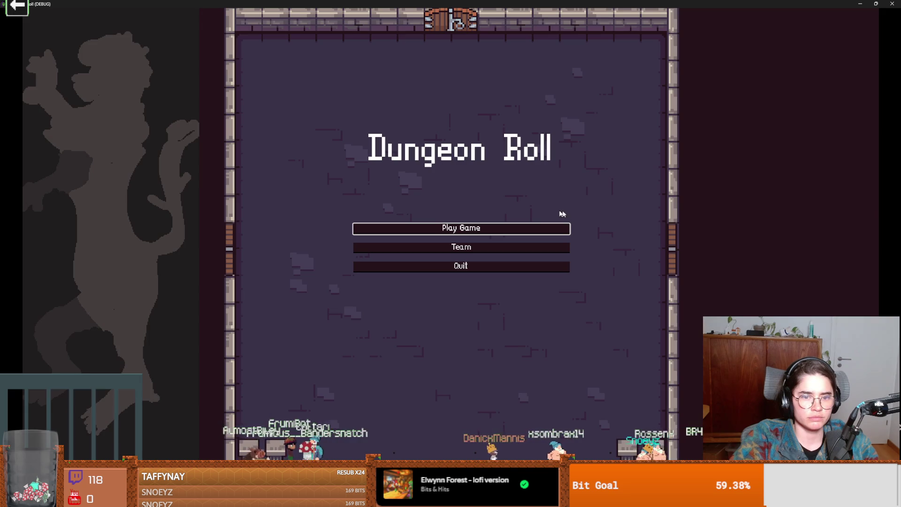
- Start a Crusader game, swing at the training dummies twice, then close the game window
{"action": "left_click", "coordinate": [524, 223]}
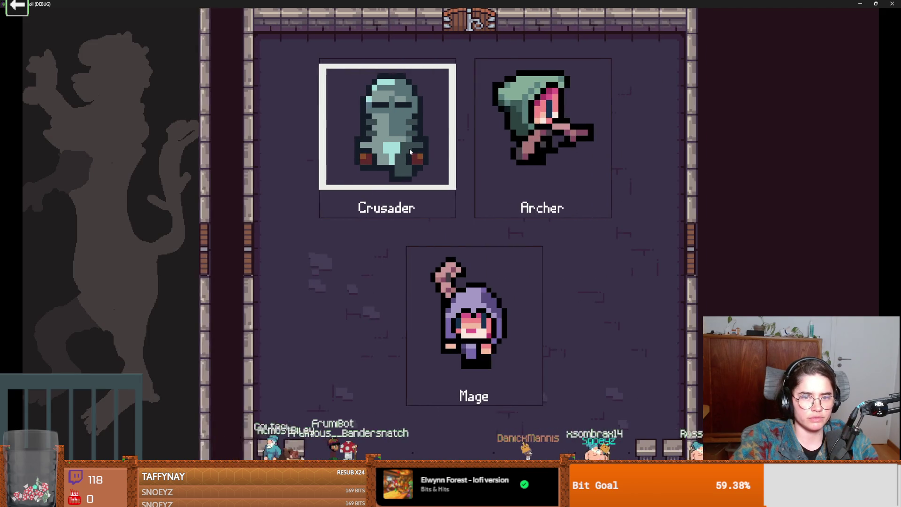
{"action": "left_click", "coordinate": [571, 131]}
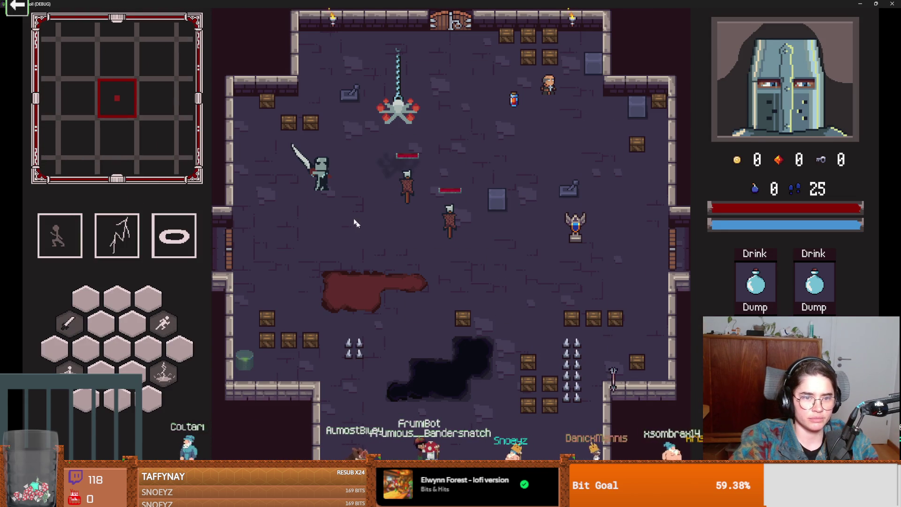
{"action": "left_click", "coordinate": [331, 180]}
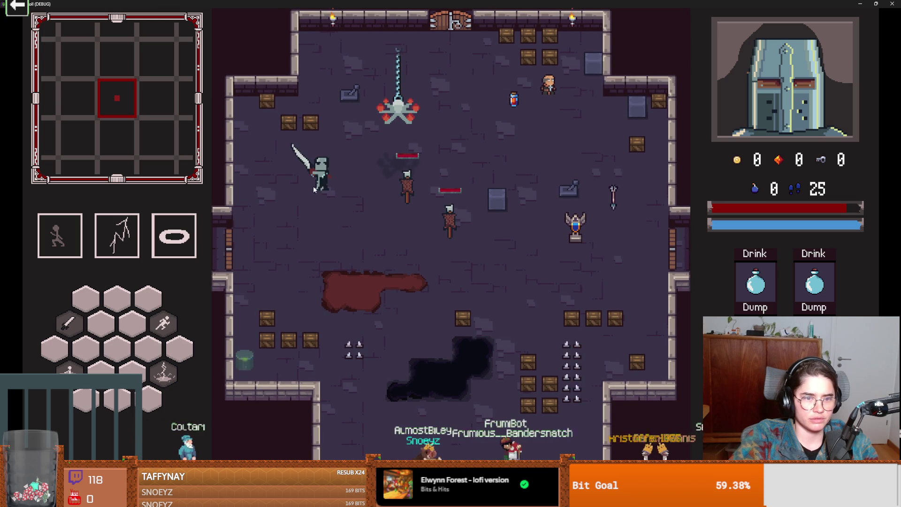
{"action": "left_click", "coordinate": [314, 187]}
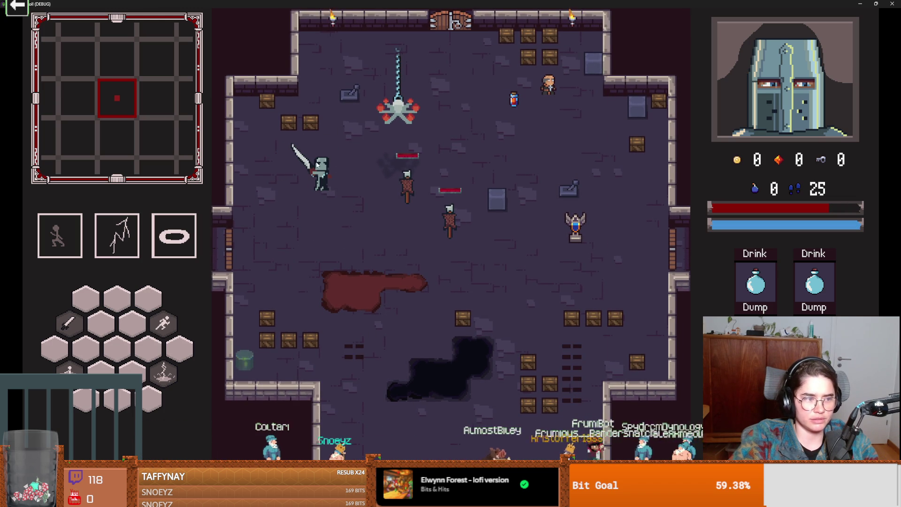
{"action": "key", "text": "super+Down"}
{"action": "left_click", "coordinate": [570, 210]}
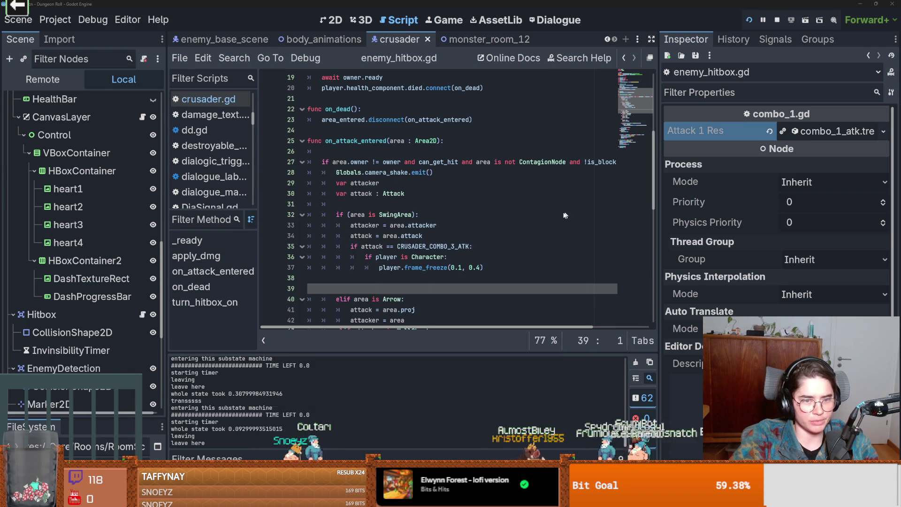
{"action": "right_click", "coordinate": [428, 205]}
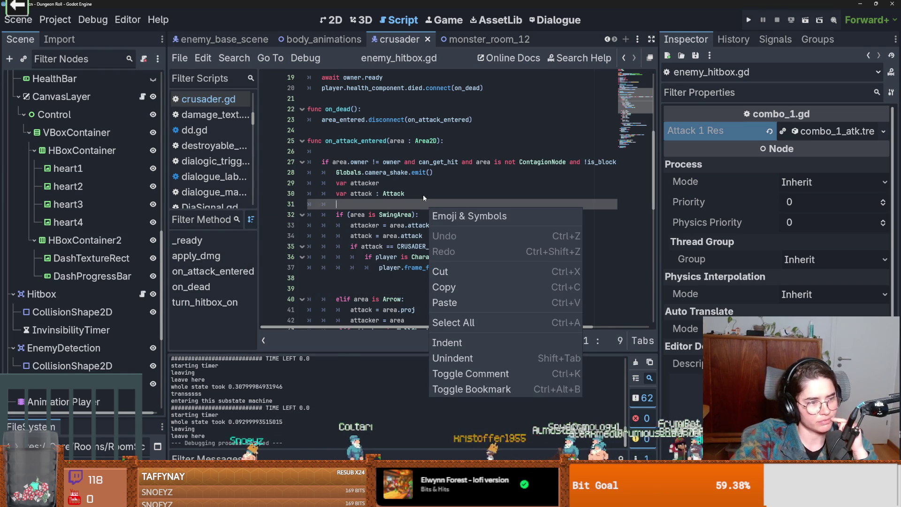
{"action": "left_click", "coordinate": [421, 189]}
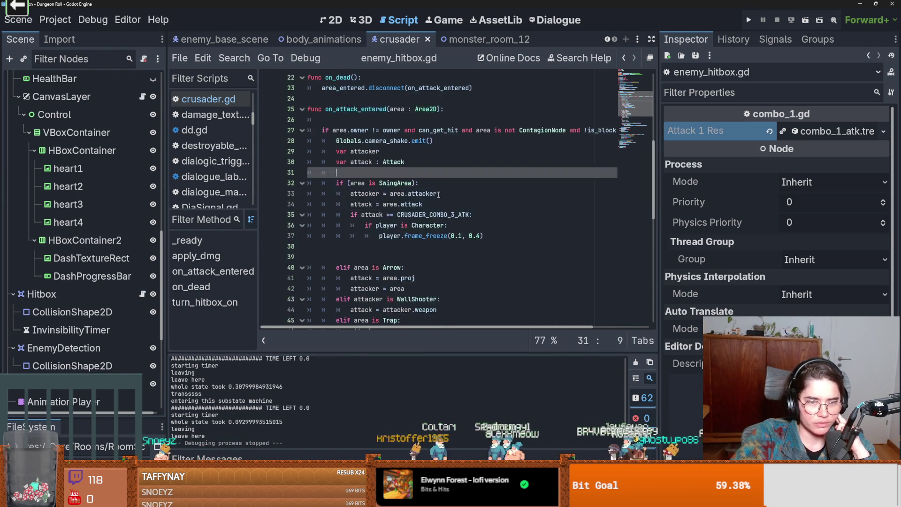
{"action": "scroll", "coordinate": [429, 192], "scroll_direction": "up", "scroll_amount": 1}
{"action": "scroll", "coordinate": [438, 194], "scroll_direction": "down", "scroll_amount": 6}
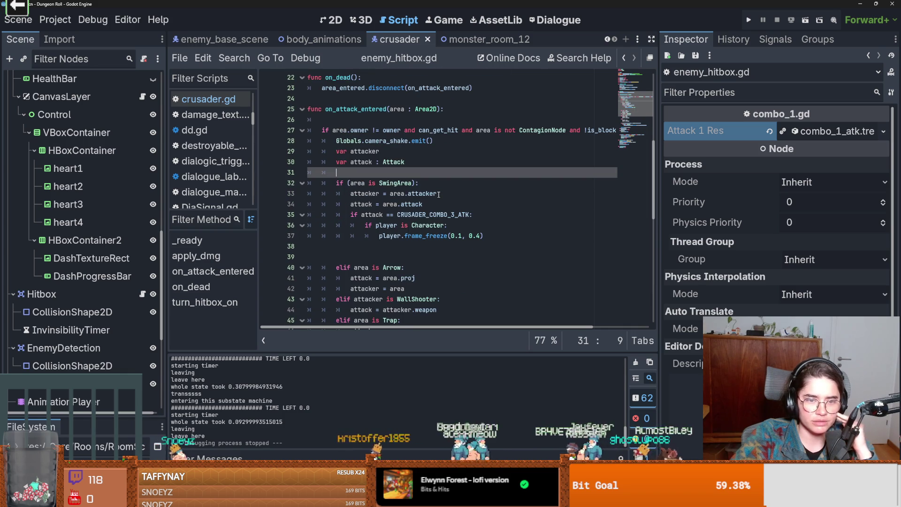
{"action": "scroll", "coordinate": [438, 195], "scroll_direction": "down", "scroll_amount": 1}
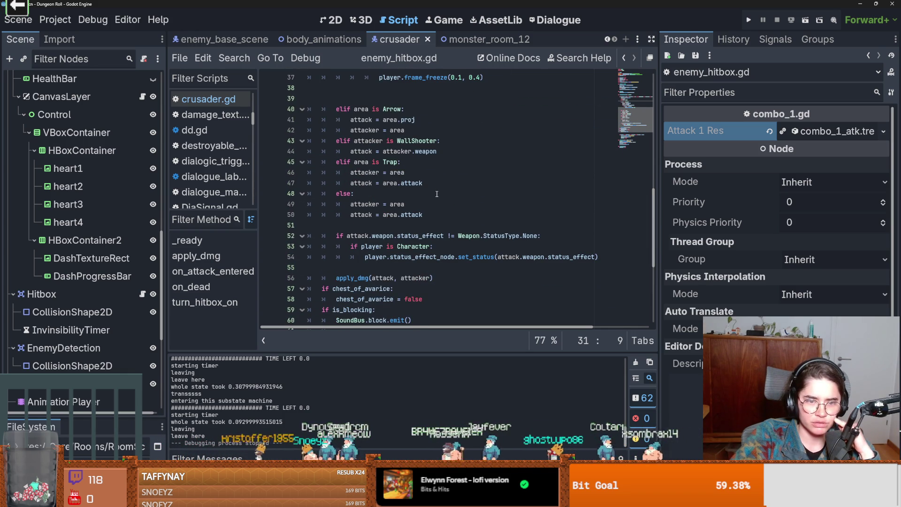
{"action": "scroll", "coordinate": [436, 194], "scroll_direction": "up", "scroll_amount": 1}
{"action": "scroll", "coordinate": [436, 194], "scroll_direction": "up", "scroll_amount": 3}
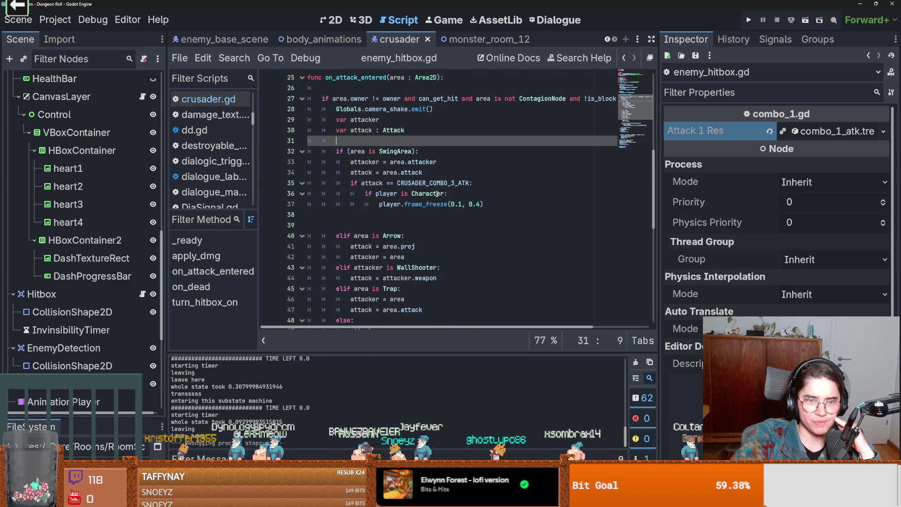
{"action": "scroll", "coordinate": [437, 194], "scroll_direction": "up", "scroll_amount": 4}
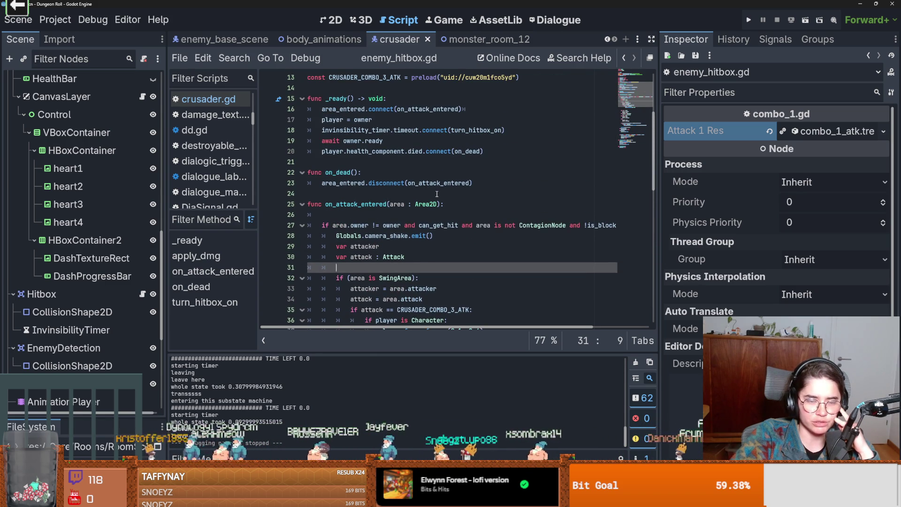
{"action": "double_click", "coordinate": [386, 235]}
{"action": "left_click", "coordinate": [749, 19]}
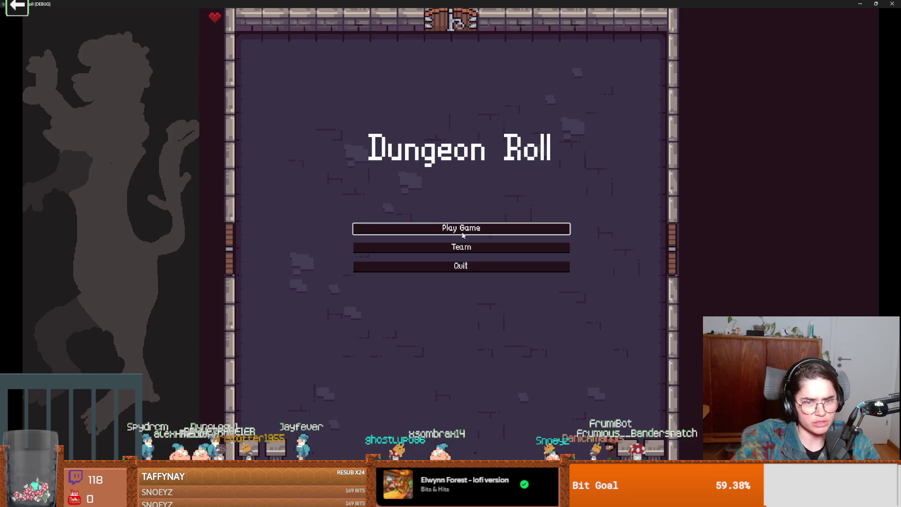
{"action": "left_click", "coordinate": [463, 235]}
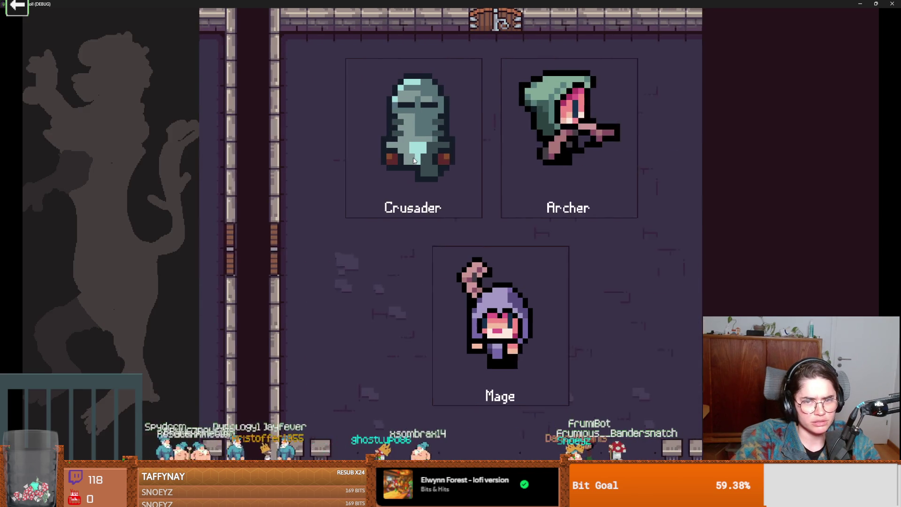
{"action": "left_click", "coordinate": [470, 218]}
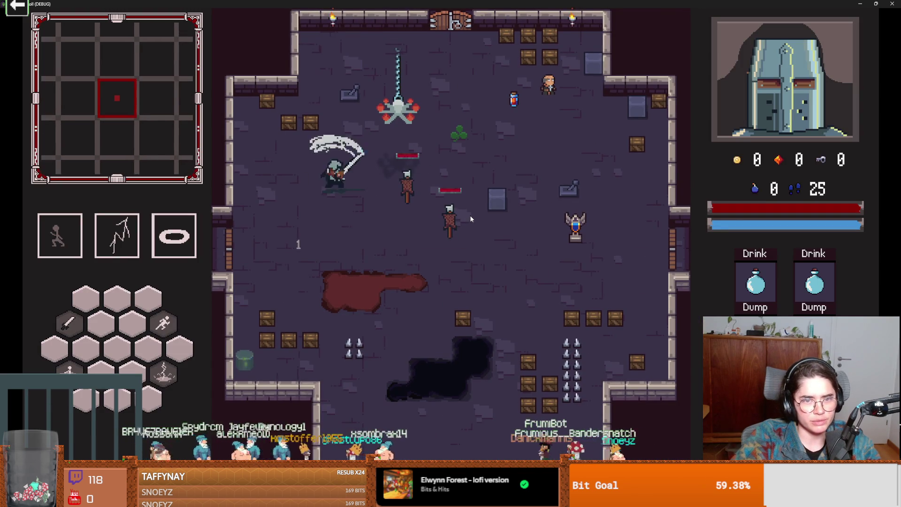
{"action": "key", "text": "super+Down"}
{"action": "left_click", "coordinate": [605, 170]}
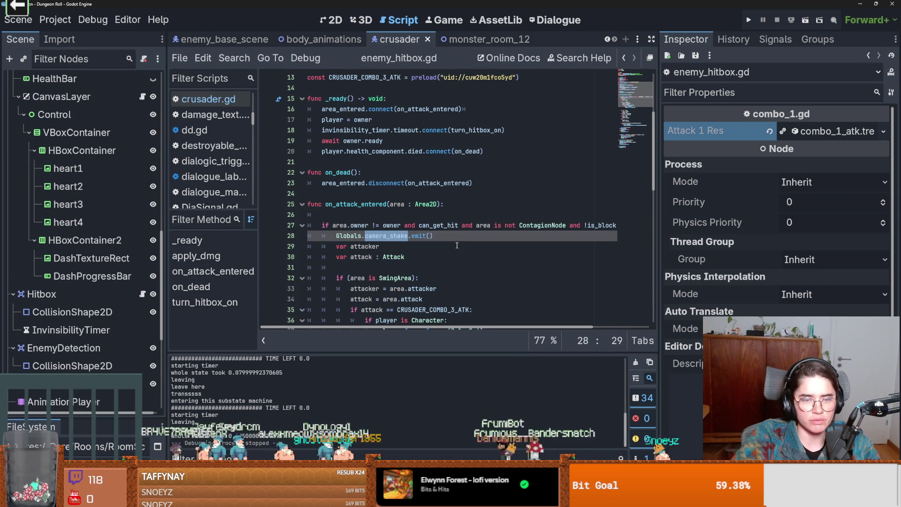
- Fold the CanvasLayer and HealthComponent branches and save the Crusader scene
{"action": "left_click", "coordinate": [456, 245]}
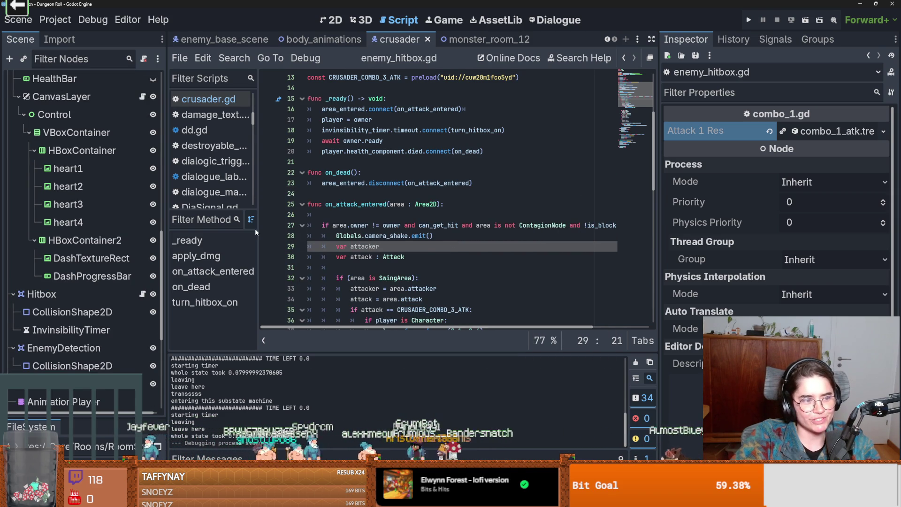
{"action": "scroll", "coordinate": [43, 169], "scroll_direction": "up", "scroll_amount": 3}
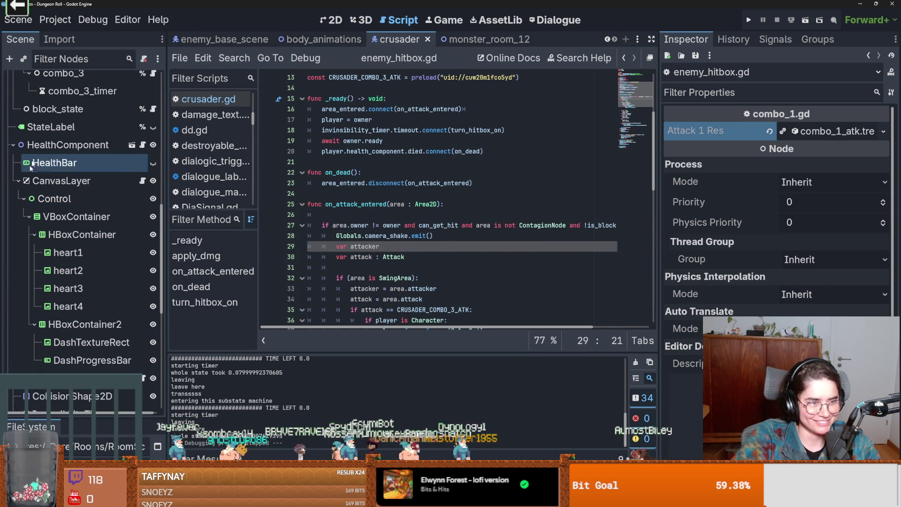
{"action": "left_click", "coordinate": [17, 181]}
{"action": "key", "text": "F5"}
{"action": "left_click", "coordinate": [13, 144]}
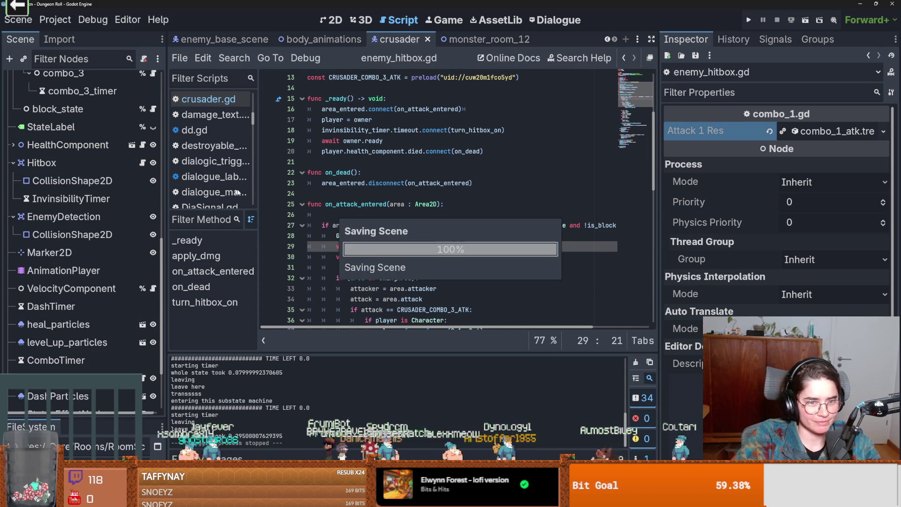
- Inspect camera_shake and owner on line 27, then fold the StateMachine branch
{"action": "double_click", "coordinate": [365, 236]}
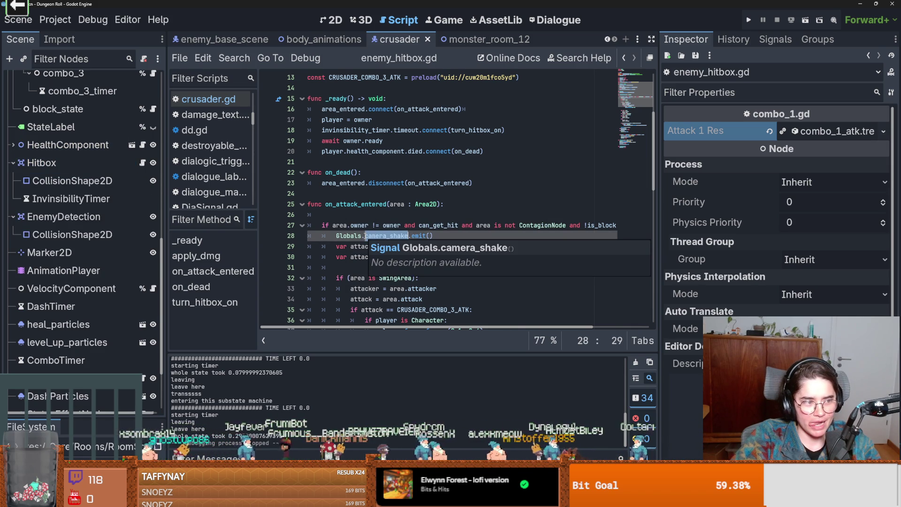
{"action": "double_click", "coordinate": [359, 225]}
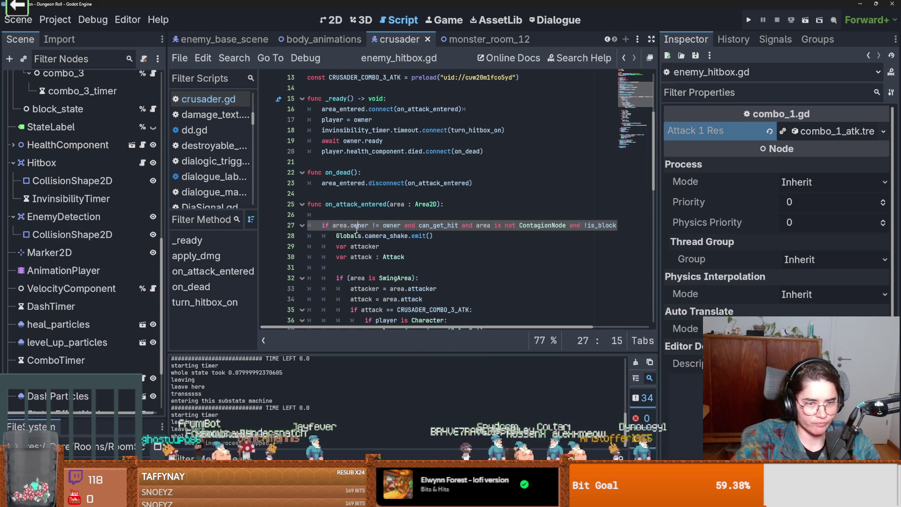
{"action": "scroll", "coordinate": [357, 231], "scroll_direction": "down", "scroll_amount": 2}
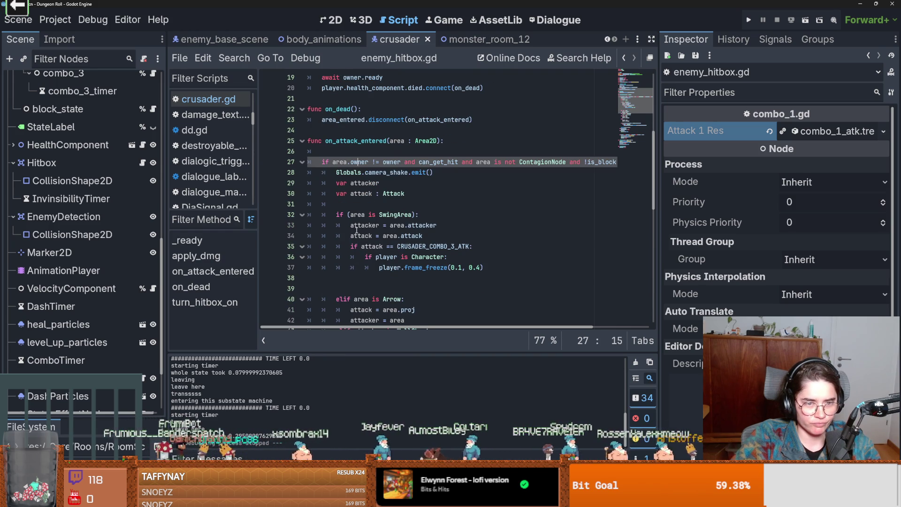
{"action": "scroll", "coordinate": [357, 230], "scroll_direction": "up", "scroll_amount": 1}
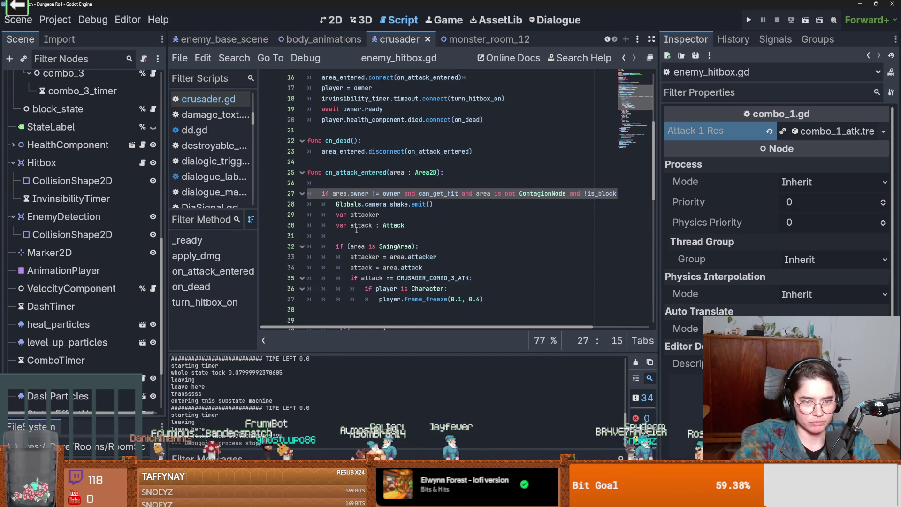
{"action": "left_click", "coordinate": [354, 194]}
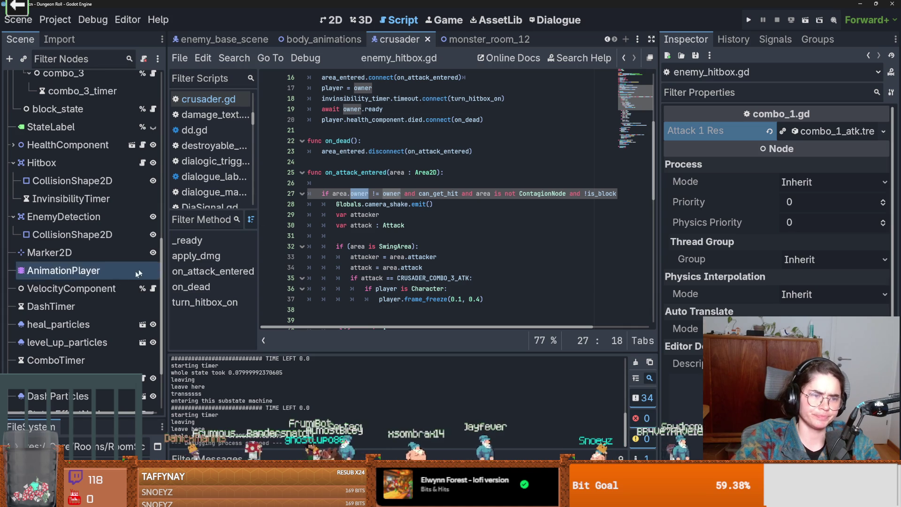
{"action": "scroll", "coordinate": [75, 145], "scroll_direction": "up", "scroll_amount": 3}
{"action": "scroll", "coordinate": [75, 145], "scroll_direction": "up", "scroll_amount": 6}
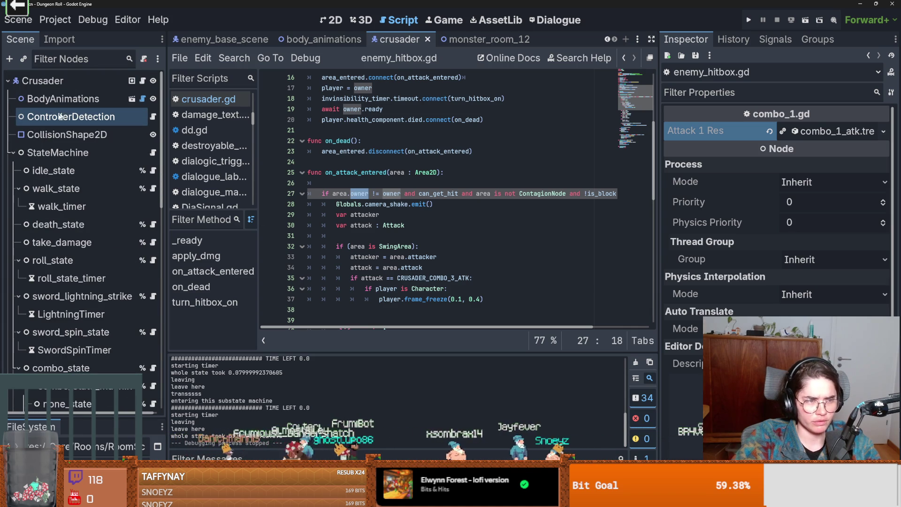
{"action": "left_click", "coordinate": [13, 152]}
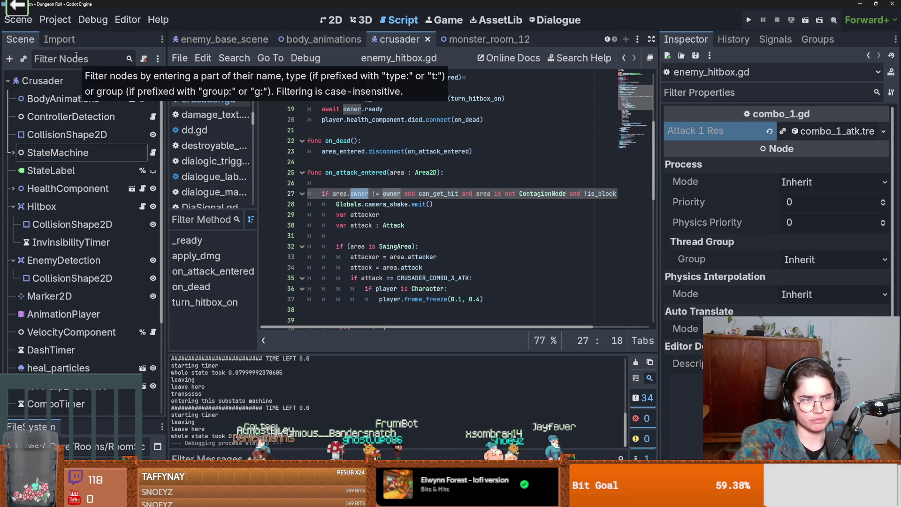
- Enlarge the FileSystem dock, filter it for 'swki', and open the swing_area scene
{"action": "left_click_drag", "start_coordinate": [82, 418], "coordinate": [70, 218]}
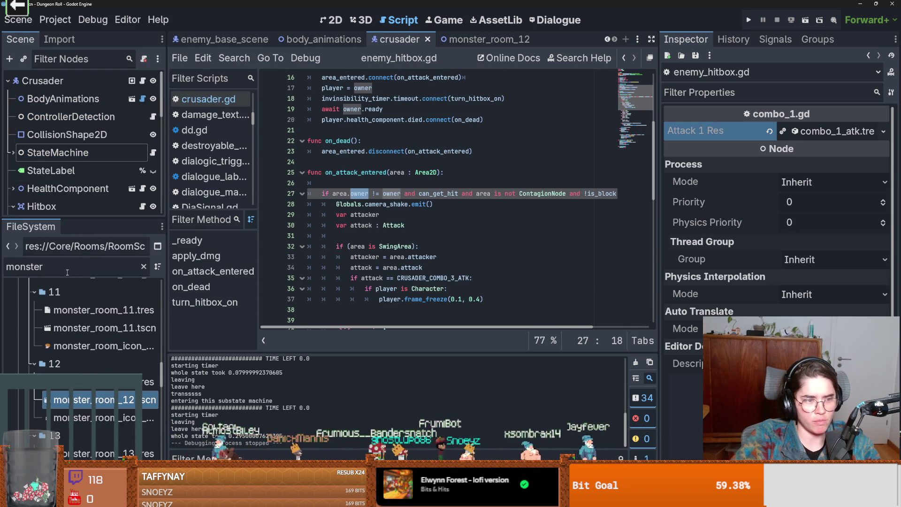
{"action": "type", "text": "swkn"}
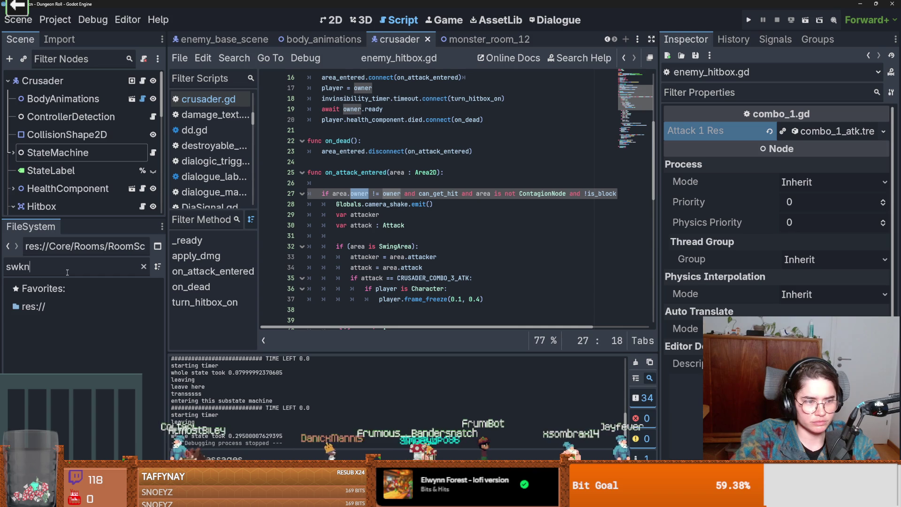
{"action": "key", "text": "BackSpace"}
{"action": "key", "text": "BackSpace"}
{"action": "type", "text": "i"}
{"action": "scroll", "coordinate": [86, 362], "scroll_direction": "down", "scroll_amount": 4}
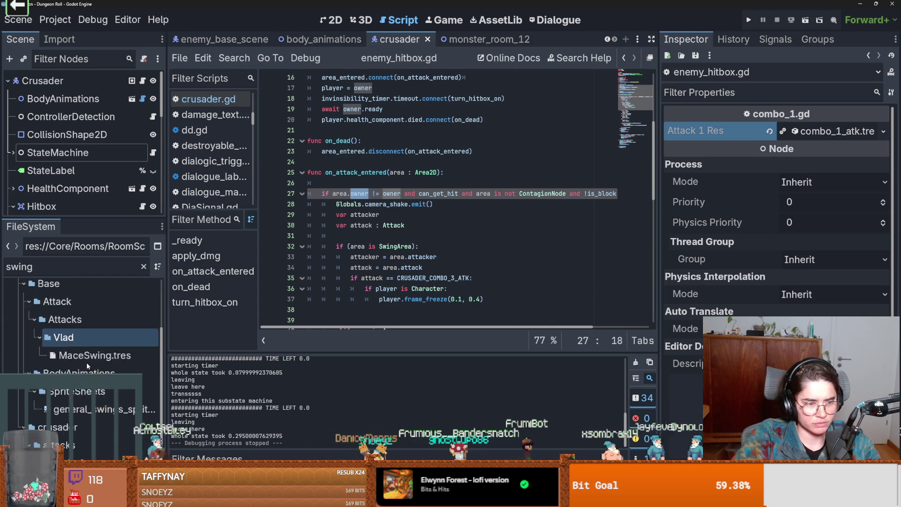
{"action": "double_click", "coordinate": [85, 456]}
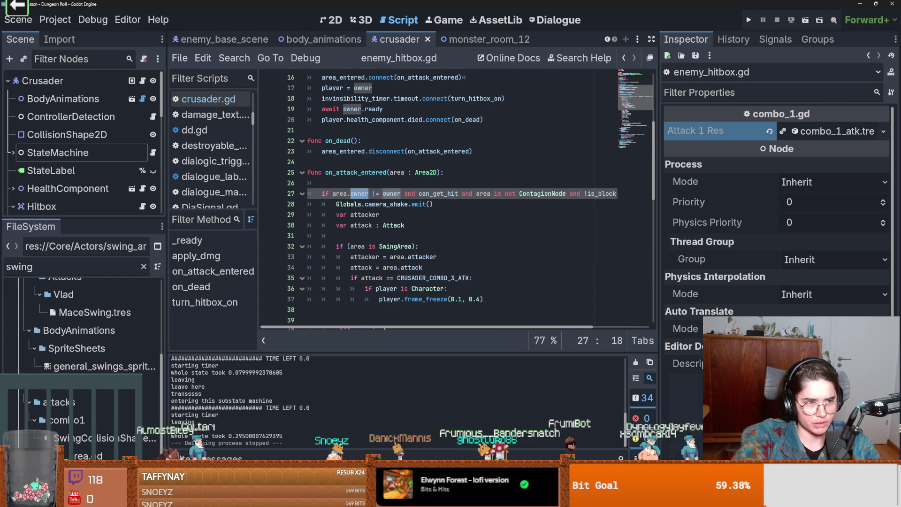
- Check the attacker variable in swing_area.gd, then go back to enemy_hitbox.gd
{"action": "left_click", "coordinate": [147, 83]}
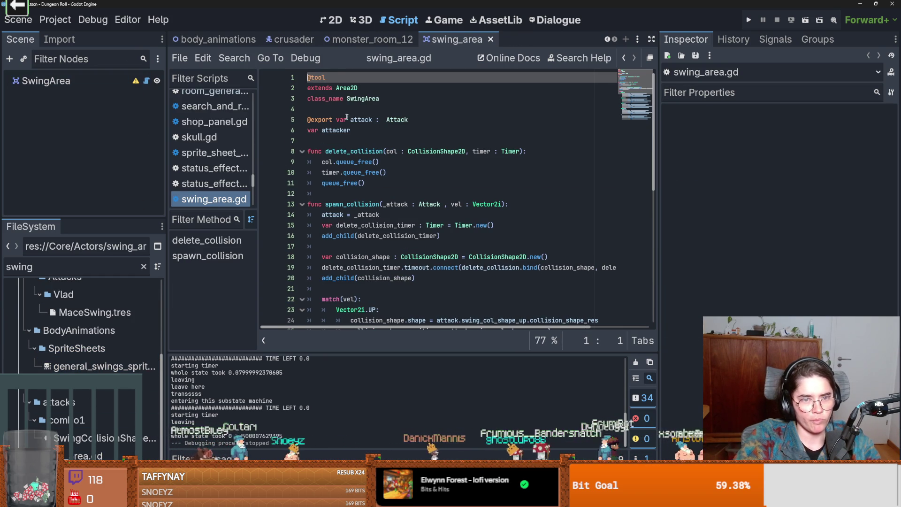
{"action": "double_click", "coordinate": [345, 130]}
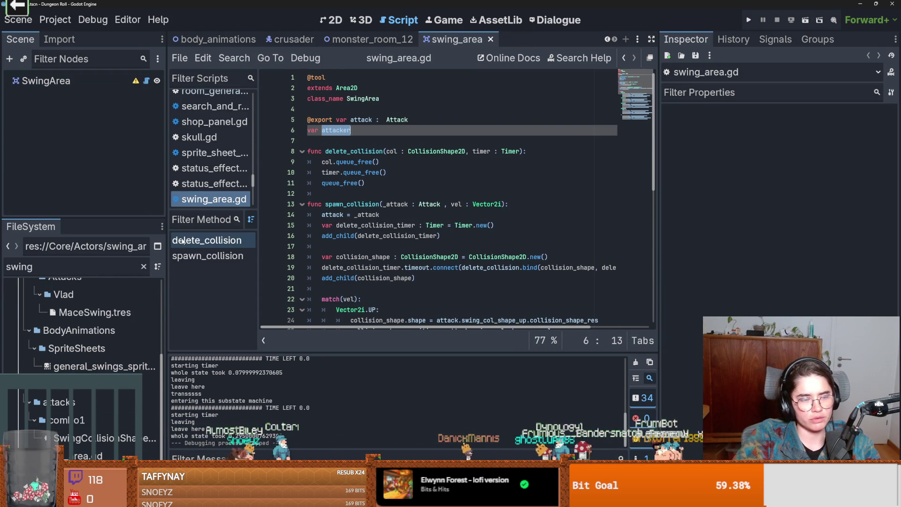
{"action": "left_click", "coordinate": [624, 58]}
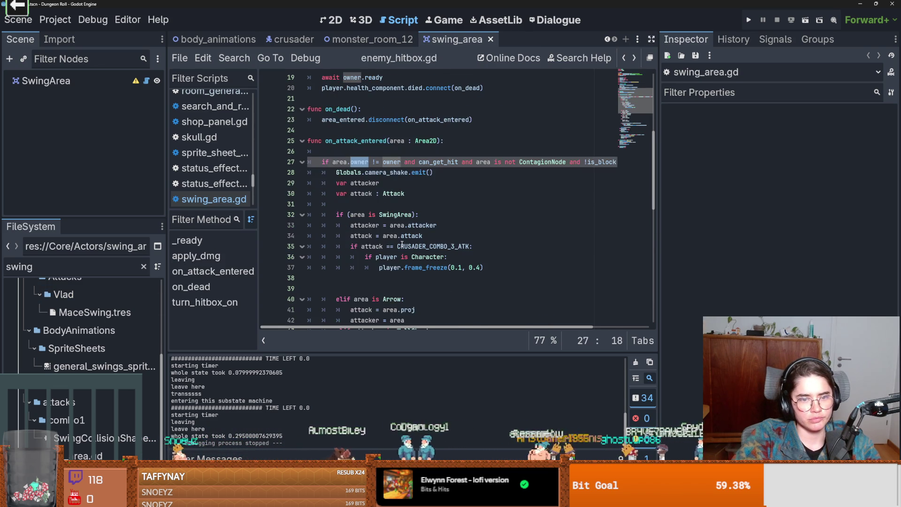
- Review lines 28–32 of the hit handler around the SwingArea branch
{"action": "scroll", "coordinate": [403, 243], "scroll_direction": "down", "scroll_amount": 3}
{"action": "scroll", "coordinate": [403, 244], "scroll_direction": "down", "scroll_amount": 2}
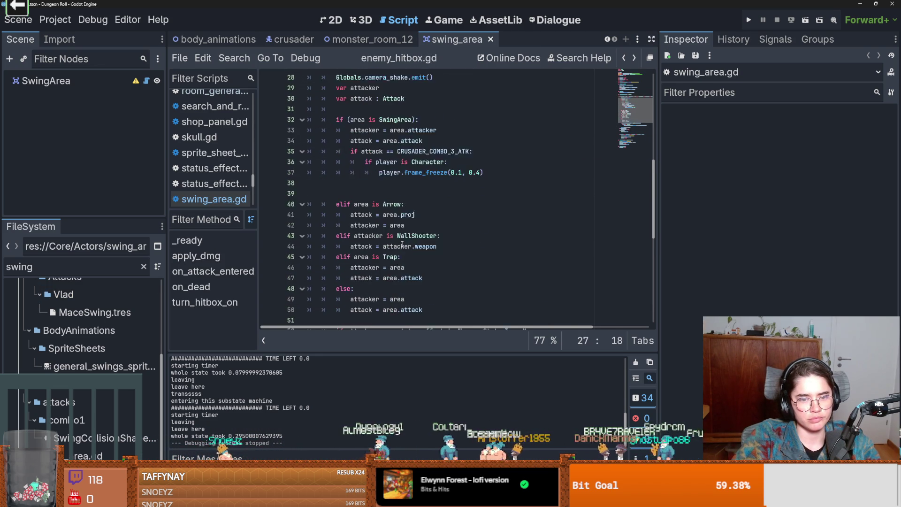
{"action": "scroll", "coordinate": [358, 199], "scroll_direction": "up", "scroll_amount": 4}
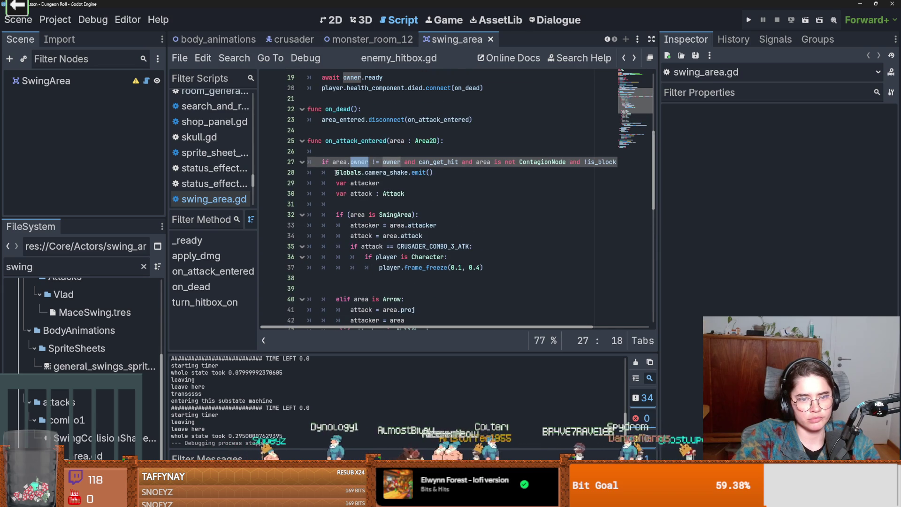
{"action": "mouse_move", "coordinate": [422, 193]}
{"action": "left_mouse_down"}
{"action": "mouse_move", "coordinate": [314, 185]}
{"action": "mouse_move", "coordinate": [314, 176]}
{"action": "left_mouse_up"}
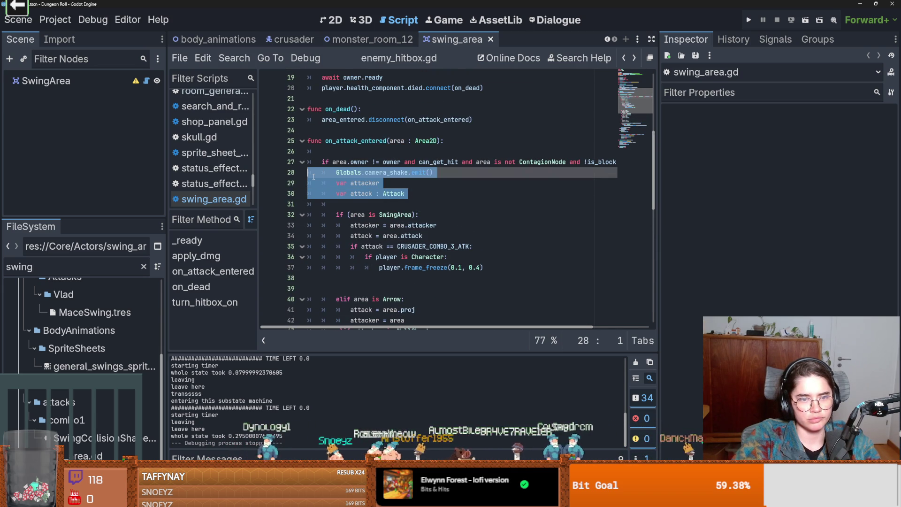
{"action": "left_click", "coordinate": [363, 194]}
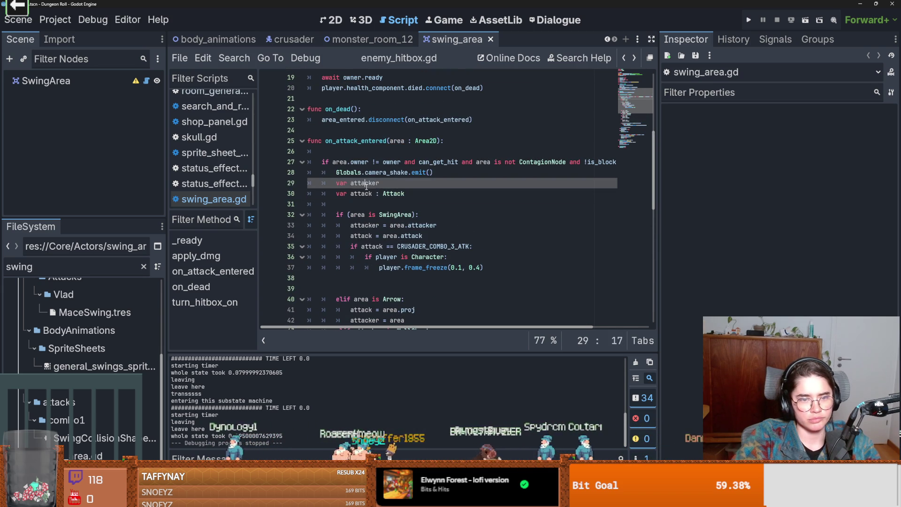
{"action": "left_click", "coordinate": [380, 214]}
{"action": "scroll", "coordinate": [399, 228], "scroll_direction": "down", "scroll_amount": 1}
{"action": "double_click", "coordinate": [398, 183]}
{"action": "key", "text": "Return"}
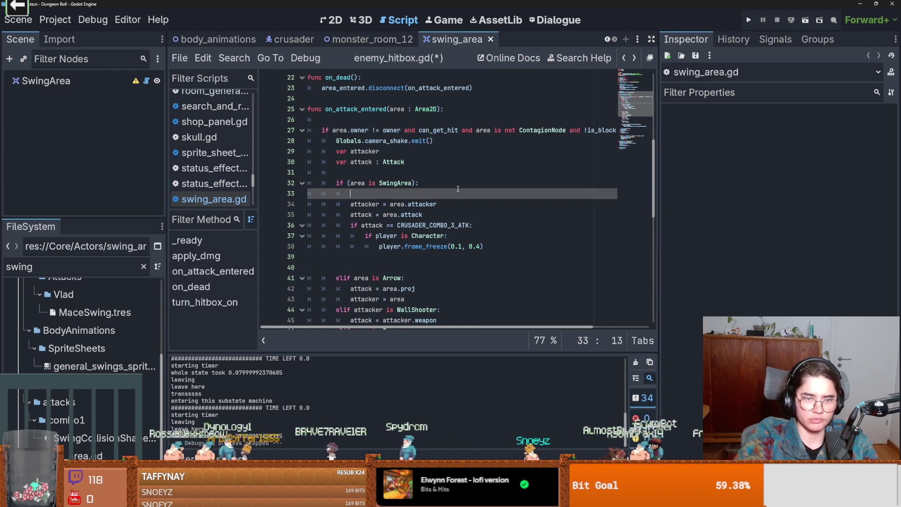
{"action": "type", "text": "a"}
{"action": "key", "text": "BackSpace"}
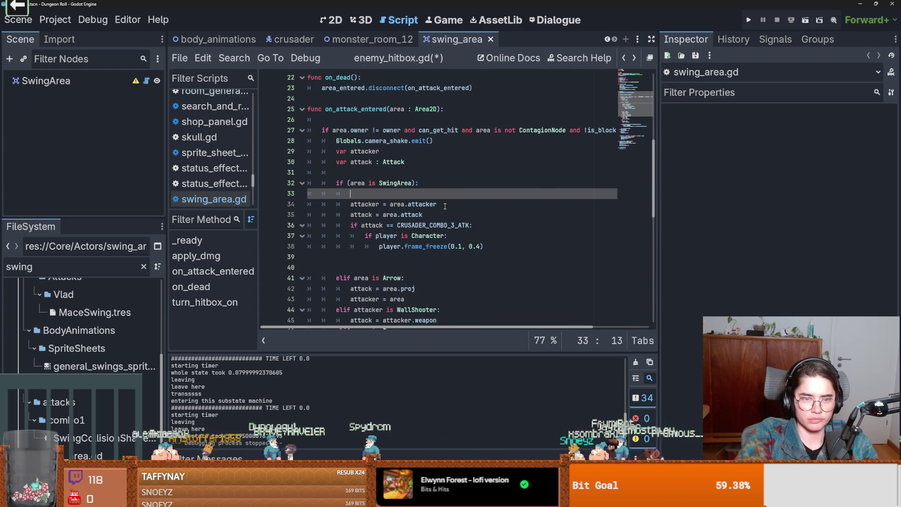
- Add 'if attacker == owner: return' after the attacker assignment
{"action": "left_click", "coordinate": [445, 205]}
{"action": "key", "text": "Return"}
{"action": "type", "text": "if"}
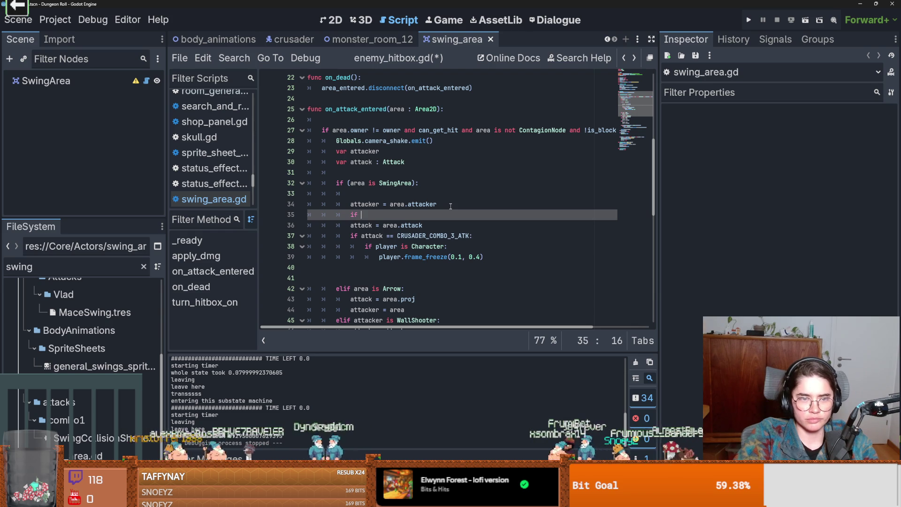
{"action": "type", "text": "at"}
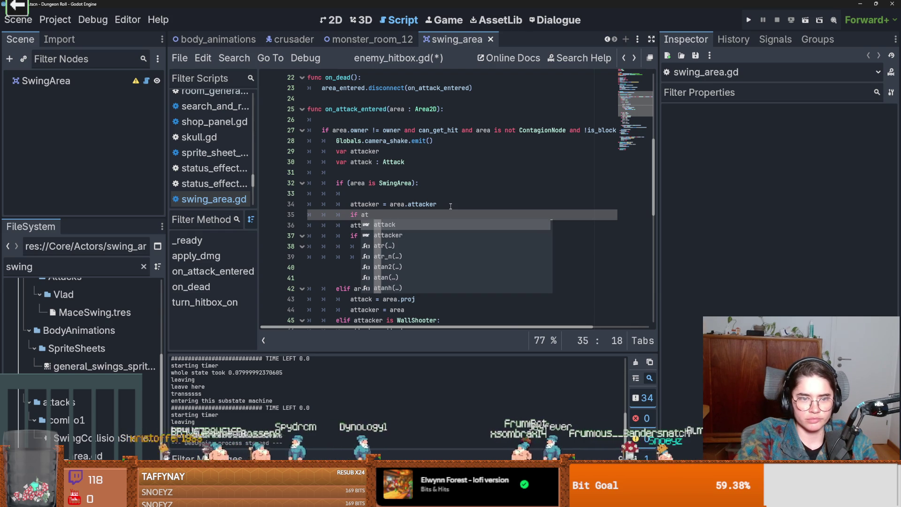
{"action": "key", "text": "Down"}
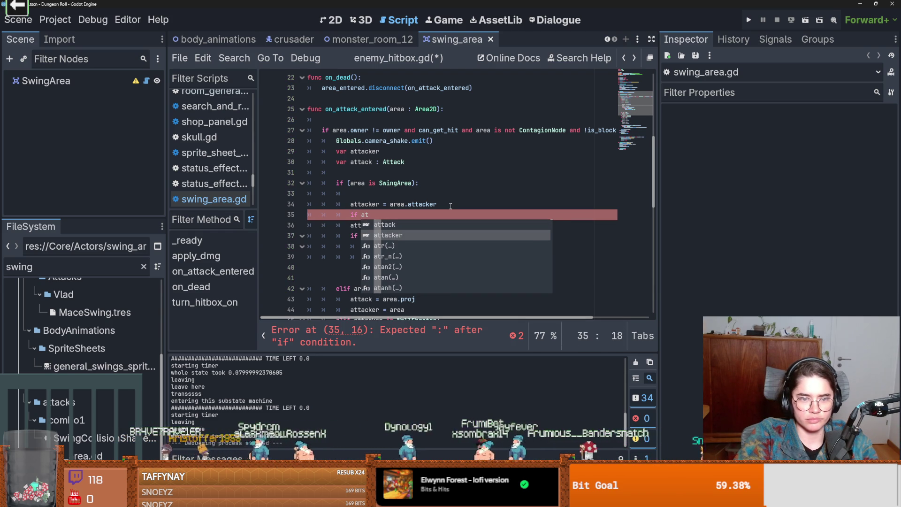
{"action": "key", "text": "Return"}
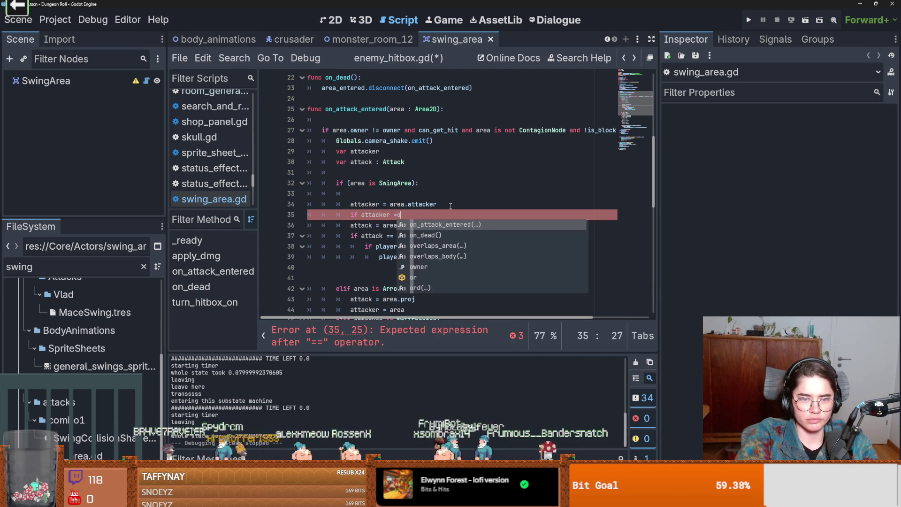
{"action": "key", "text": "BackSpace"}
{"action": "type", "text": "0"}
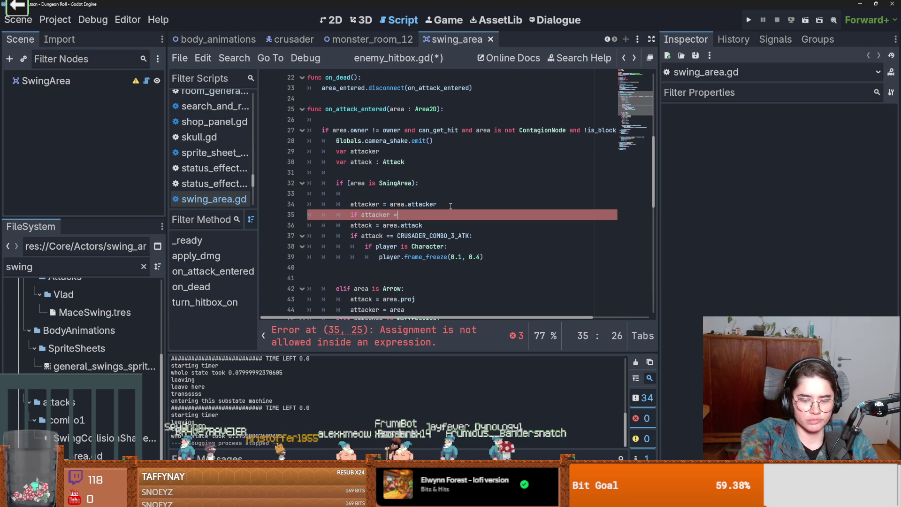
{"action": "type", "text": "r:"}
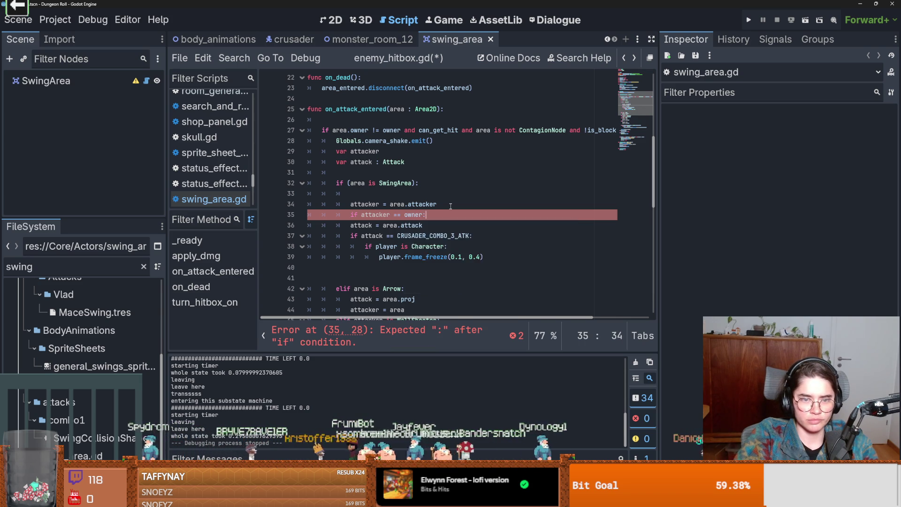
{"action": "key", "text": "Return"}
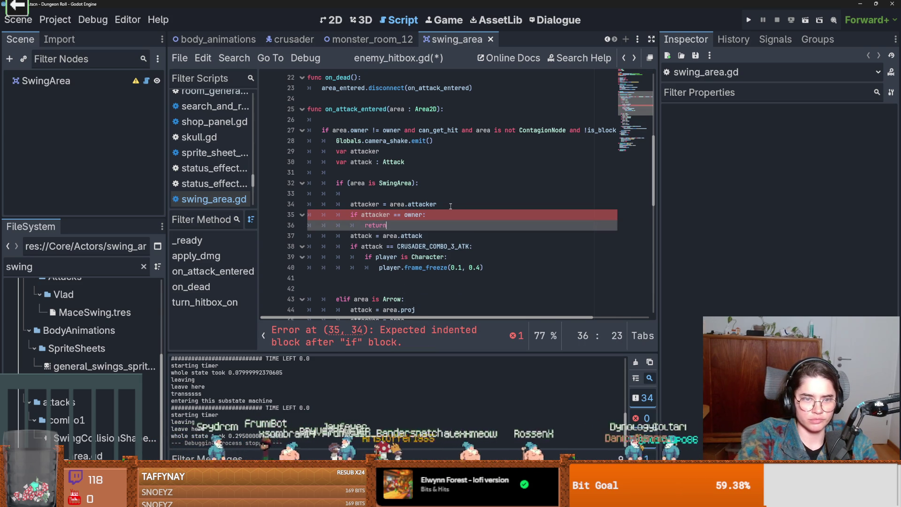
- Move the camera_shake.emit() call from line 28 to line 41, then run the game
{"action": "left_click_drag", "start_coordinate": [434, 141], "coordinate": [331, 142]}
{"action": "key", "text": "ctrl+x"}
{"action": "left_click", "coordinate": [351, 282]}
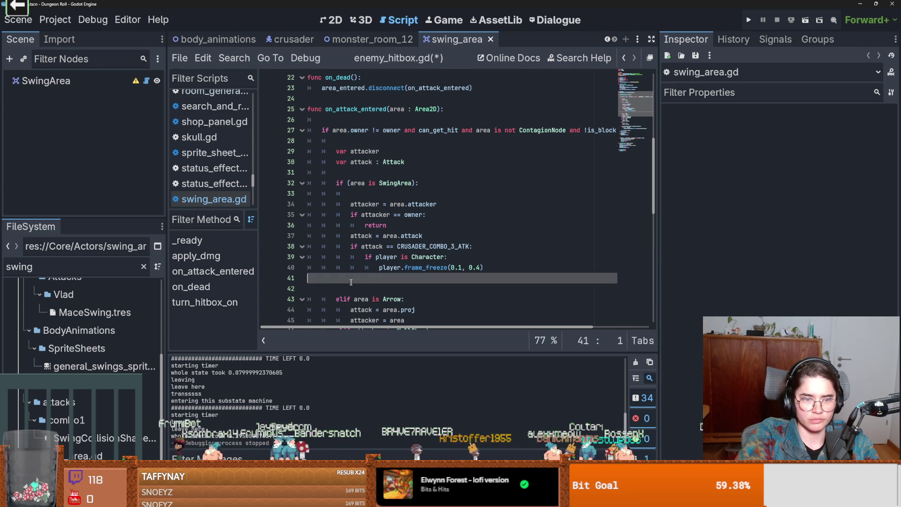
{"action": "key", "text": "ctrl+v"}
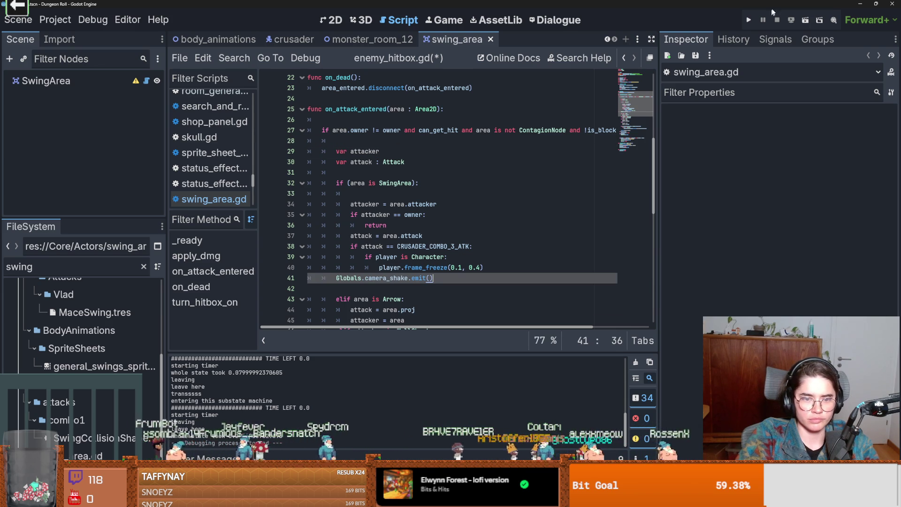
{"action": "left_click", "coordinate": [750, 21]}
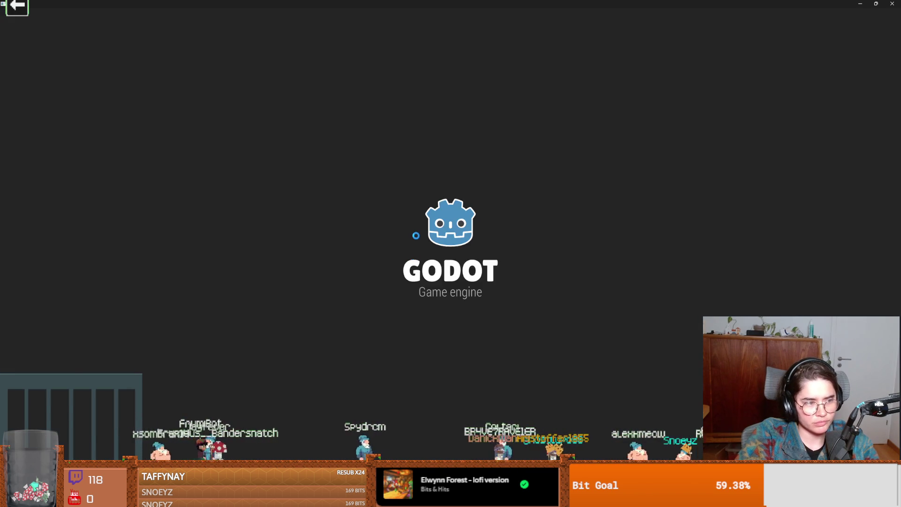
- Move Globals.camera_shake.emit() from line 41 to line 54, after the else block
{"action": "scroll", "coordinate": [436, 205], "scroll_direction": "up", "scroll_amount": 2}
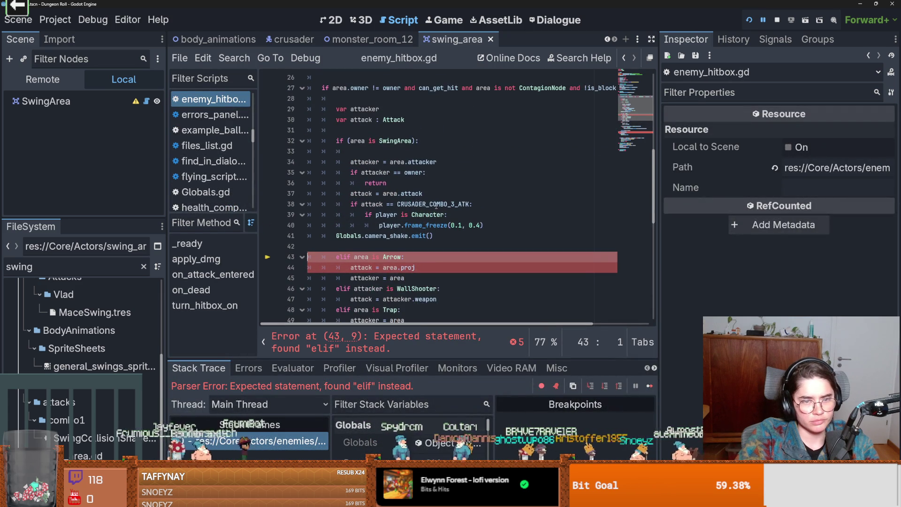
{"action": "double_click", "coordinate": [362, 257]}
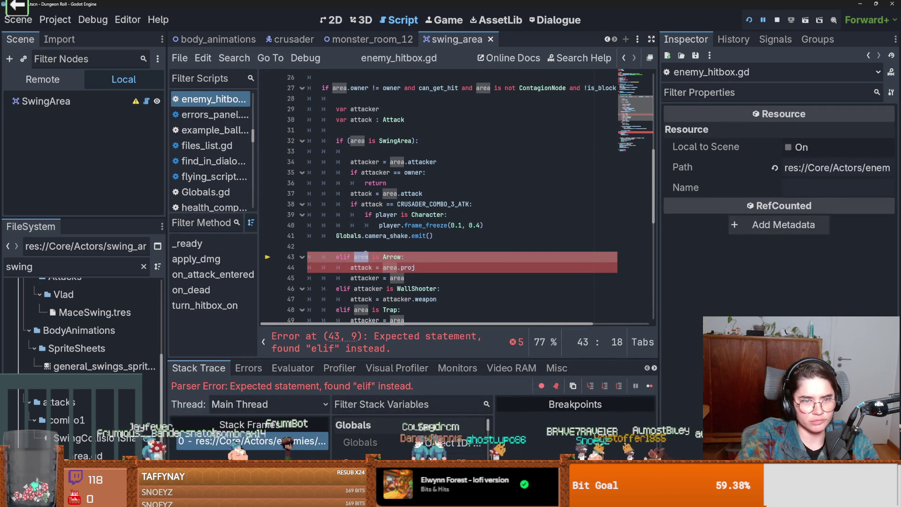
{"action": "left_click", "coordinate": [365, 236]}
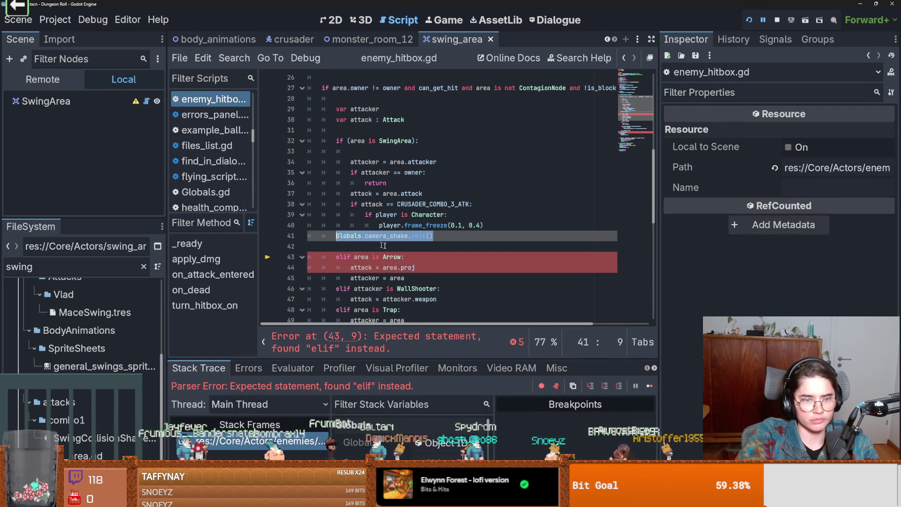
{"action": "key", "text": "ctrl+a"}
{"action": "left_click", "coordinate": [444, 240]}
{"action": "left_click_drag", "start_coordinate": [444, 239], "coordinate": [334, 237]}
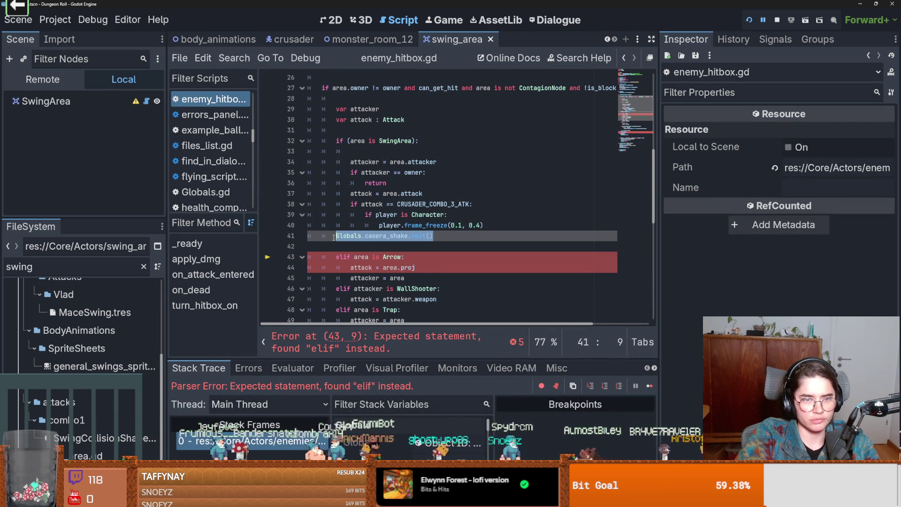
{"action": "key", "text": "ctrl+x"}
{"action": "scroll", "coordinate": [397, 278], "scroll_direction": "down", "scroll_amount": 3}
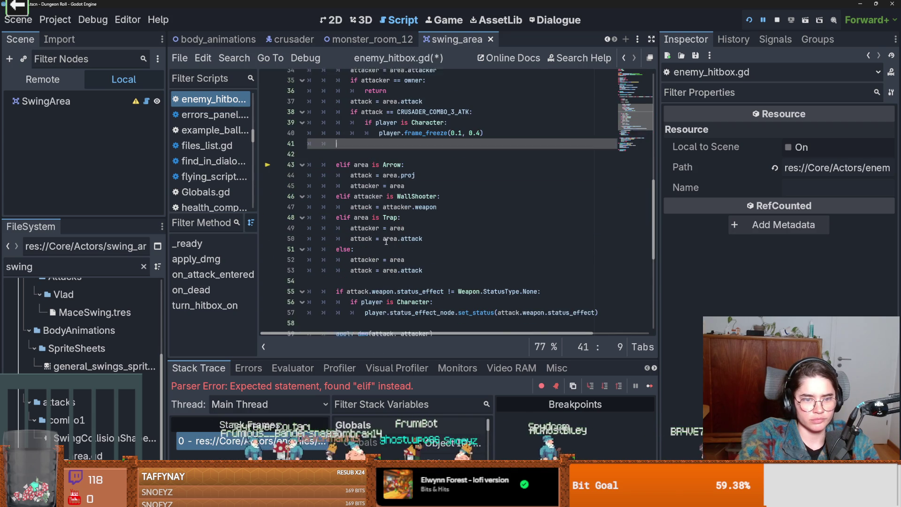
{"action": "left_click", "coordinate": [390, 279]}
{"action": "key", "text": "ctrl+v"}
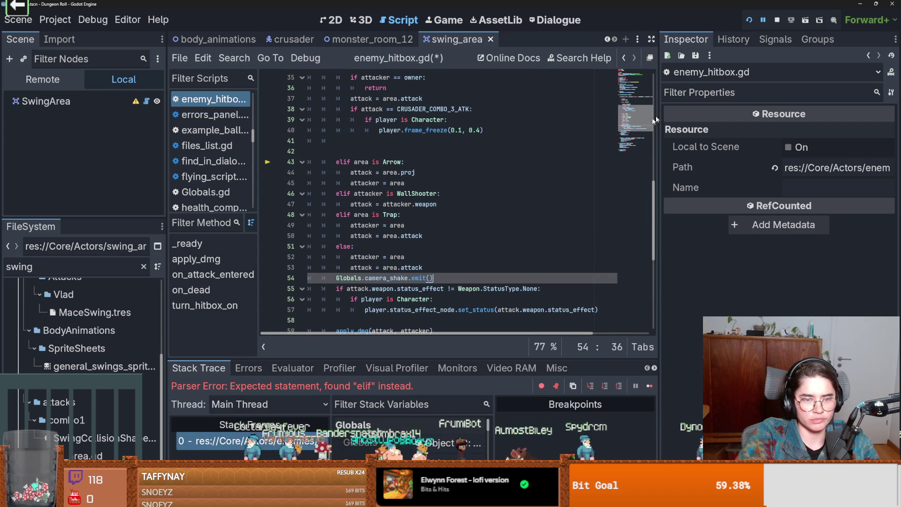
- Rerun the game, start a Crusader run and swing the sword, then leave the game
{"action": "left_click", "coordinate": [749, 21]}
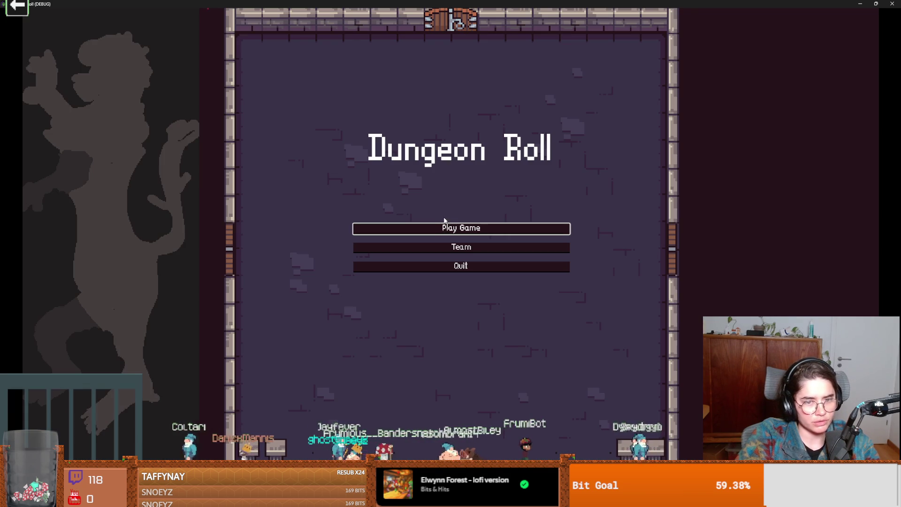
{"action": "left_click", "coordinate": [439, 230]}
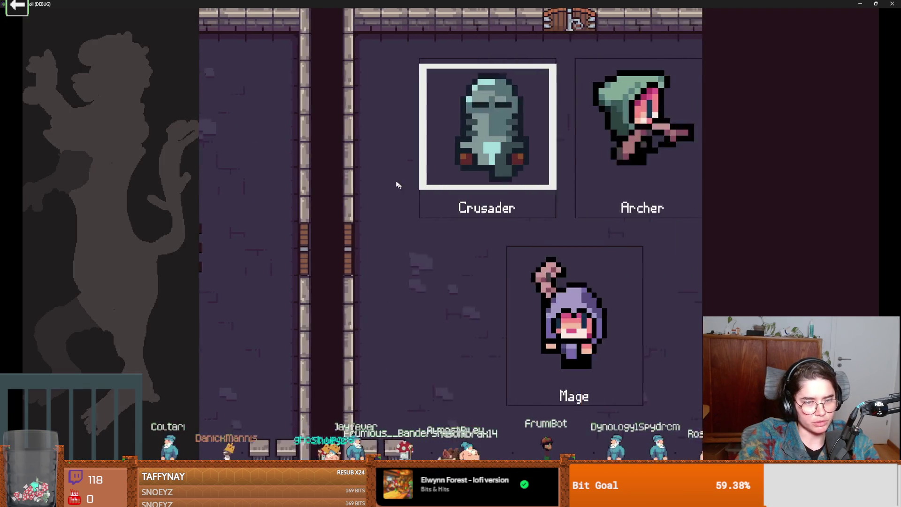
{"action": "key", "text": "Return"}
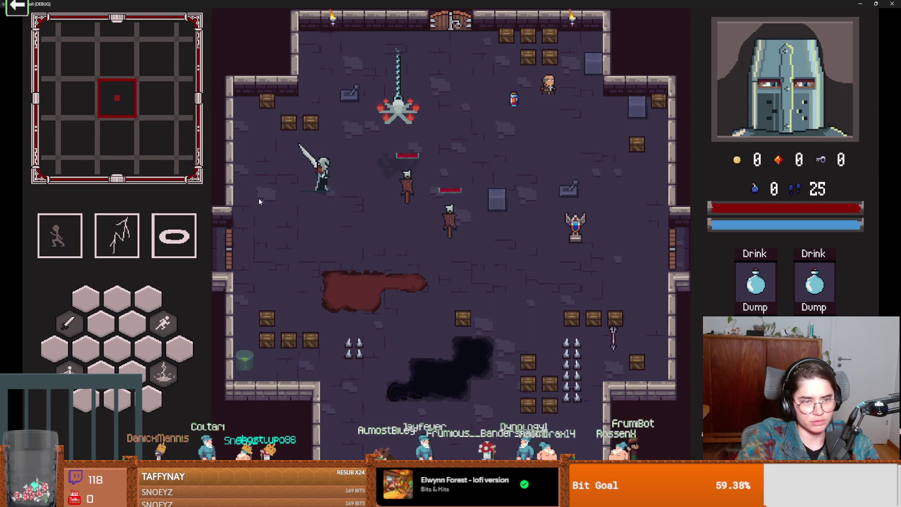
{"action": "left_click", "coordinate": [317, 216]}
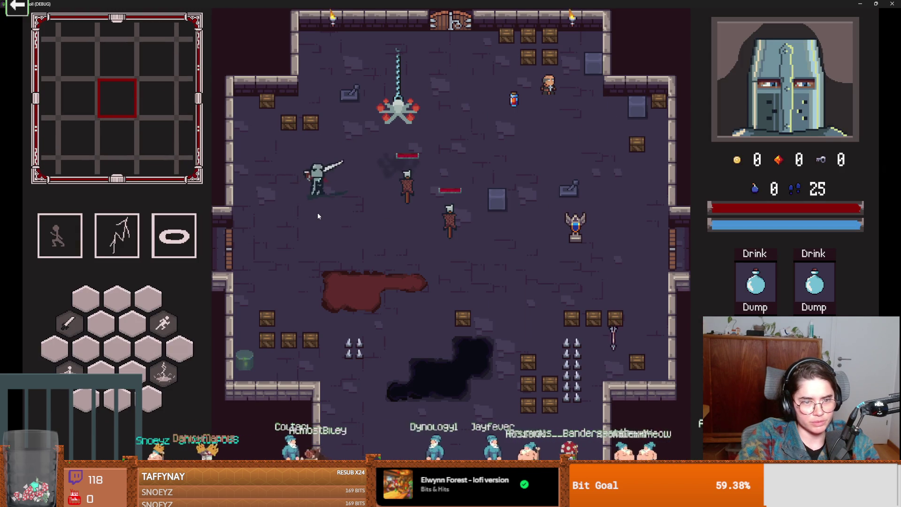
{"action": "key", "text": "super+Down"}
{"action": "left_click", "coordinate": [541, 245]}
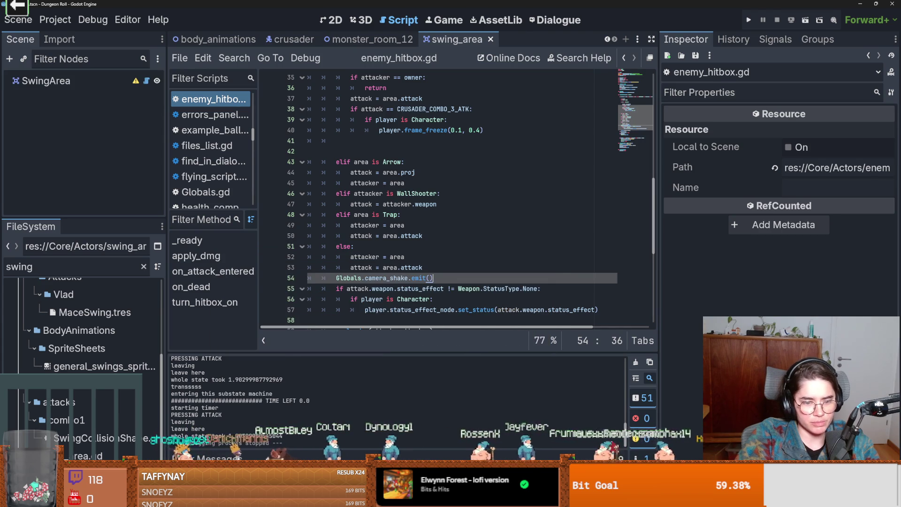
- Commit the 7 changed files to dev as 'crusader hitting himself', push to origin, and relaunch the game
{"action": "key", "text": "alt+Tab"}
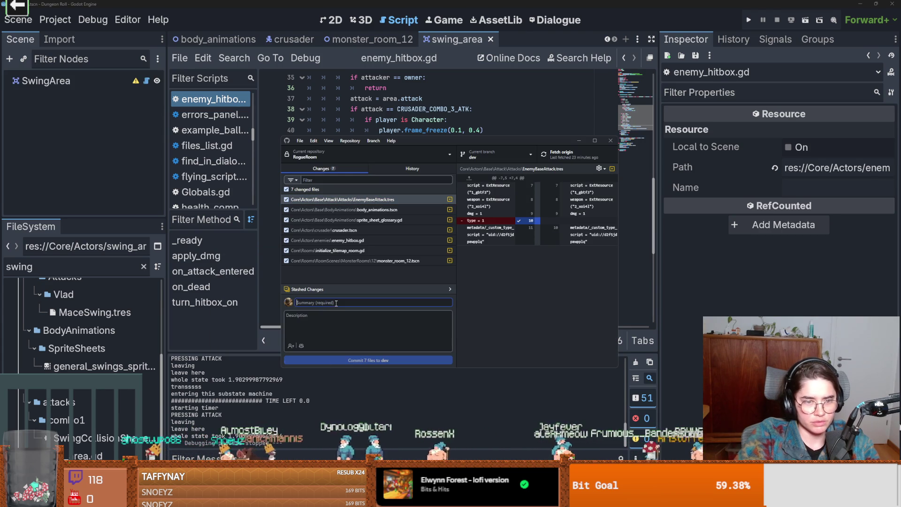
{"action": "type", "text": "cris"}
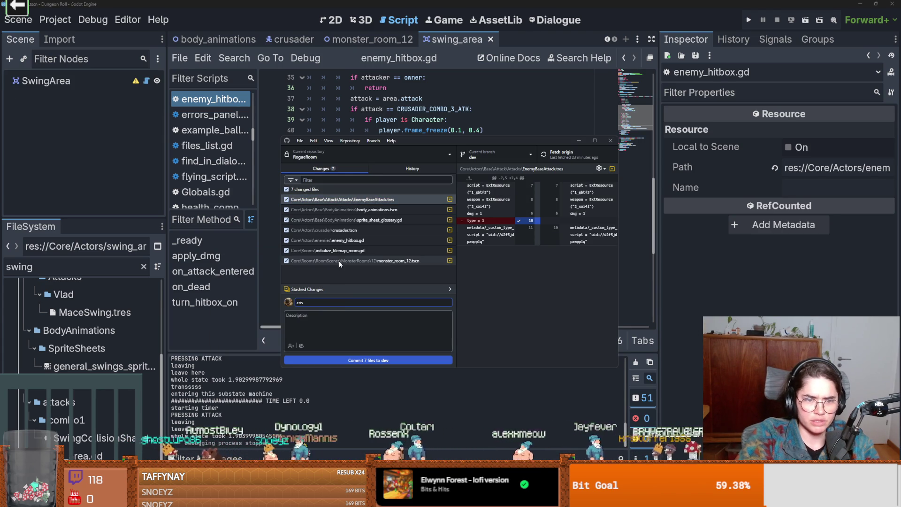
{"action": "left_click", "coordinate": [340, 252]}
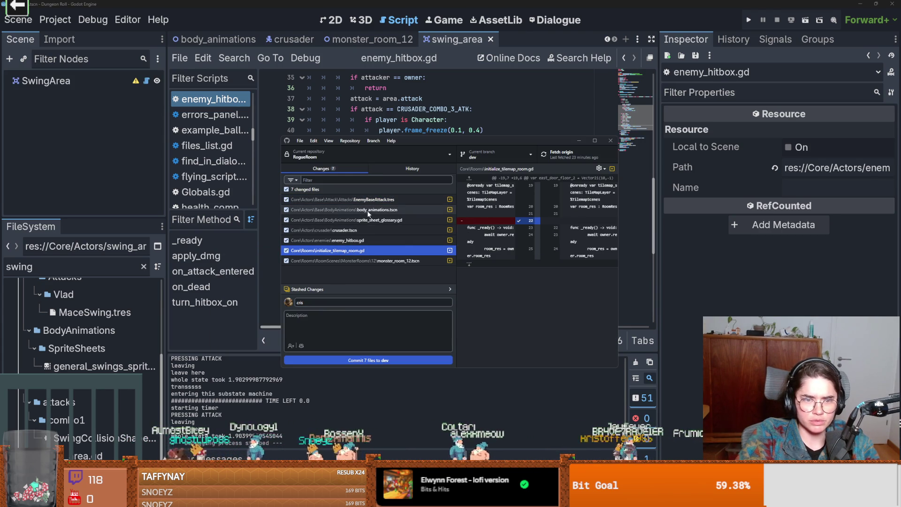
{"action": "left_click", "coordinate": [348, 302]}
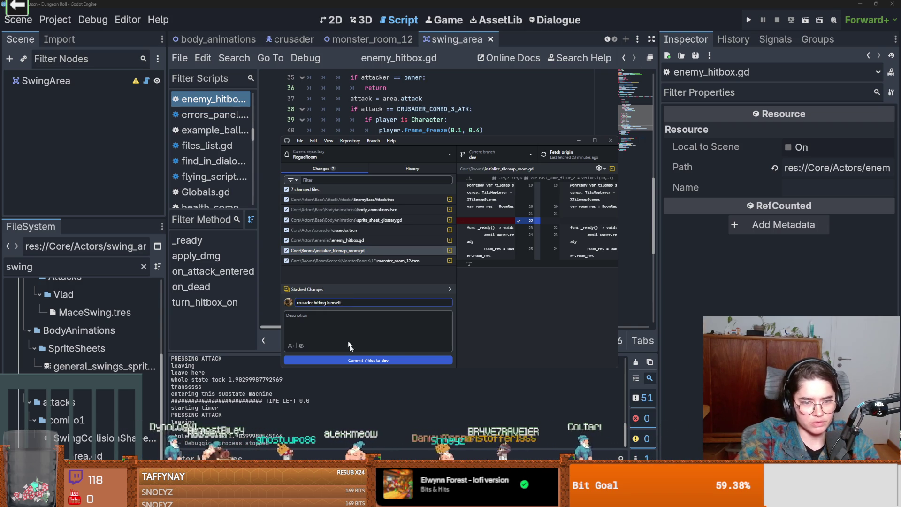
{"action": "key", "text": "ctrl+Return"}
{"action": "left_click", "coordinate": [596, 151]}
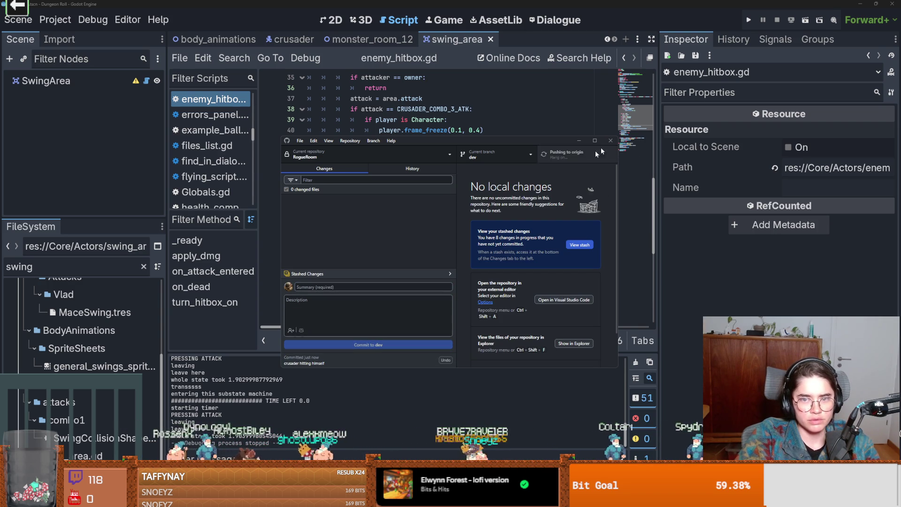
{"action": "left_click", "coordinate": [750, 21]}
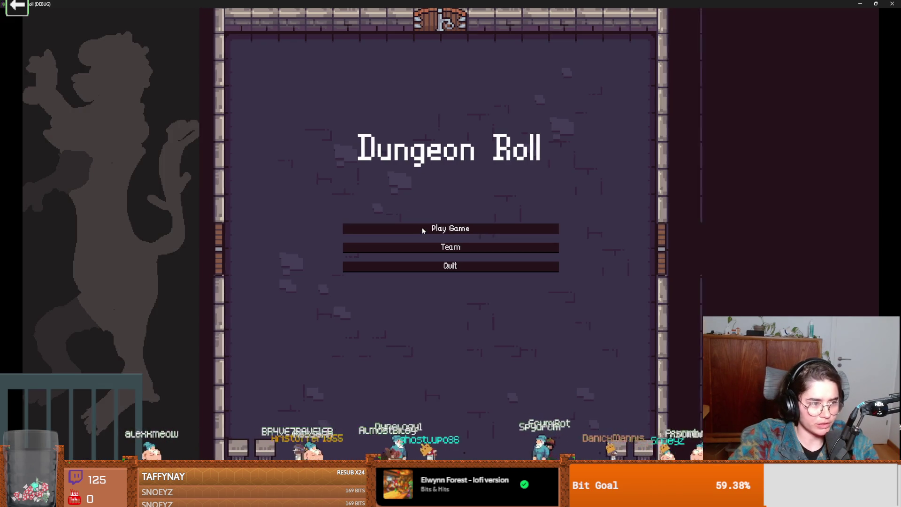
- Start a Crusader run, use the F1/F2 debug keys, attack a skeleton, then stop with F8
{"action": "left_click", "coordinate": [417, 230]}
{"action": "left_click", "coordinate": [390, 167]}
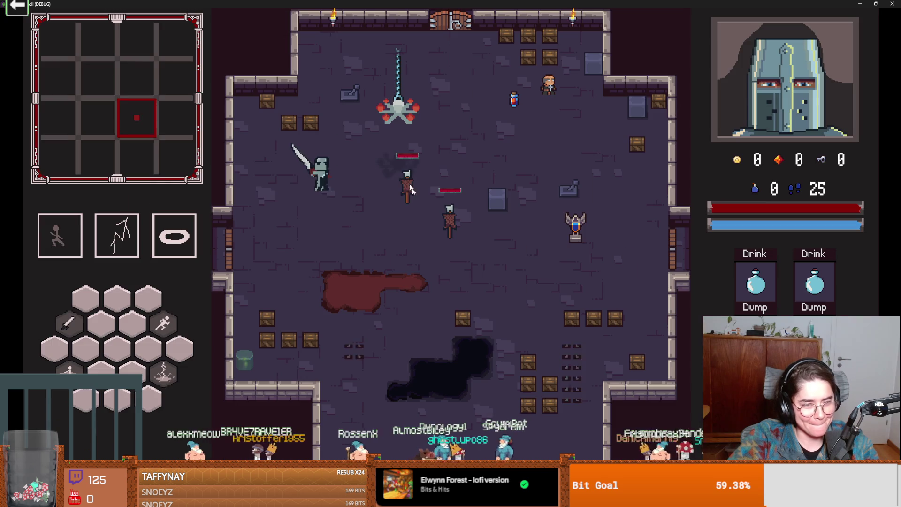
{"action": "key", "text": "F1"}
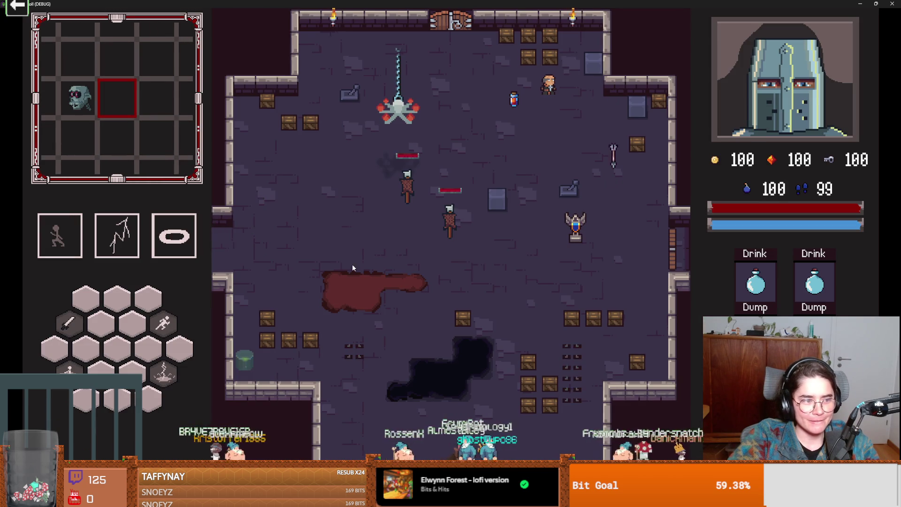
{"action": "key", "text": "F2"}
{"action": "key", "text": "d"}
{"action": "key", "text": "s"}
{"action": "key", "text": "d"}
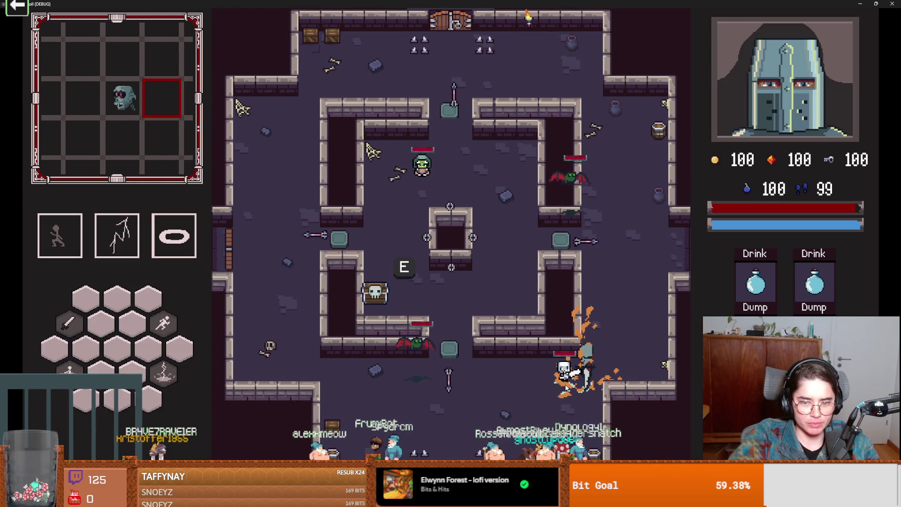
{"action": "left_click", "coordinate": [587, 382]}
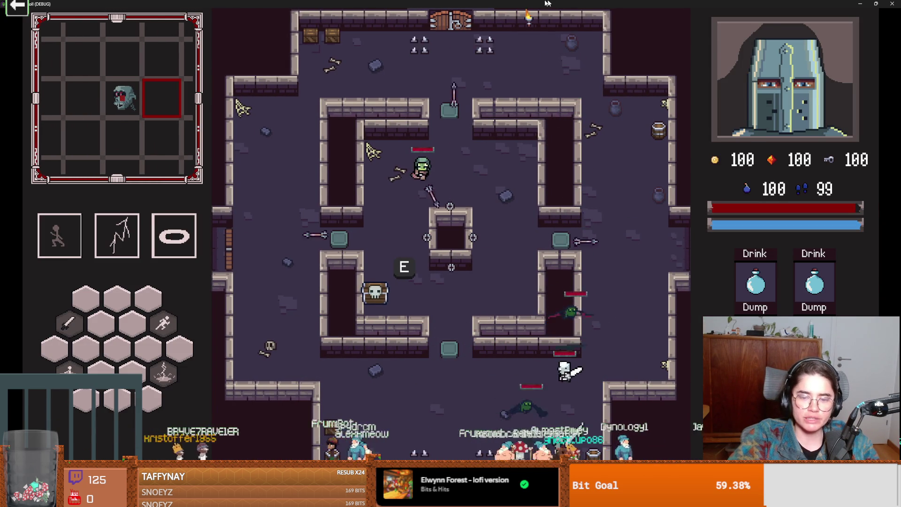
{"action": "key", "text": "F8"}
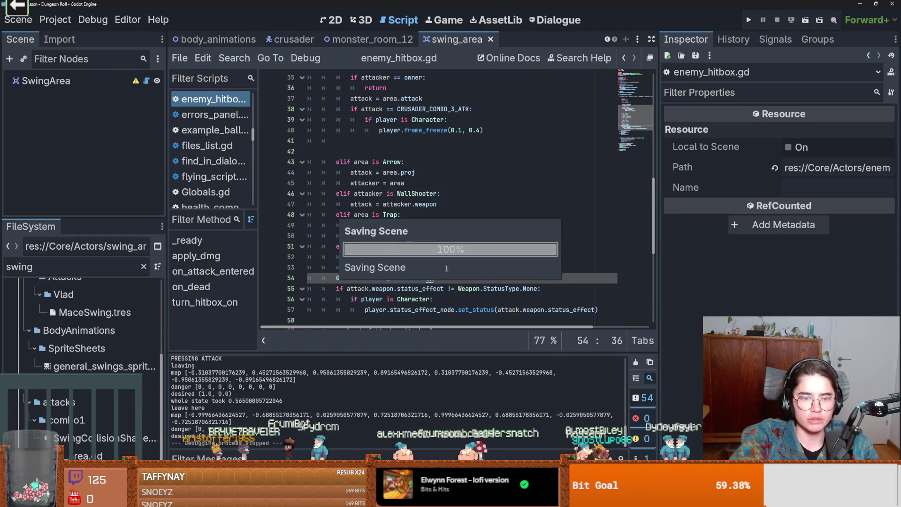
- Trace the missing 'attack_1_sideways' error to body_sprite_2d on line 99 of body_animations.gd
{"action": "left_click", "coordinate": [259, 368]}
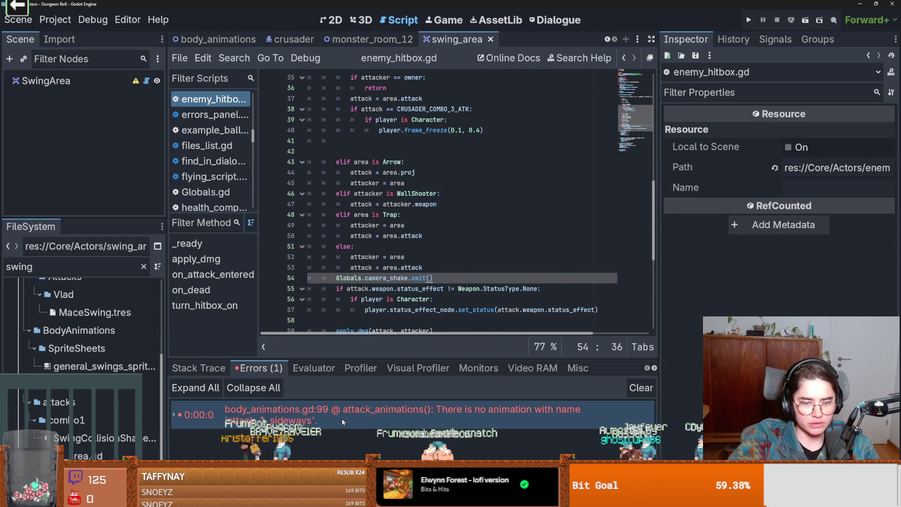
{"action": "double_click", "coordinate": [342, 415]}
{"action": "left_click", "coordinate": [415, 183]}
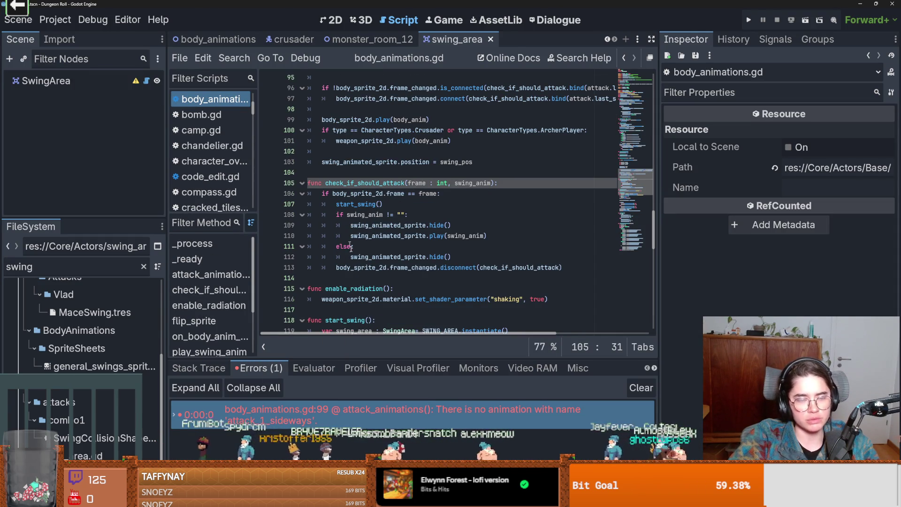
{"action": "scroll", "coordinate": [415, 186], "scroll_direction": "up", "scroll_amount": 3}
{"action": "double_click", "coordinate": [356, 216]}
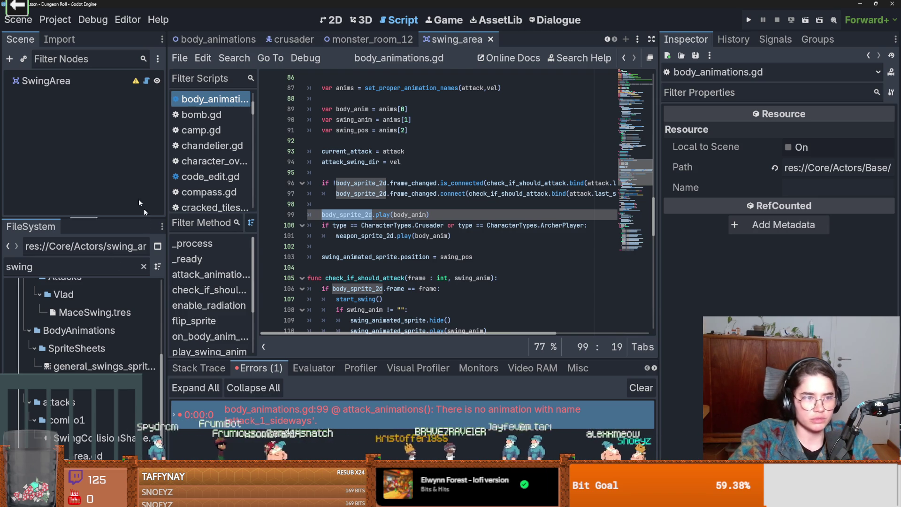
- Search the FileSystem for 'sprite_she', clear the filter, and save the swing_area scene
{"action": "double_click", "coordinate": [57, 269]}
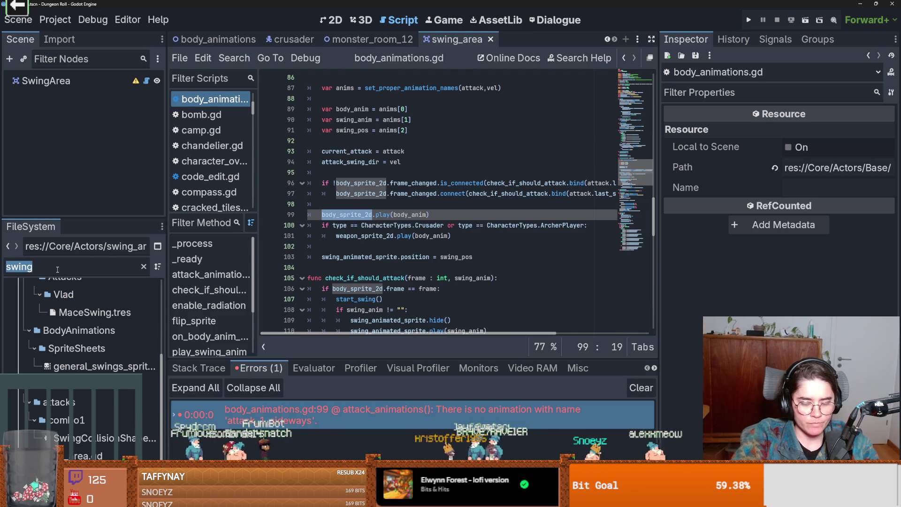
{"action": "type", "text": "sprite_she"}
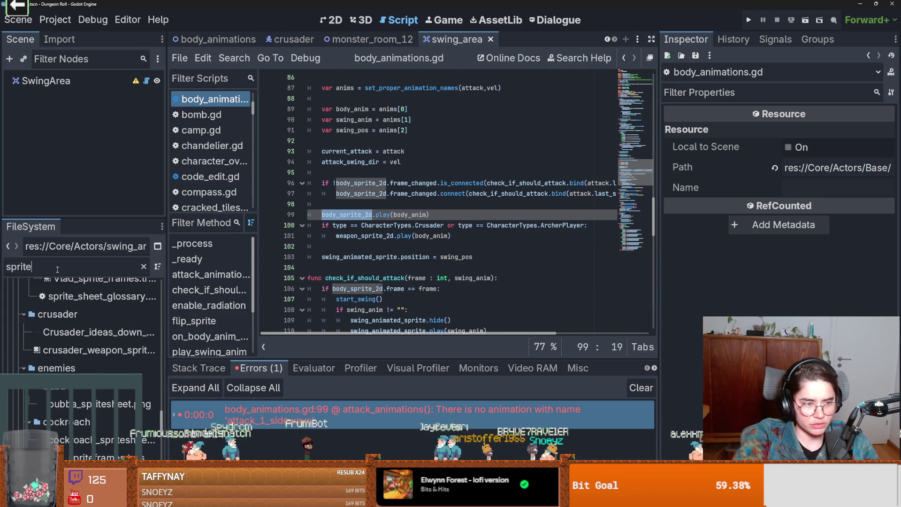
{"action": "scroll", "coordinate": [85, 330], "scroll_direction": "up", "scroll_amount": 15}
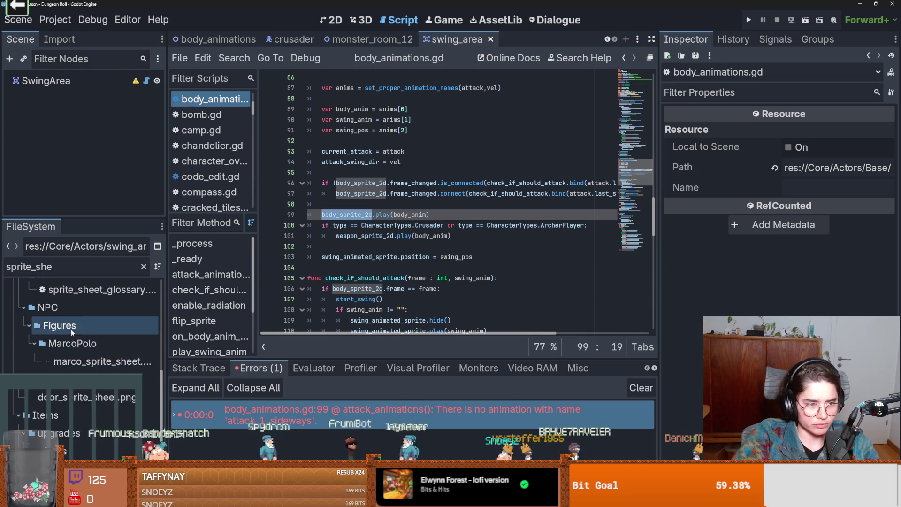
{"action": "left_click", "coordinate": [144, 267]}
{"action": "key", "text": "ctrl+s"}
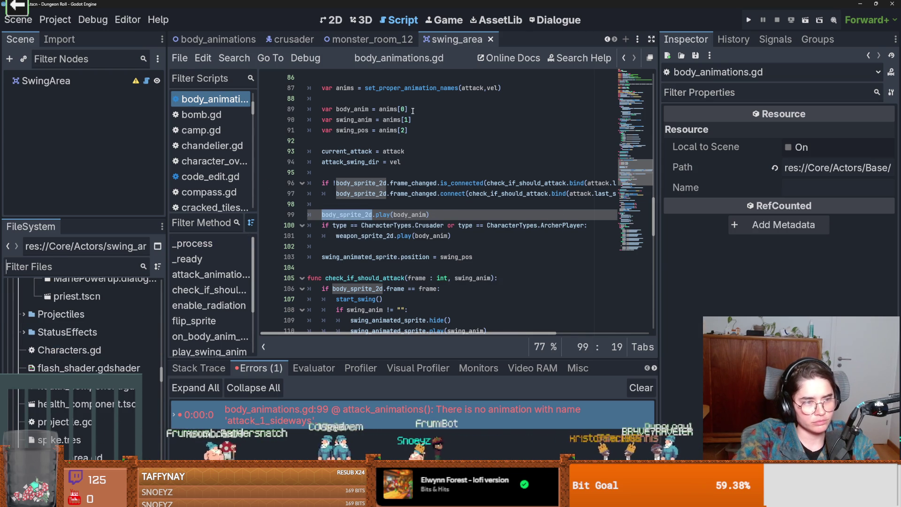
{"action": "left_click", "coordinate": [301, 41]}
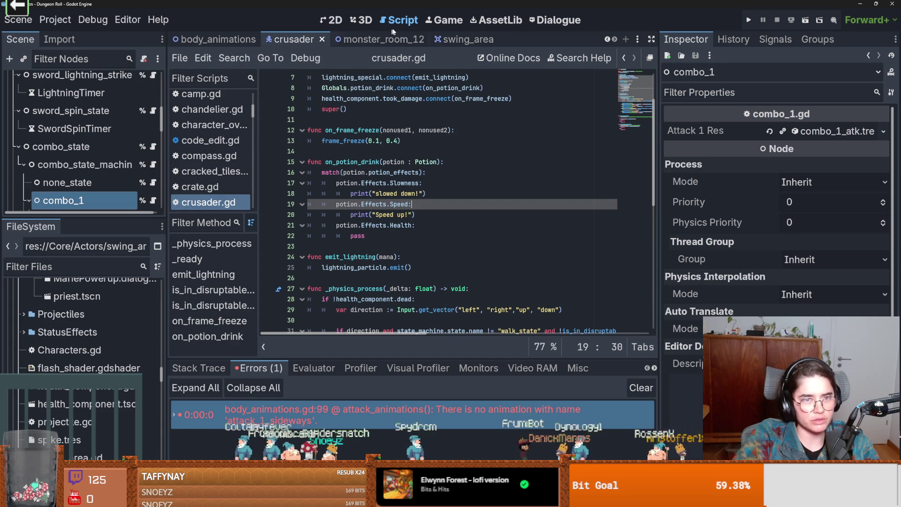
{"action": "left_click", "coordinate": [371, 39]}
{"action": "left_click", "coordinate": [458, 39]}
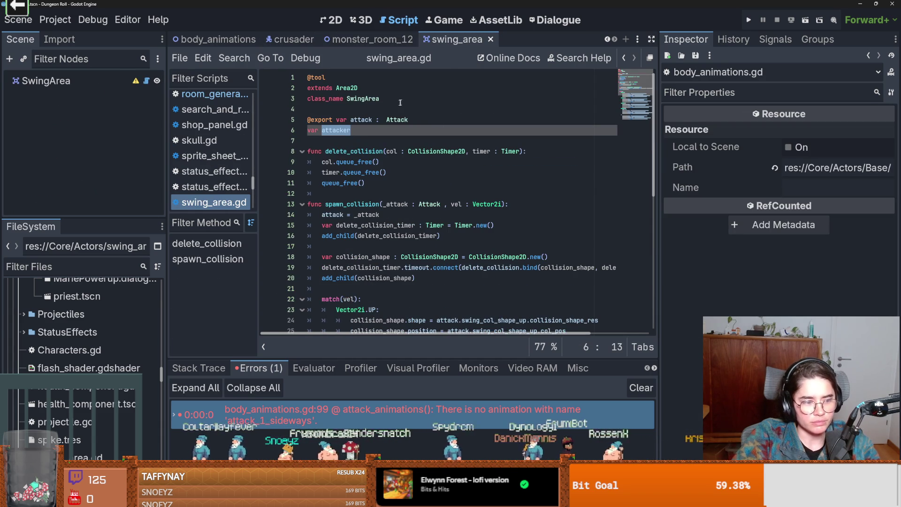
{"action": "key", "text": "ctrl+s"}
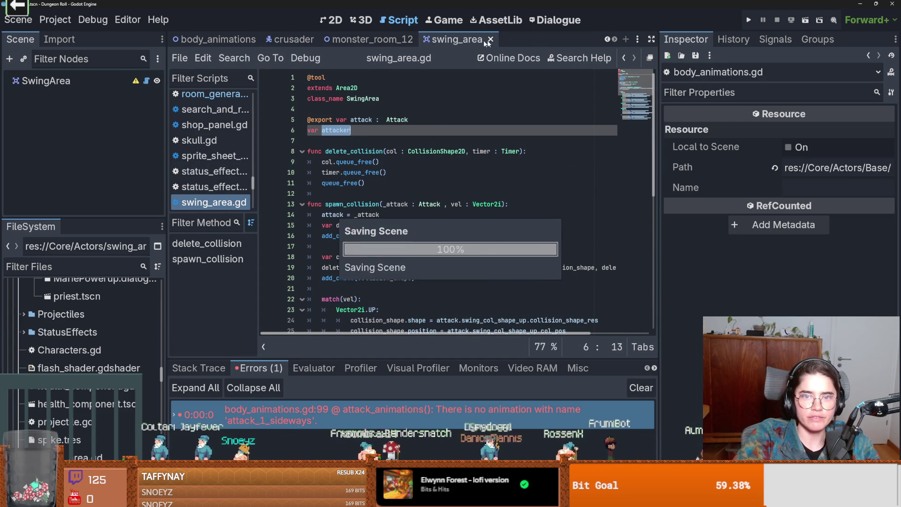
{"action": "scroll", "coordinate": [578, 42], "scroll_direction": "up", "scroll_amount": 3}
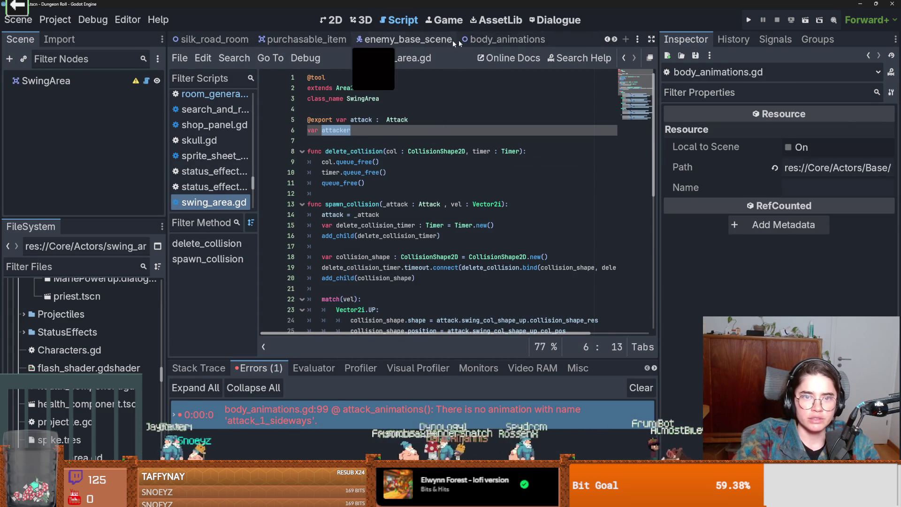
- In body_animations, inspect the attack resource, save, and select BodySprite2D
{"action": "left_click", "coordinate": [505, 39]}
{"action": "left_click", "coordinate": [58, 81]}
{"action": "left_click", "coordinate": [332, 20]}
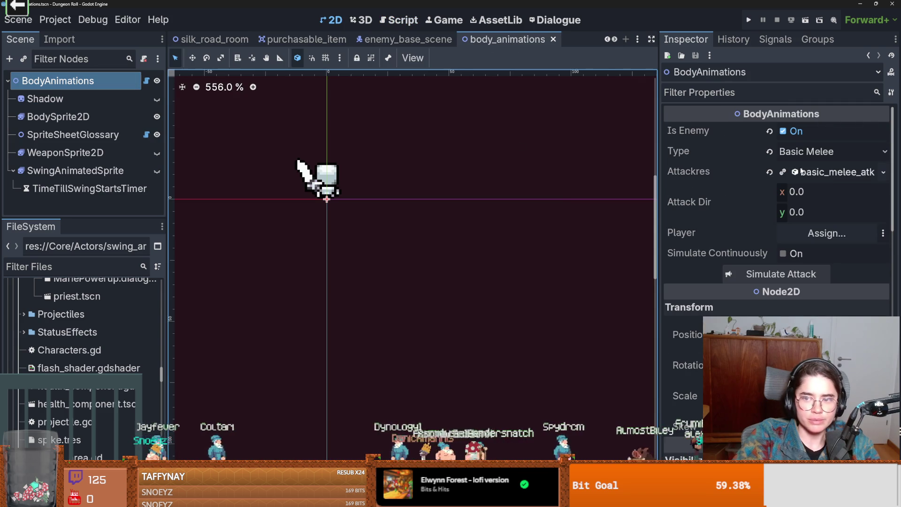
{"action": "left_click", "coordinate": [835, 154]}
{"action": "left_click", "coordinate": [809, 177]}
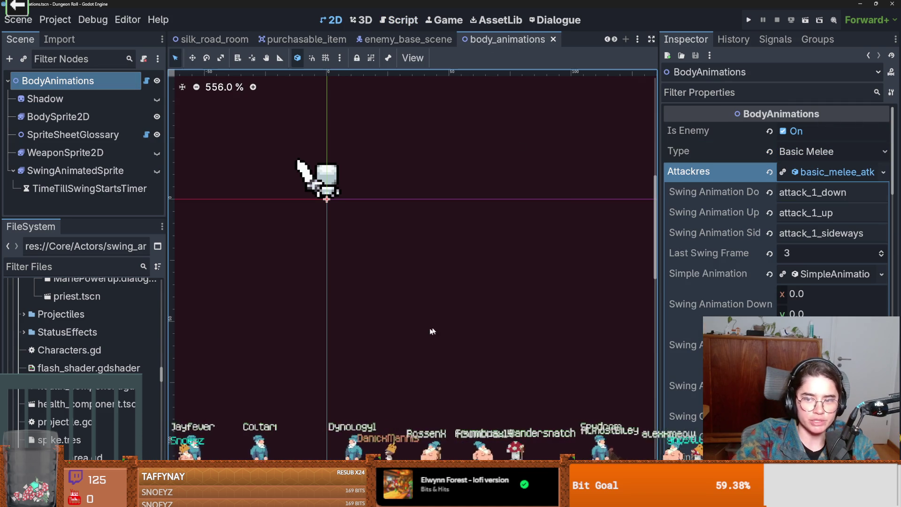
{"action": "key", "text": "ctrl+s"}
{"action": "left_click", "coordinate": [80, 116]}
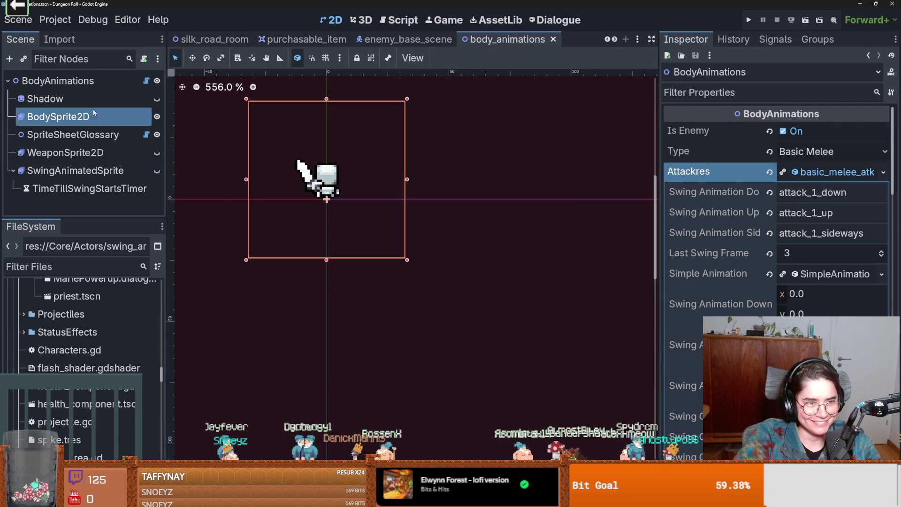
{"action": "scroll", "coordinate": [293, 414], "scroll_direction": "up", "scroll_amount": 3}
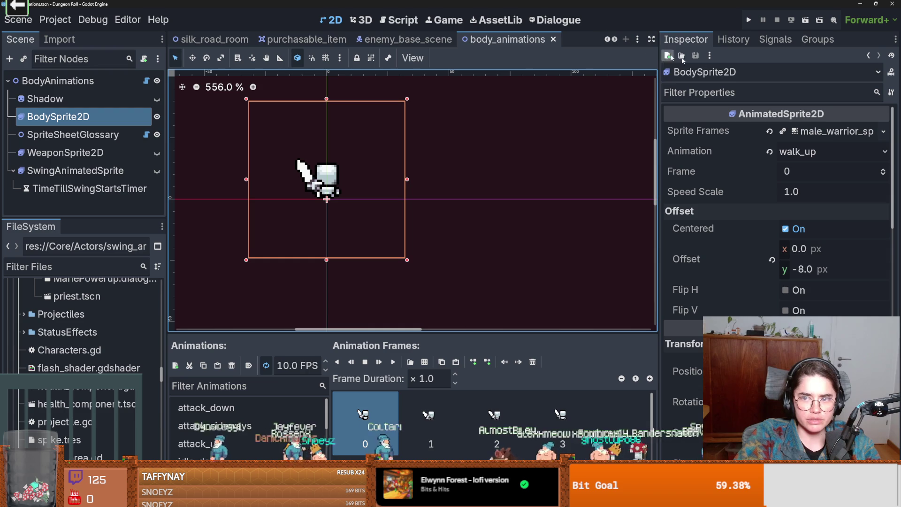
- Check the Melee Attack Res of the attack_state node in enemy_base_scene
{"action": "left_click", "coordinate": [376, 39]}
{"action": "scroll", "coordinate": [117, 159], "scroll_direction": "down", "scroll_amount": 6}
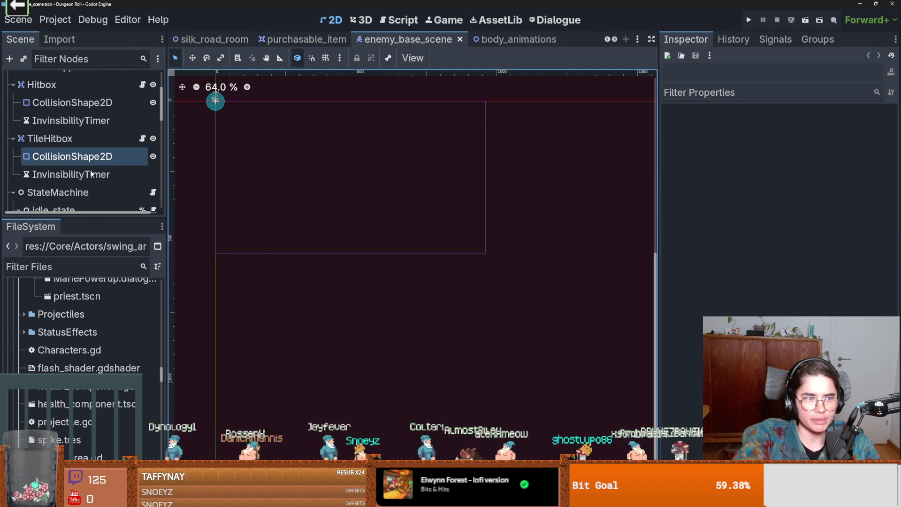
{"action": "left_click", "coordinate": [78, 177]}
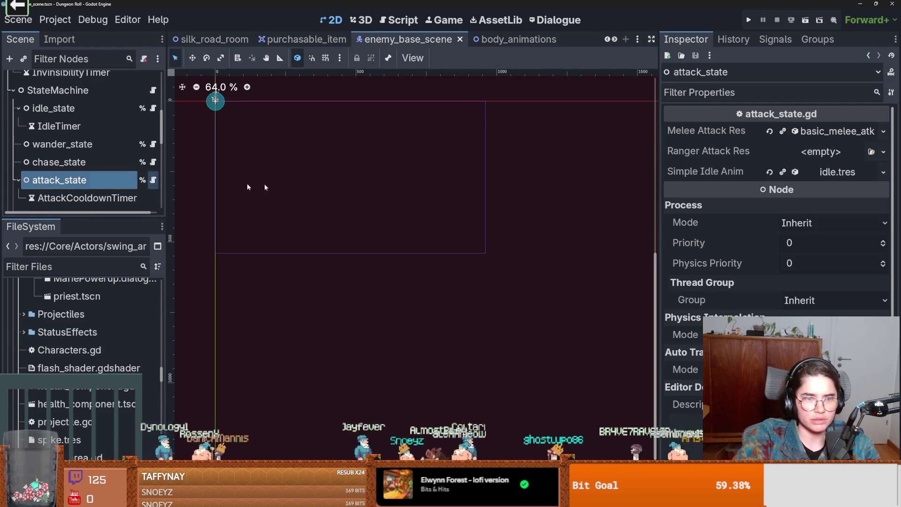
{"action": "left_click", "coordinate": [812, 131]}
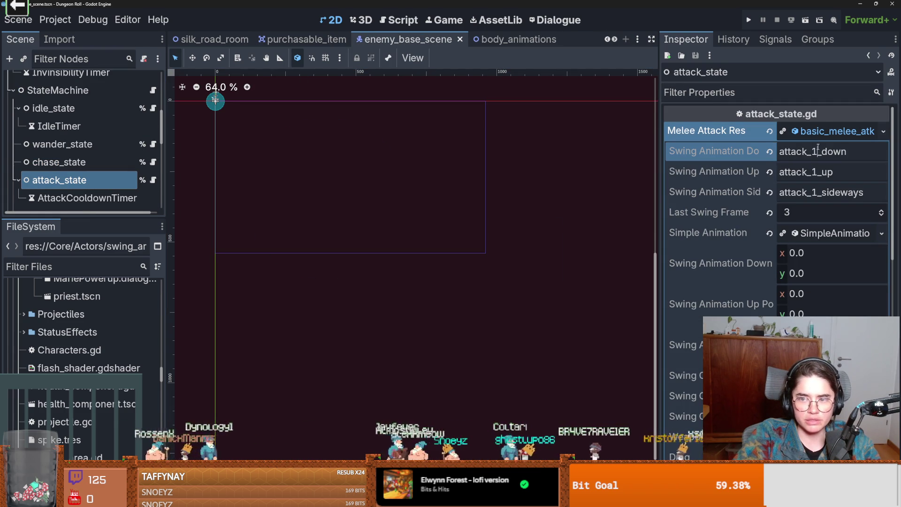
- Back in body_animations, enlarge the SpriteFrames panel and add new_animation
{"action": "left_click", "coordinate": [491, 42]}
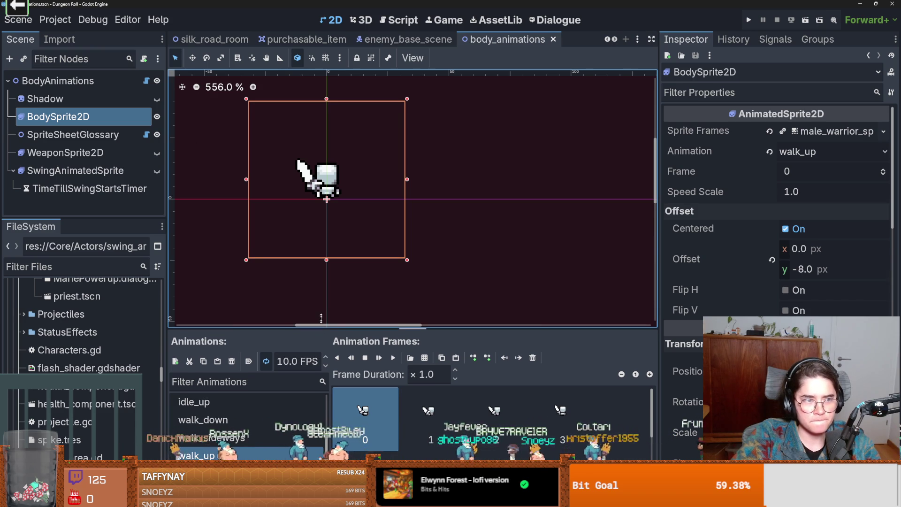
{"action": "left_click_drag", "start_coordinate": [320, 333], "coordinate": [320, 126]}
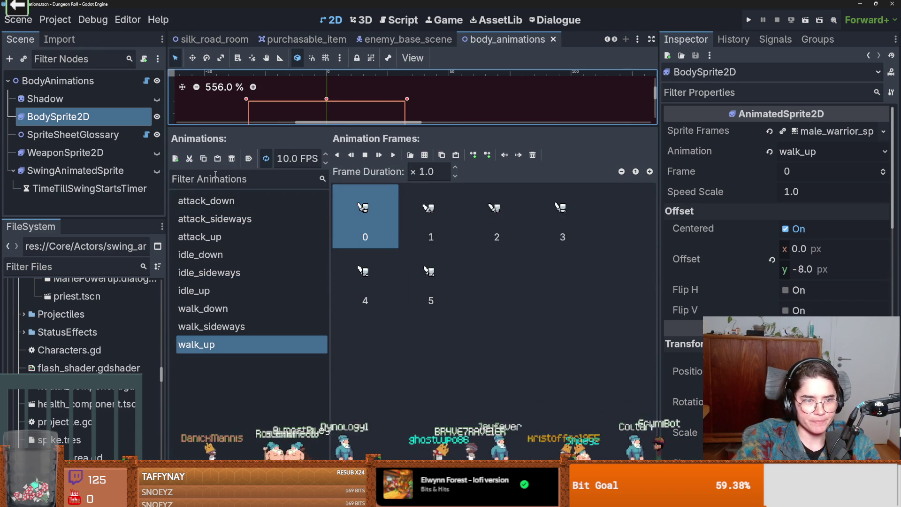
{"action": "left_click", "coordinate": [177, 159]}
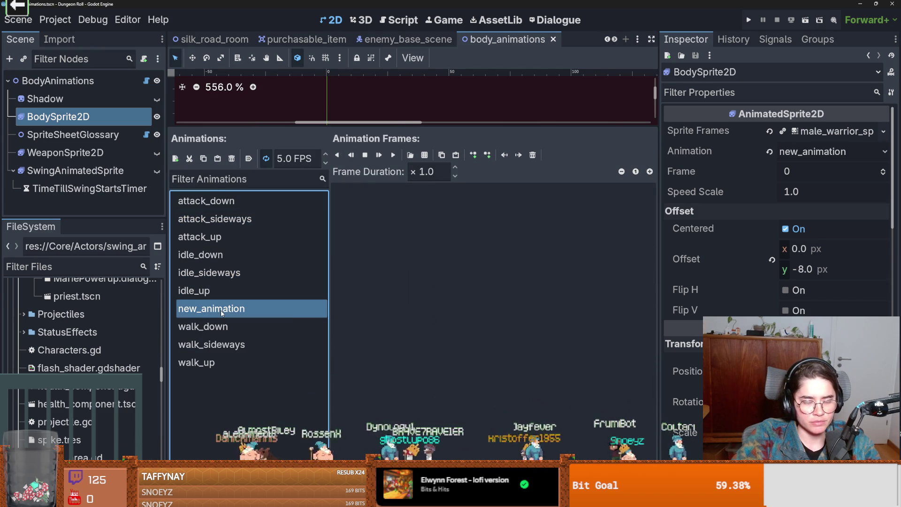
- Rename the new animation to attack_1_down and look in the addons folder for a sprite sheet
{"action": "type", "text": "attack_1_down"}
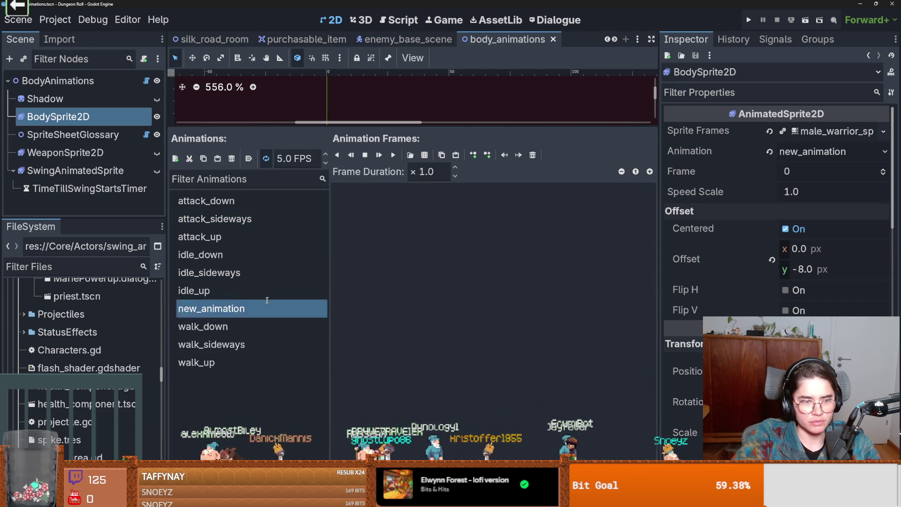
{"action": "key", "text": "Return"}
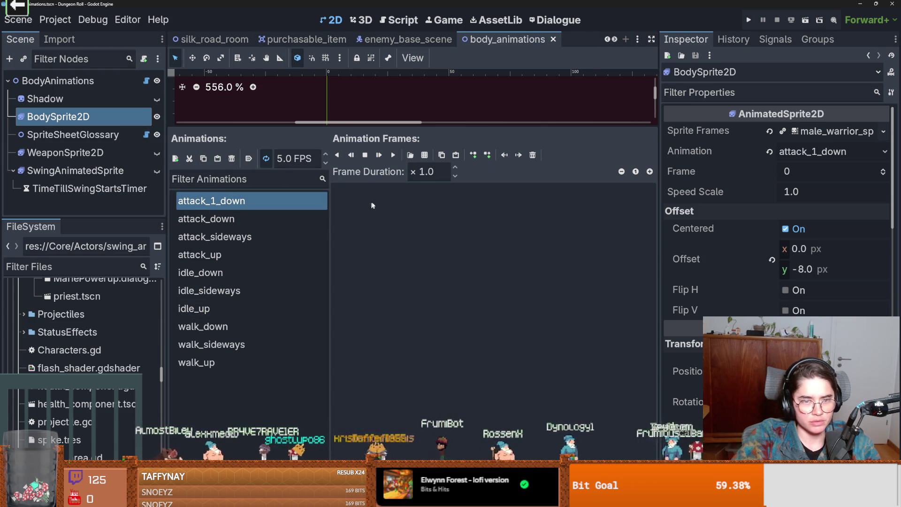
{"action": "left_click", "coordinate": [425, 156]}
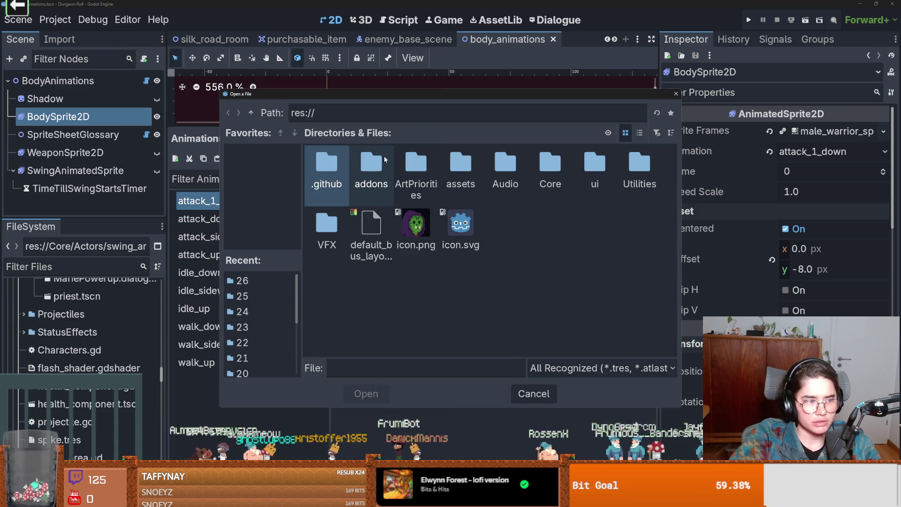
{"action": "double_click", "coordinate": [379, 171]}
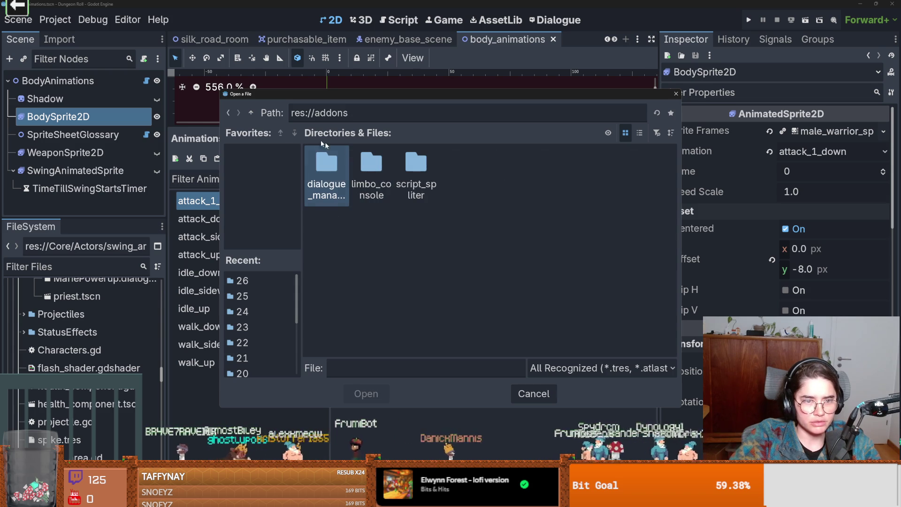
{"action": "left_click", "coordinate": [253, 114]}
- Browse assets/Characters through Jackalaka, Orc_Mage_Base and MainChar, close without loading, then view attack_sideways
{"action": "double_click", "coordinate": [444, 164]}
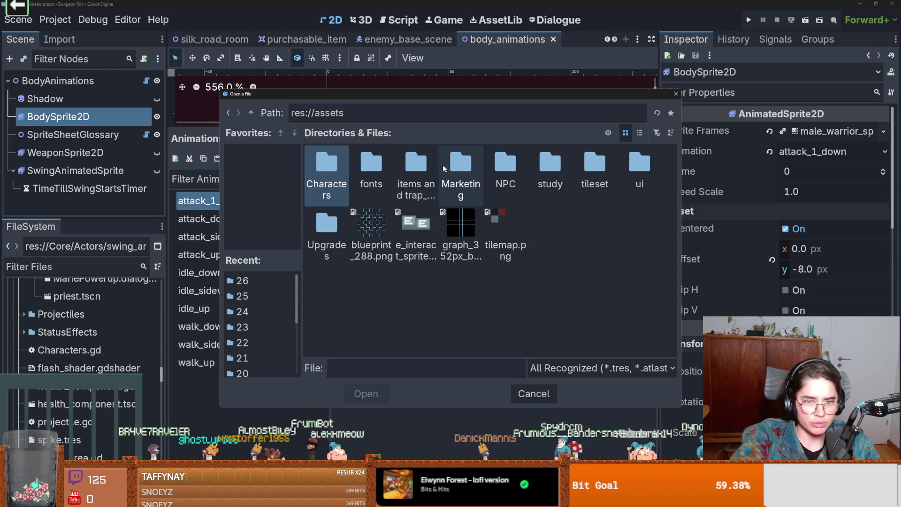
{"action": "double_click", "coordinate": [326, 157]}
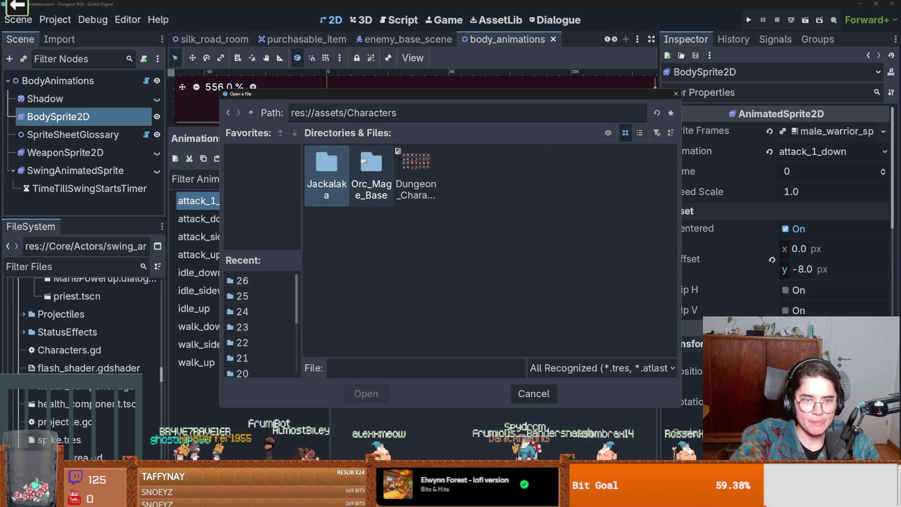
{"action": "double_click", "coordinate": [338, 158]}
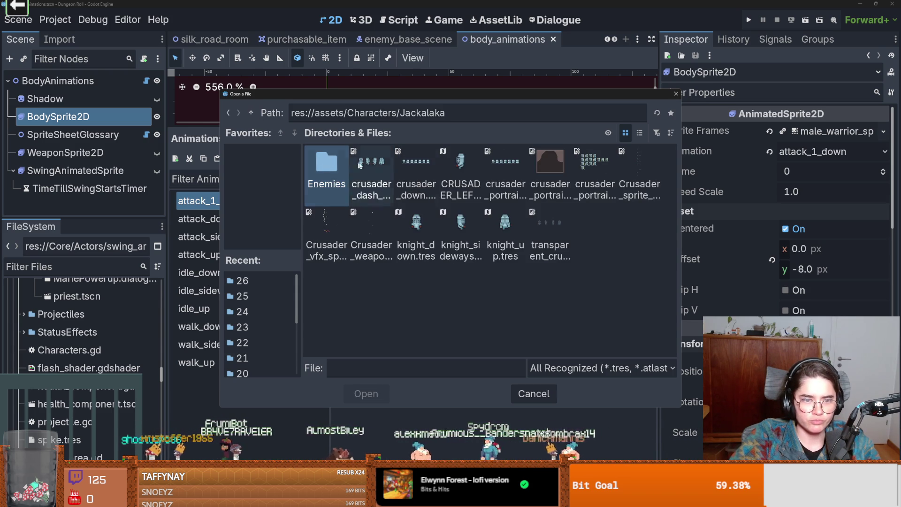
{"action": "left_click", "coordinate": [251, 112]}
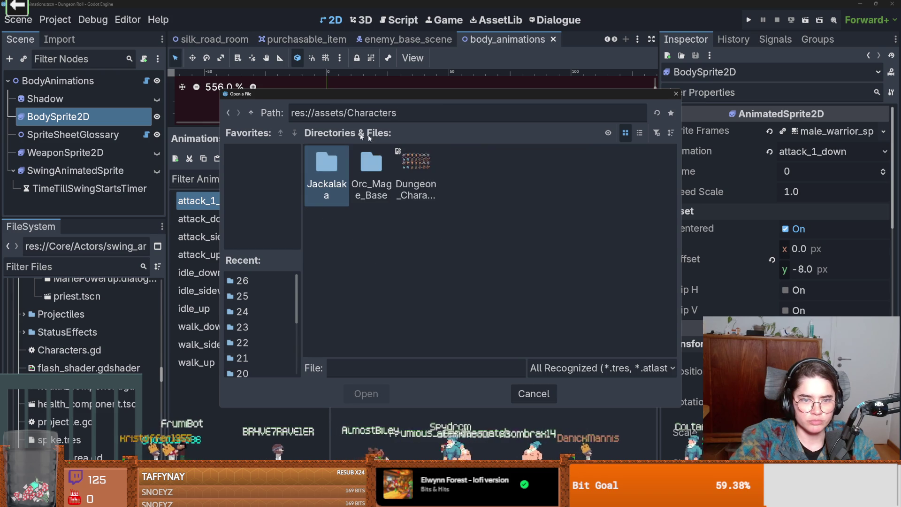
{"action": "double_click", "coordinate": [371, 162]}
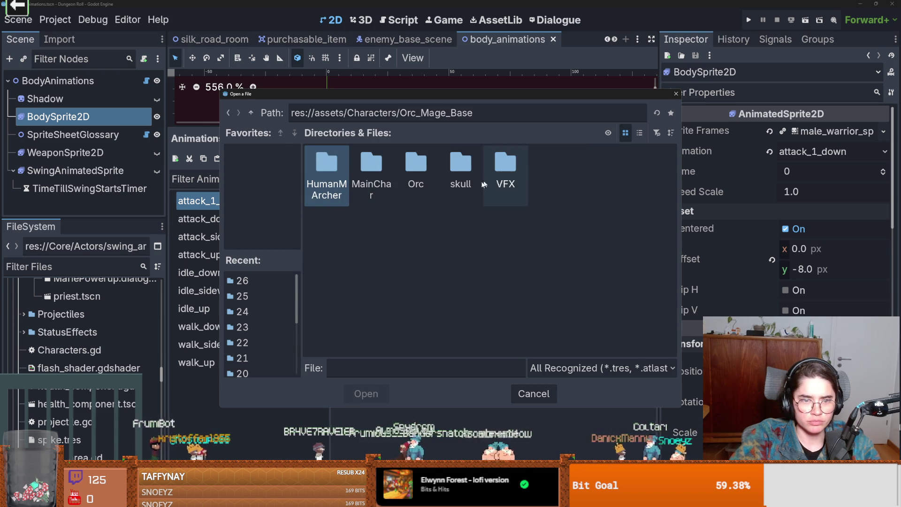
{"action": "left_click", "coordinate": [372, 164]}
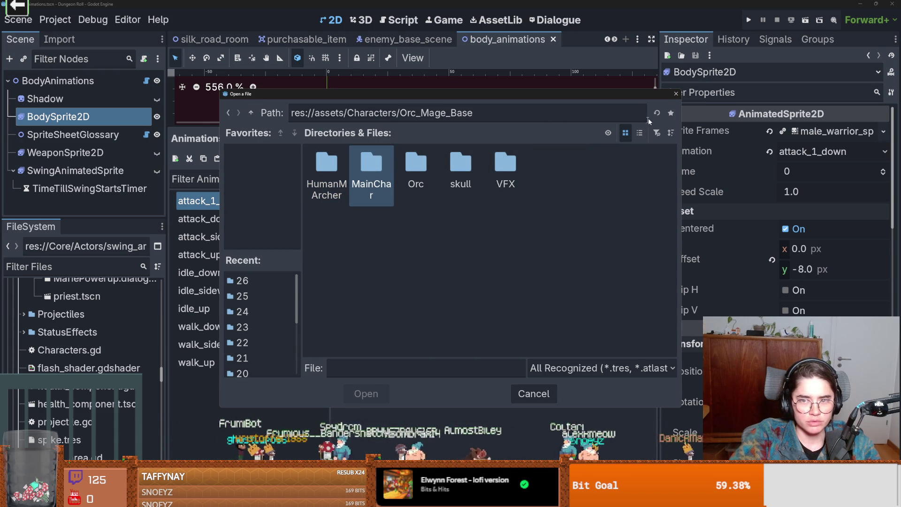
{"action": "left_click", "coordinate": [675, 94]}
{"action": "left_click", "coordinate": [305, 236]}
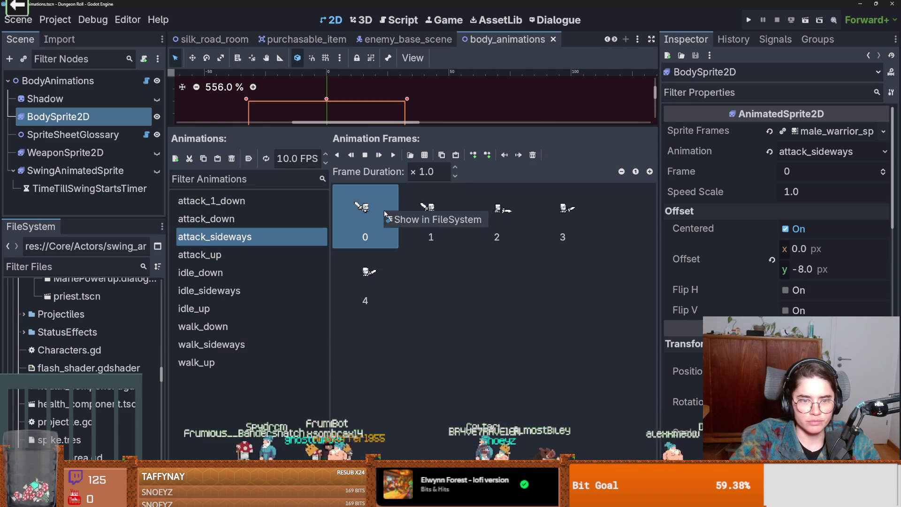
- Reveal an attack_sideways frame's source file in the FileSystem, then reselect attack_1_down
{"action": "left_click", "coordinate": [423, 220]}
{"action": "scroll", "coordinate": [89, 319], "scroll_direction": "up", "scroll_amount": 4}
{"action": "scroll", "coordinate": [95, 347], "scroll_direction": "down", "scroll_amount": 1}
{"action": "scroll", "coordinate": [94, 349], "scroll_direction": "up", "scroll_amount": 6}
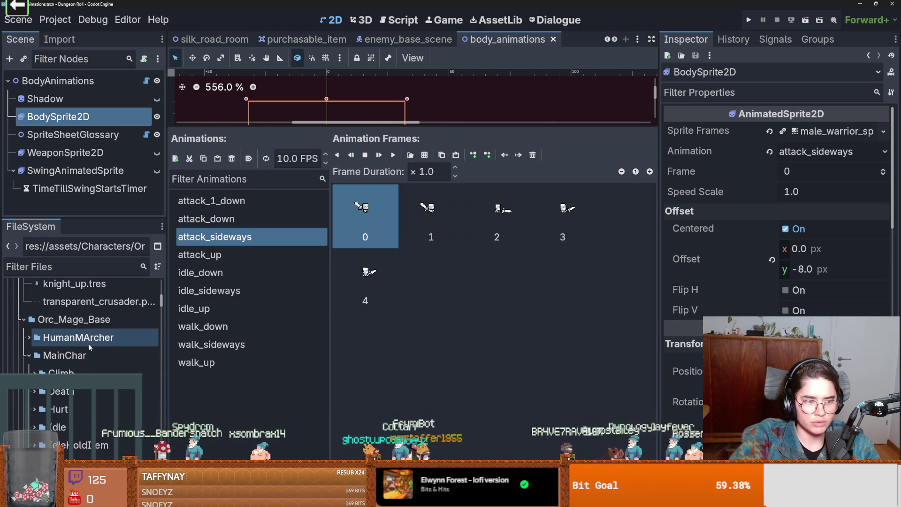
{"action": "left_click", "coordinate": [244, 205]}
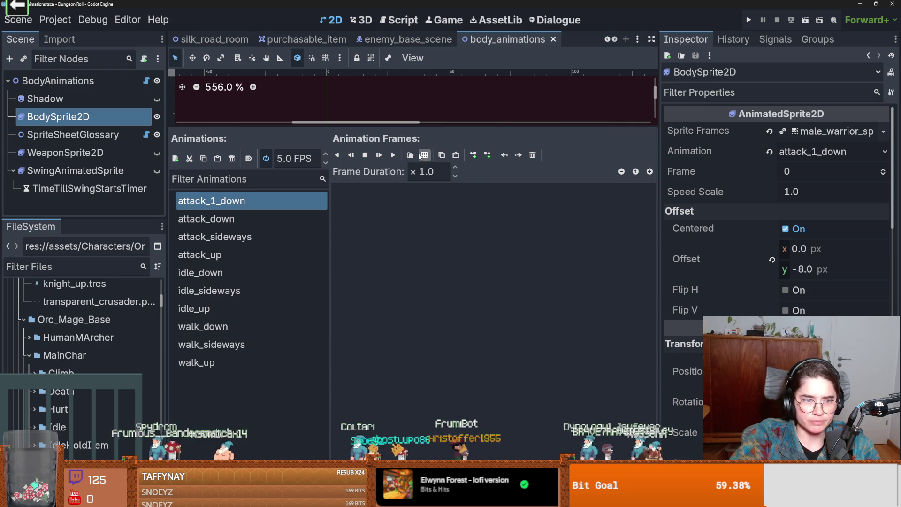
- Load OrcM_Warrior_a_Slash1_Down.png from the Orc Slash1 folder, then cancel without adding frames
{"action": "left_click", "coordinate": [420, 155]}
{"action": "double_click", "coordinate": [409, 165]}
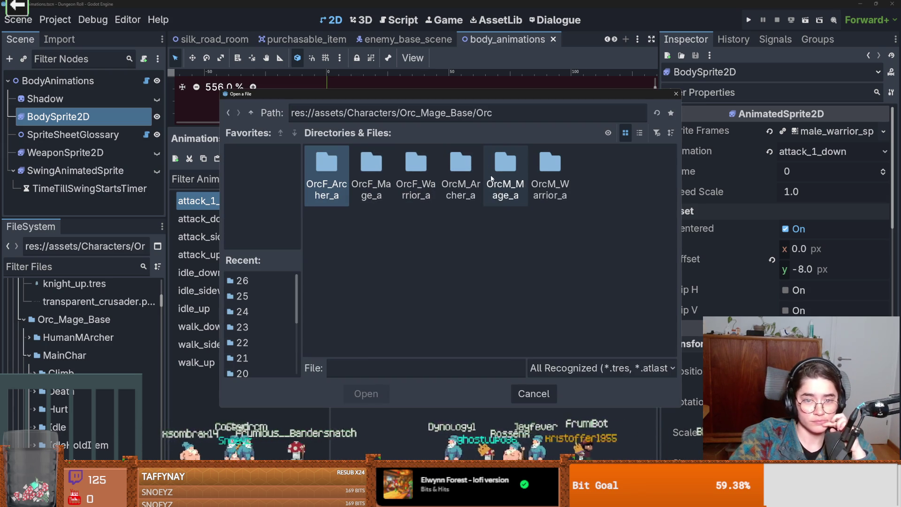
{"action": "double_click", "coordinate": [552, 167]}
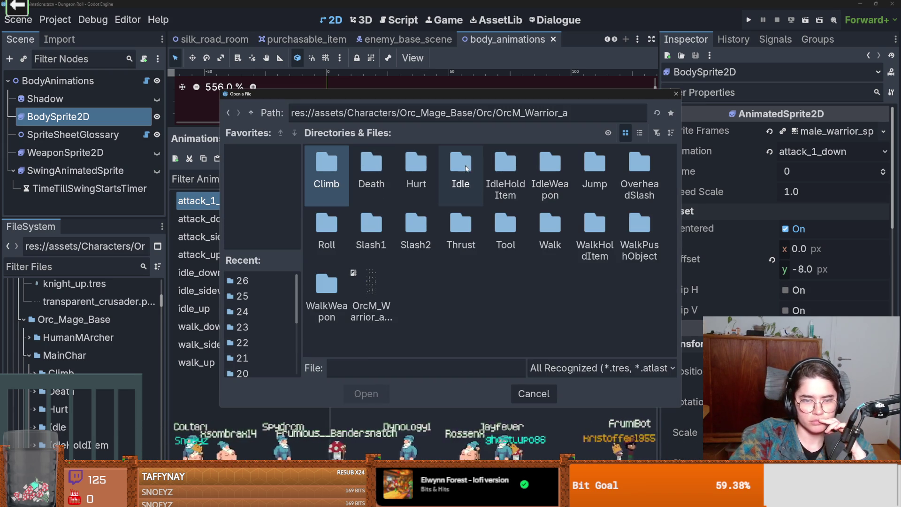
{"action": "double_click", "coordinate": [382, 210]}
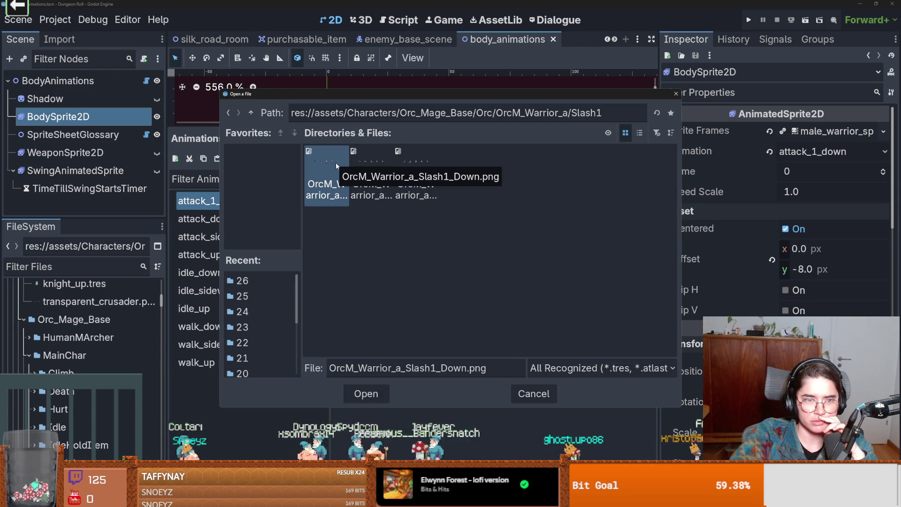
{"action": "left_click_drag", "start_coordinate": [367, 97], "coordinate": [520, 125]}
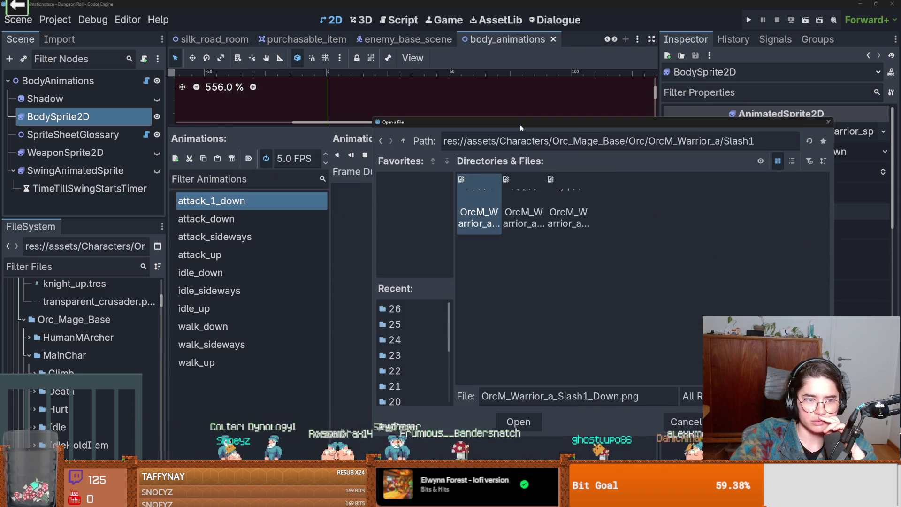
{"action": "double_click", "coordinate": [476, 189]}
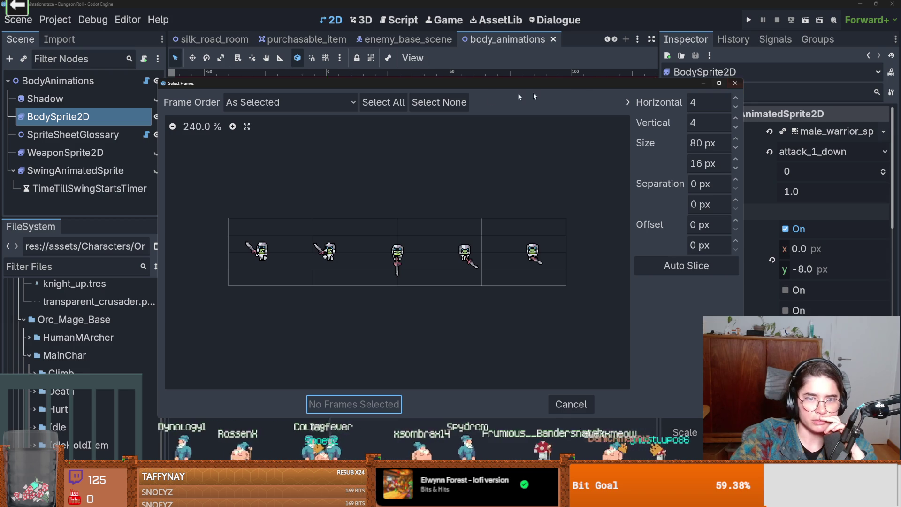
{"action": "left_click", "coordinate": [735, 83]}
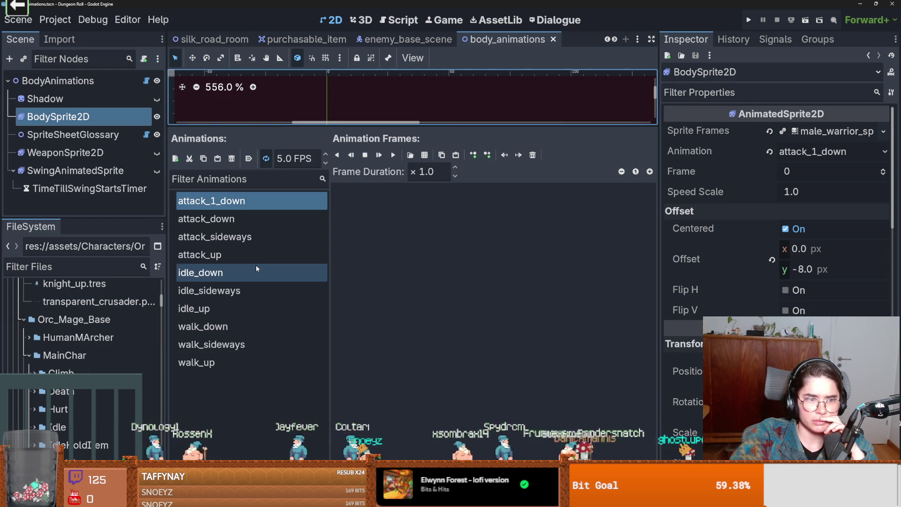
- Preview Proto_Slash1_Down.png, then browse up the folder tree and close the sheet picker
{"action": "scroll", "coordinate": [89, 320], "scroll_direction": "up", "scroll_amount": 3}
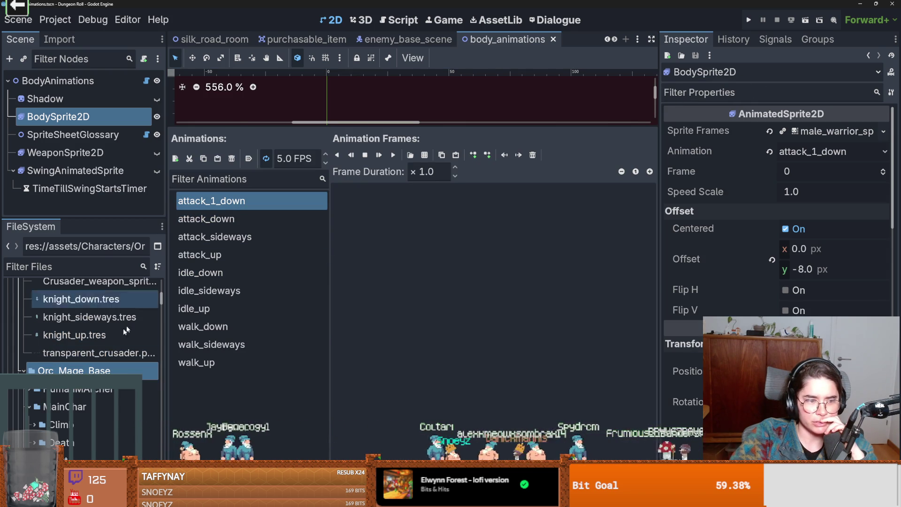
{"action": "scroll", "coordinate": [81, 399], "scroll_direction": "down", "scroll_amount": 10}
{"action": "left_click", "coordinate": [94, 373]}
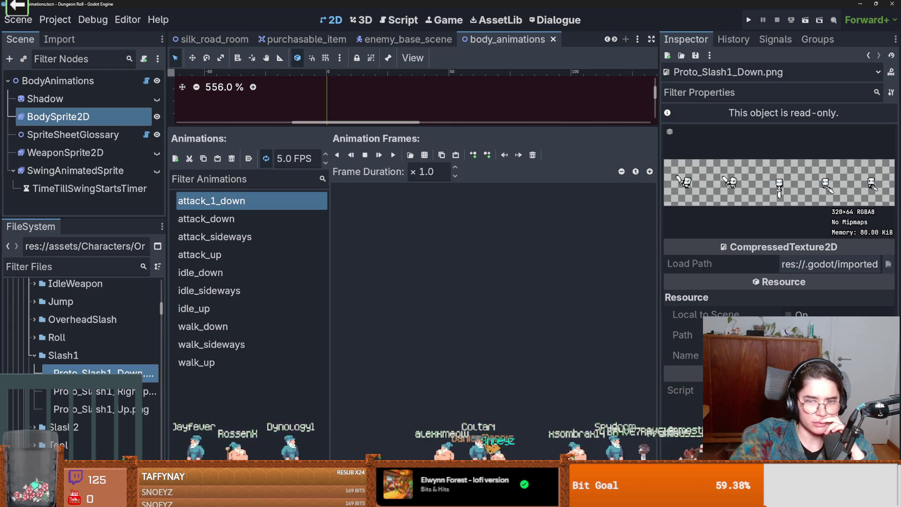
{"action": "left_click", "coordinate": [410, 155]}
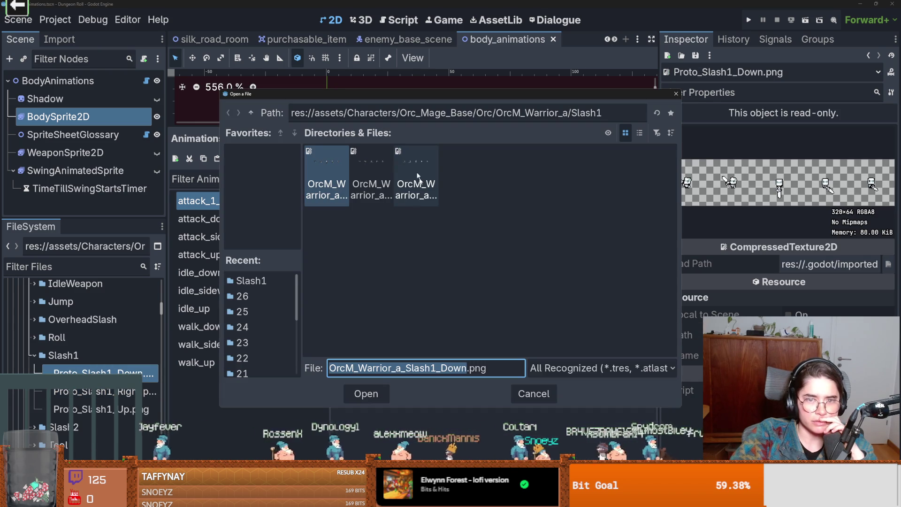
{"action": "left_click", "coordinate": [252, 113]}
{"action": "left_click", "coordinate": [252, 113]}
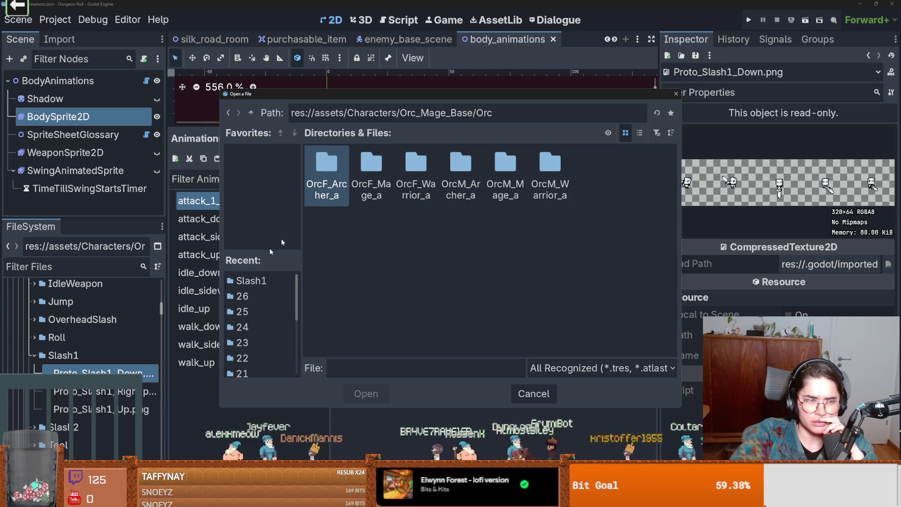
{"action": "left_click", "coordinate": [676, 94]}
- Load Proto_Slash1_Down.png from Orc_Mage_Base/MainChar/Slash1 as the sprite sheet
{"action": "scroll", "coordinate": [61, 389], "scroll_direction": "up", "scroll_amount": 10}
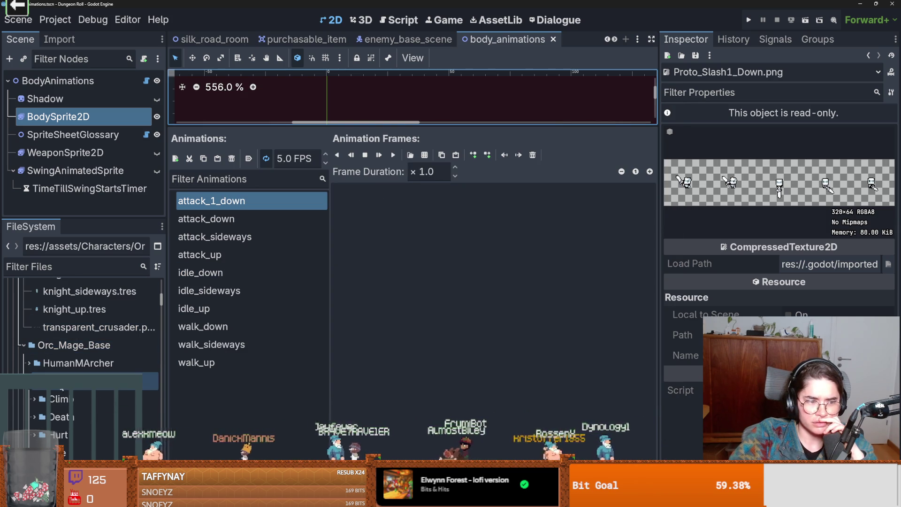
{"action": "scroll", "coordinate": [62, 389], "scroll_direction": "down", "scroll_amount": 5}
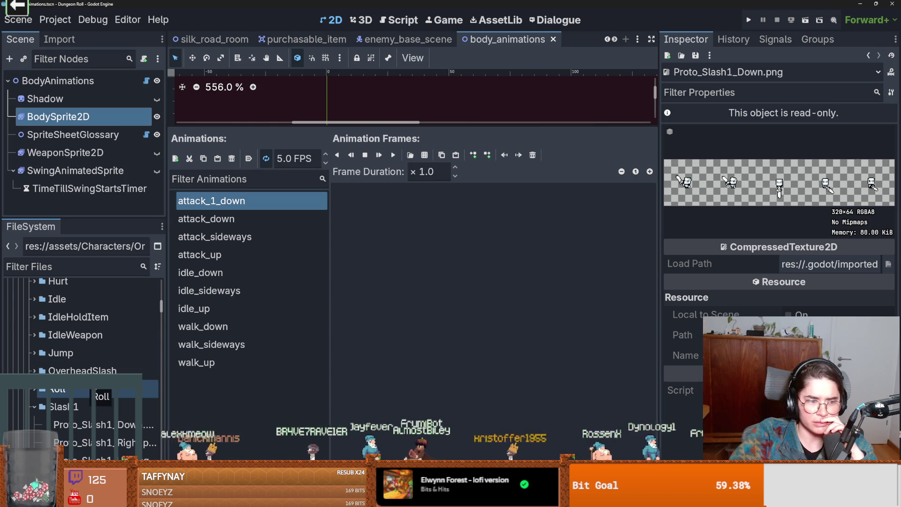
{"action": "left_click", "coordinate": [411, 155]}
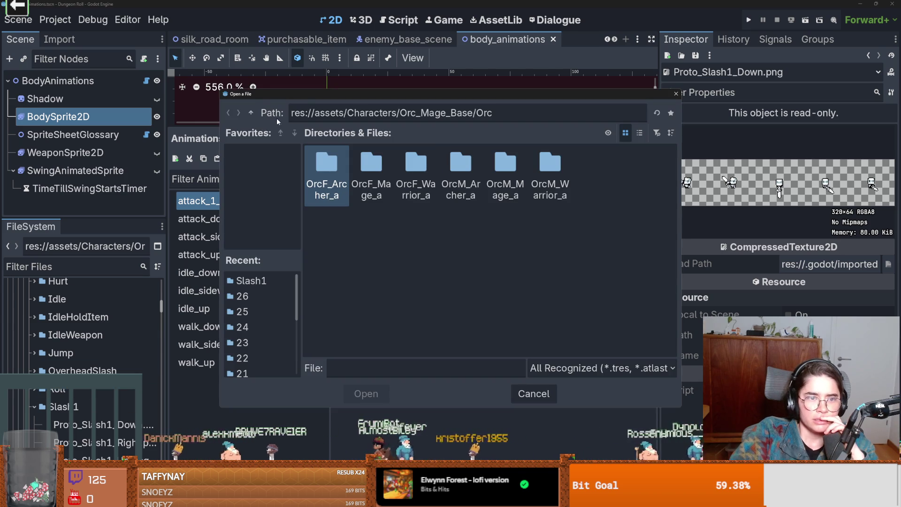
{"action": "left_click", "coordinate": [250, 113]}
{"action": "left_click", "coordinate": [251, 113]}
{"action": "double_click", "coordinate": [363, 165]}
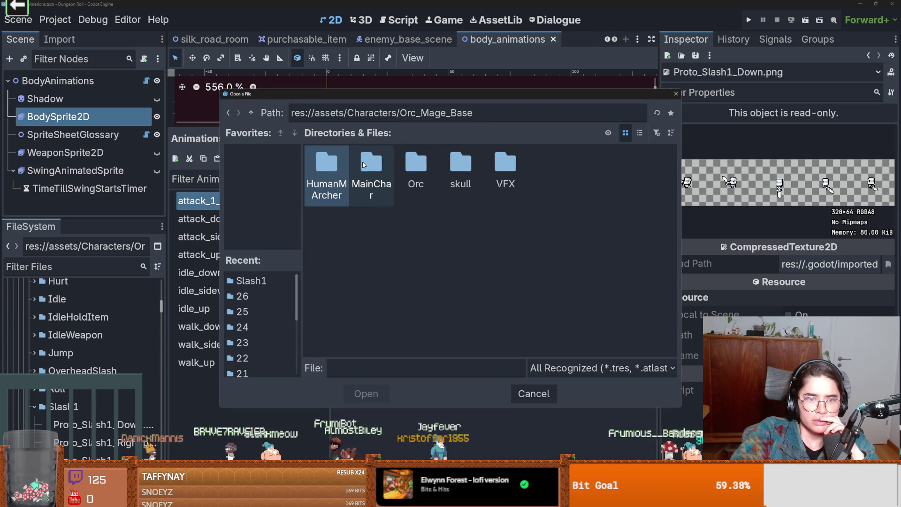
{"action": "double_click", "coordinate": [367, 164]}
{"action": "double_click", "coordinate": [370, 225]}
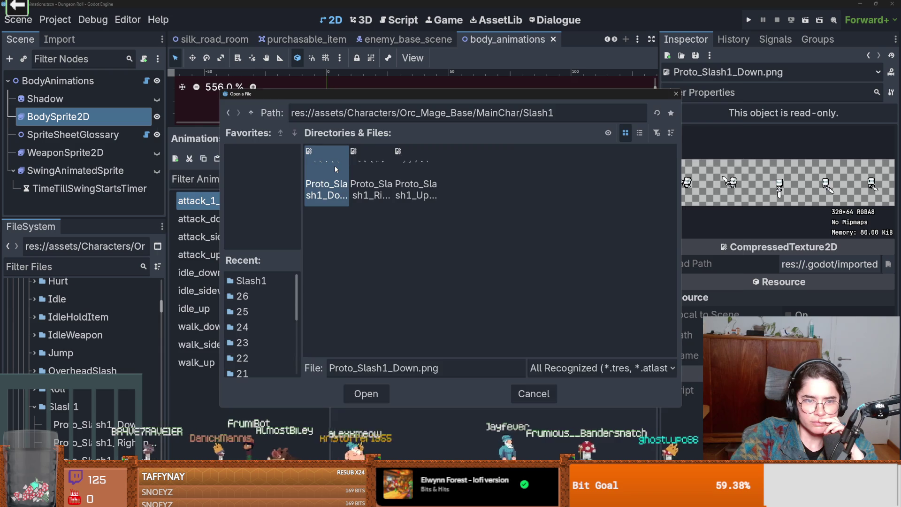
{"action": "double_click", "coordinate": [335, 168]}
- Slice the sheet into five 64 px frames and add all five to attack_1_down
{"action": "left_click", "coordinate": [691, 266]}
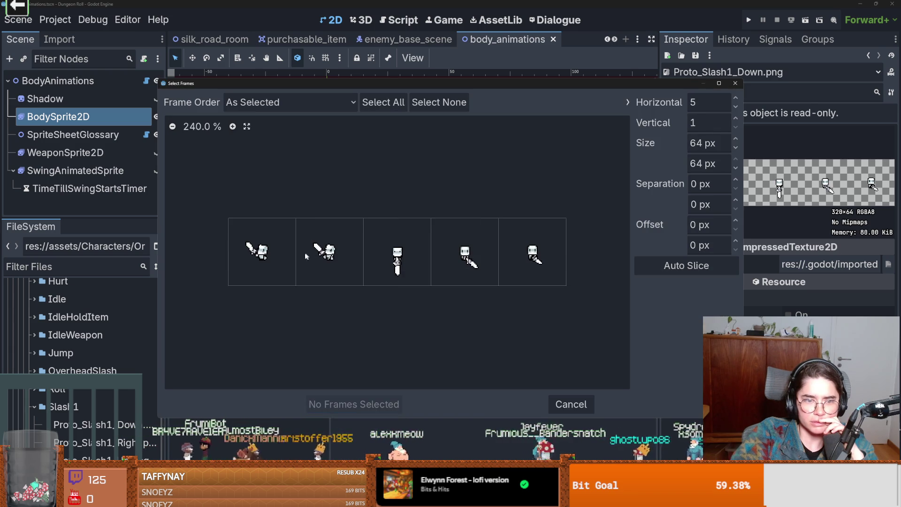
{"action": "left_click_drag", "start_coordinate": [283, 256], "coordinate": [571, 266]}
{"action": "left_click", "coordinate": [353, 405]}
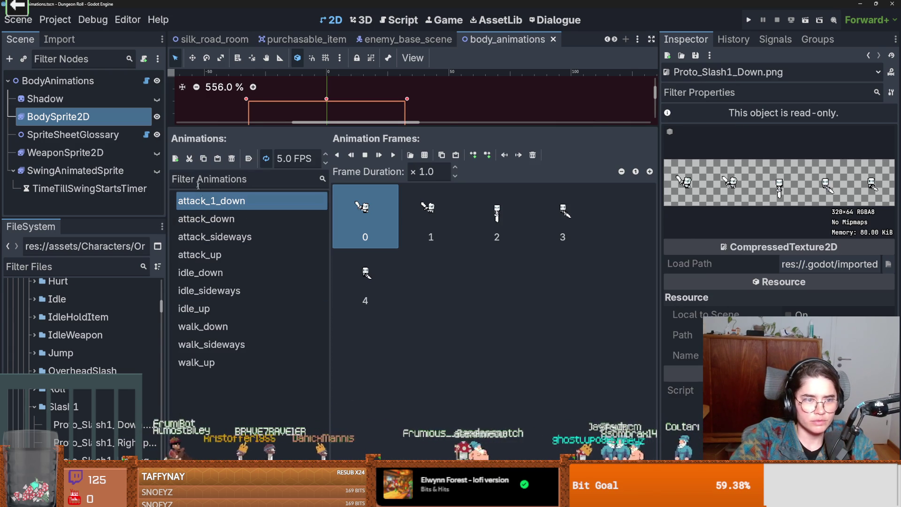
{"action": "double_click", "coordinate": [248, 209]}
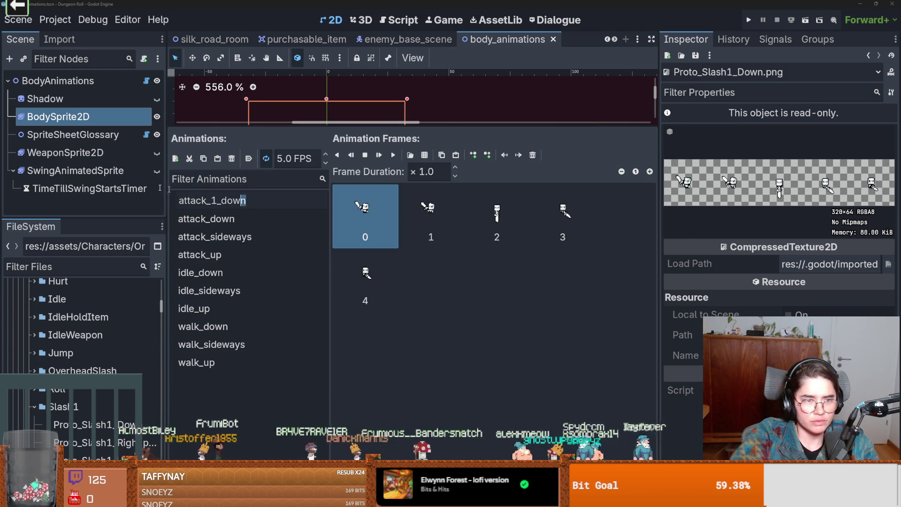
- Create attack_1_sideways and fill it with the five Proto_Slash1_Right.png slash frames
{"action": "left_click", "coordinate": [175, 159]}
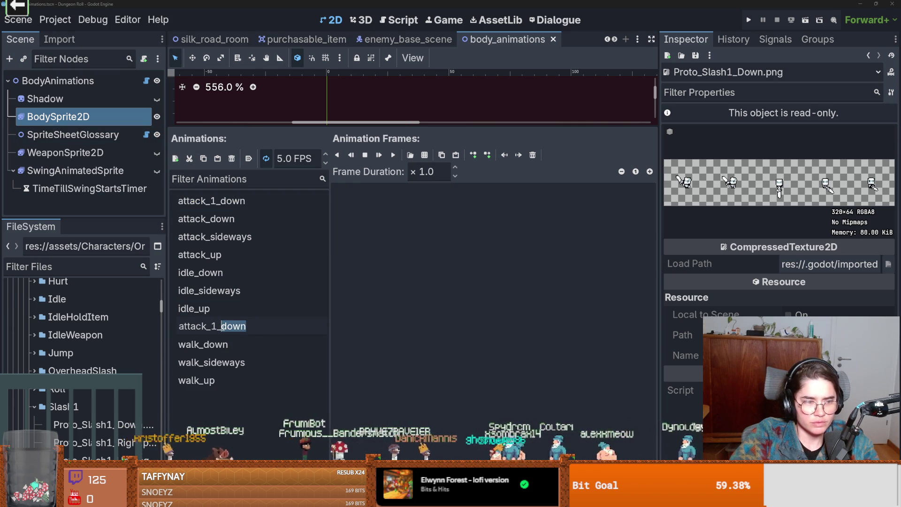
{"action": "type", "text": "sideways"}
{"action": "key", "text": "Return"}
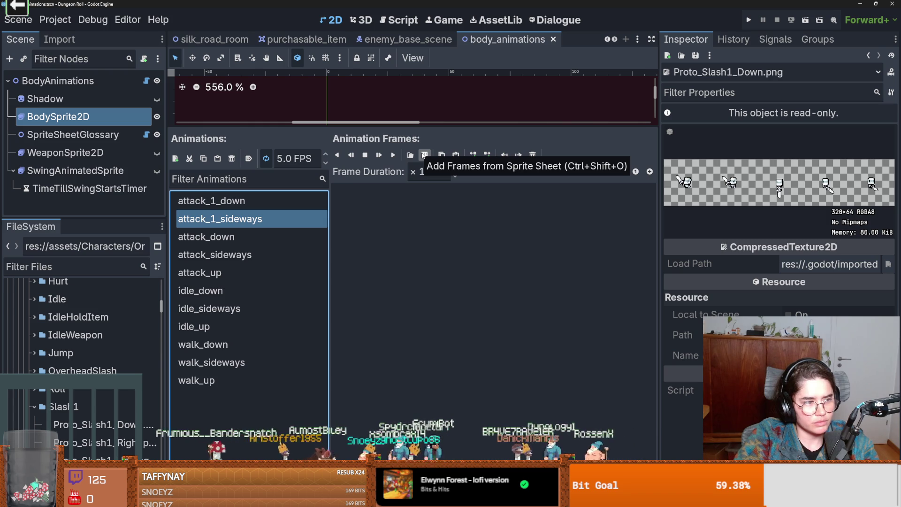
{"action": "left_click", "coordinate": [424, 155]}
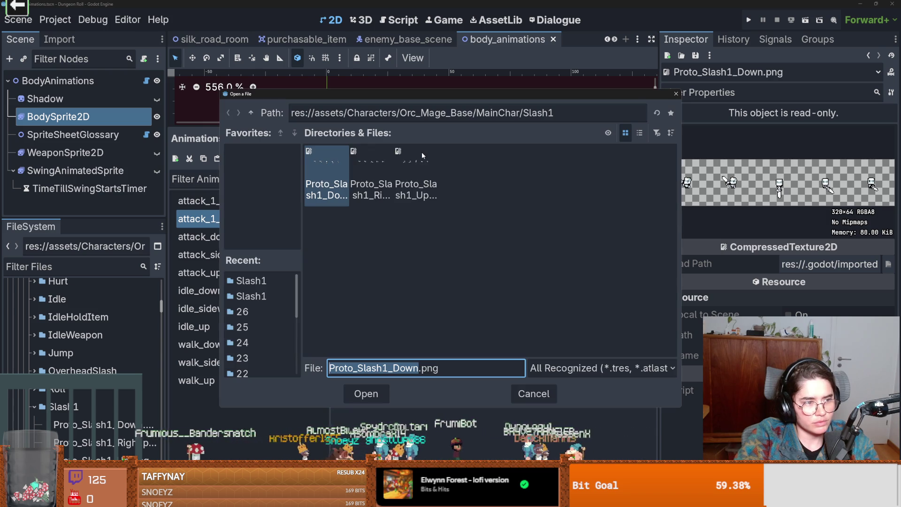
{"action": "double_click", "coordinate": [370, 171]}
{"action": "left_click_drag", "start_coordinate": [260, 252], "coordinate": [532, 251]}
{"action": "left_click", "coordinate": [351, 405]}
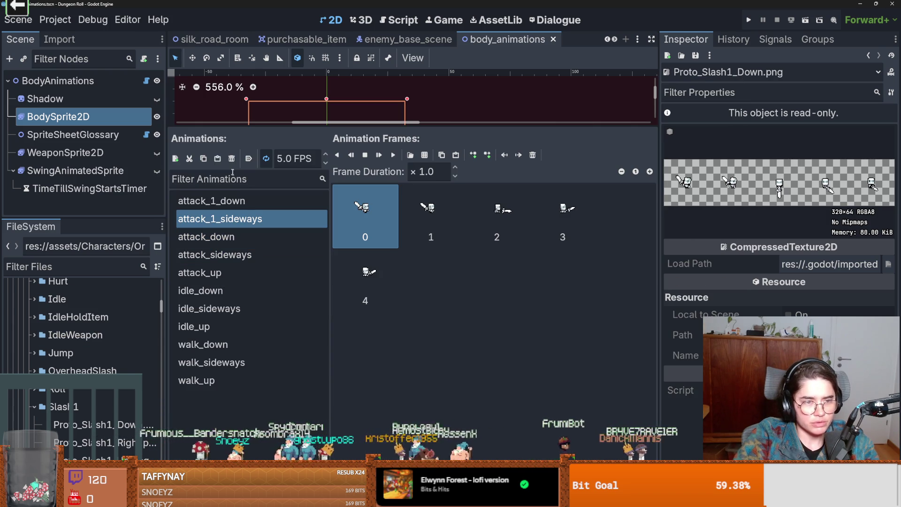
- Create attack_1_up and add frames from the upward slash sprite sheet
{"action": "left_click", "coordinate": [175, 158]}
{"action": "left_click", "coordinate": [241, 347]}
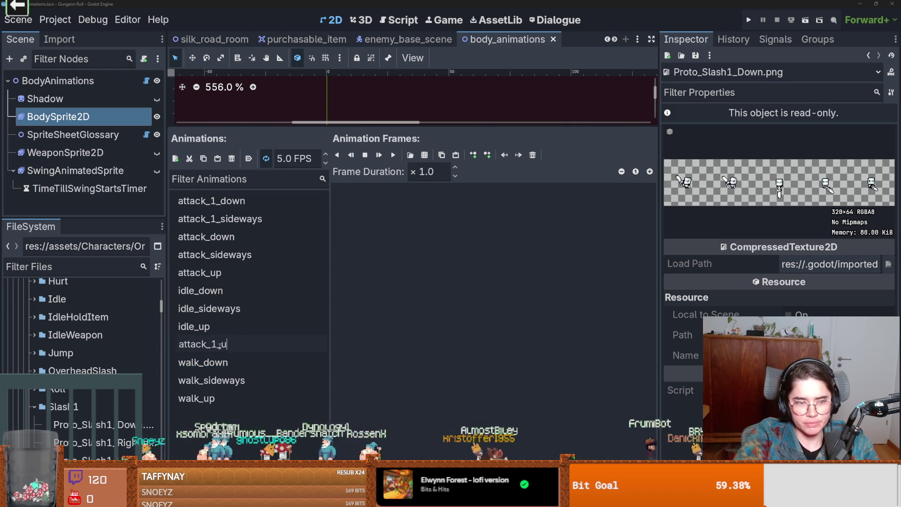
{"action": "type", "text": "p"}
{"action": "key", "text": "Return"}
{"action": "left_click", "coordinate": [423, 155]}
{"action": "double_click", "coordinate": [418, 189]}
{"action": "key", "text": "Return"}
- Run the project, start a new game as the Crusader and pick a card
{"action": "left_click", "coordinate": [749, 20]}
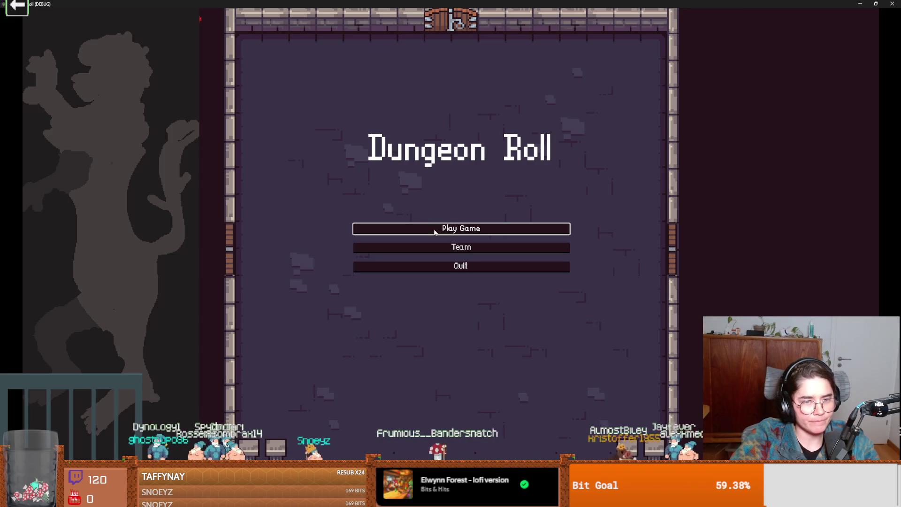
{"action": "left_click", "coordinate": [434, 231]}
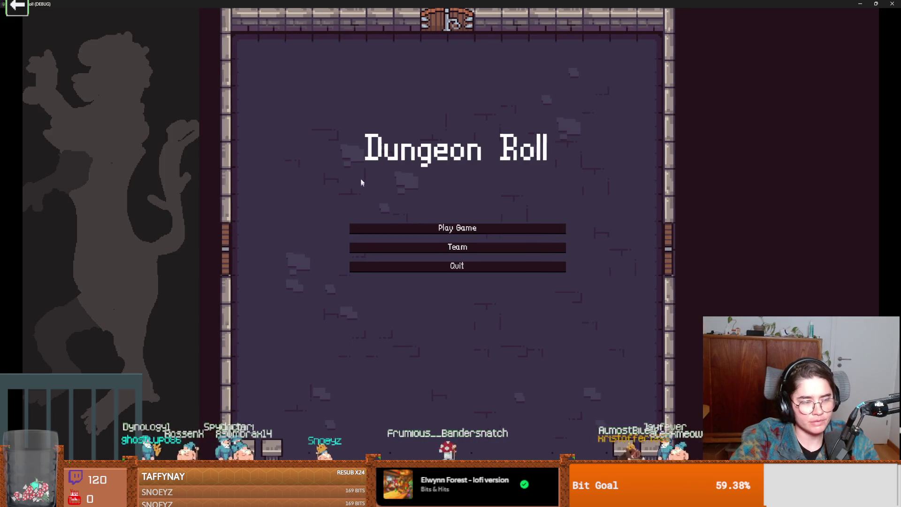
{"action": "left_click", "coordinate": [369, 146]}
{"action": "key", "text": "a"}
{"action": "key", "text": "s"}
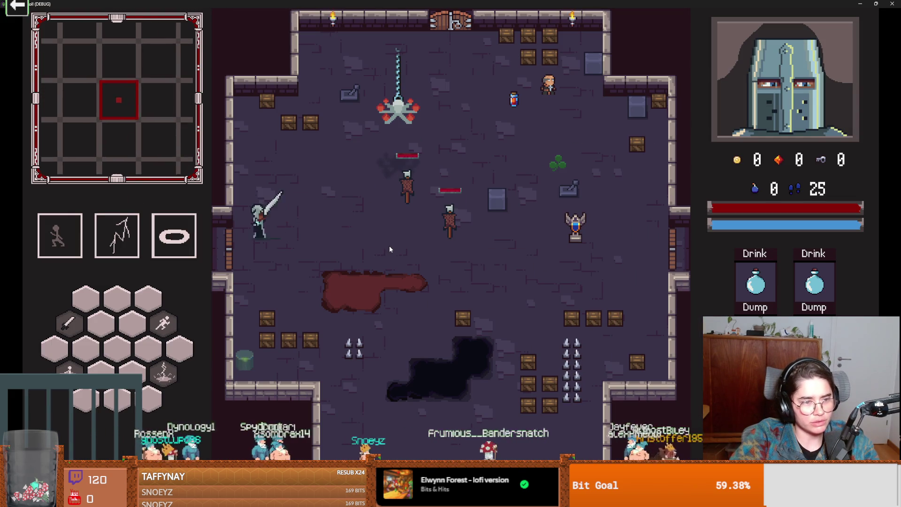
{"action": "key", "text": "e"}
{"action": "left_click", "coordinate": [455, 224]}
- Go through the west door and fight the skeletons, swinging the sword and dashing around them
{"action": "key", "text": "a"}
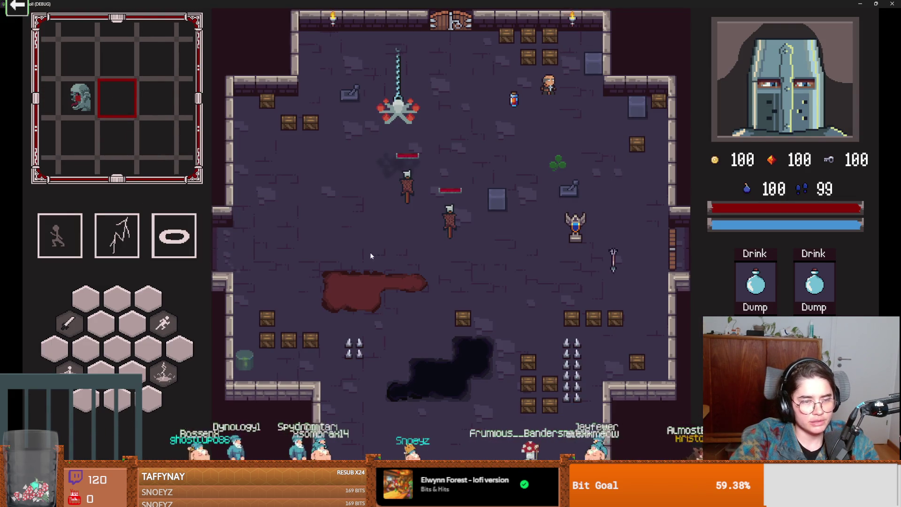
{"action": "key", "text": "a"}
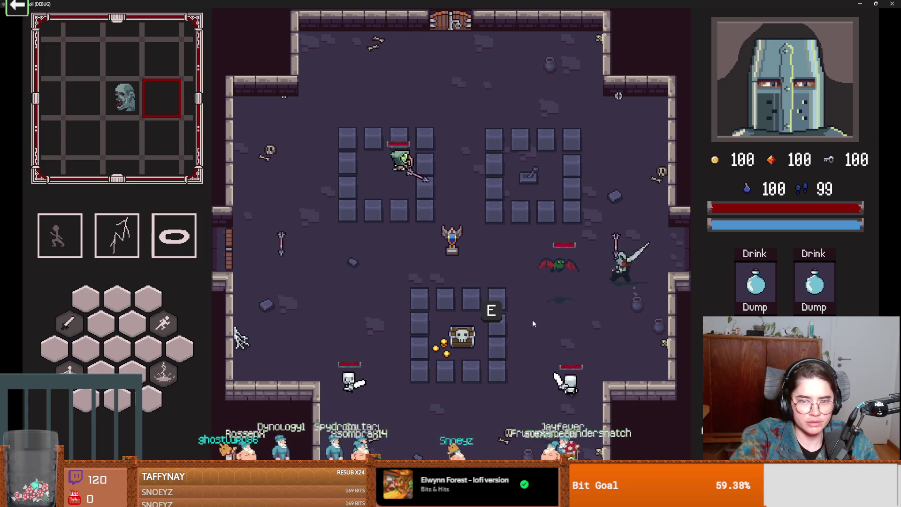
{"action": "key", "text": "space"}
{"action": "key", "text": "a"}
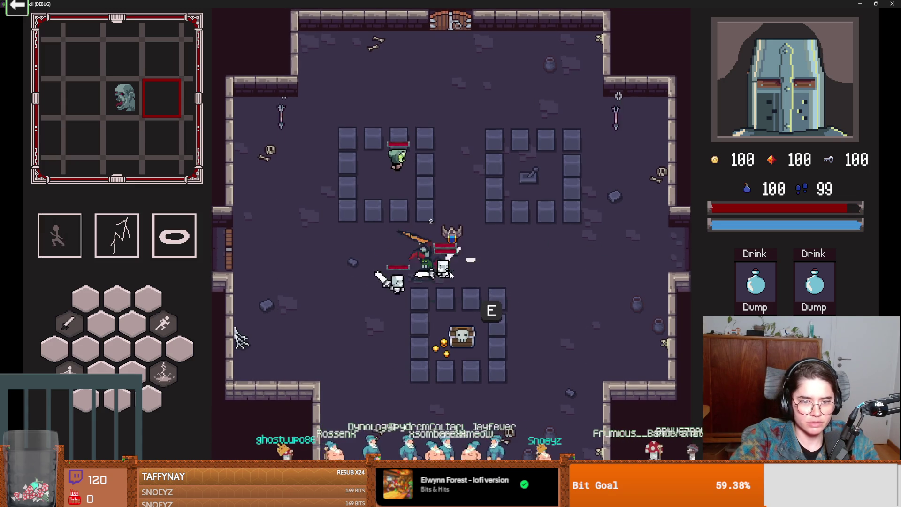
{"action": "left_click", "coordinate": [446, 283]}
{"action": "key", "text": "a"}
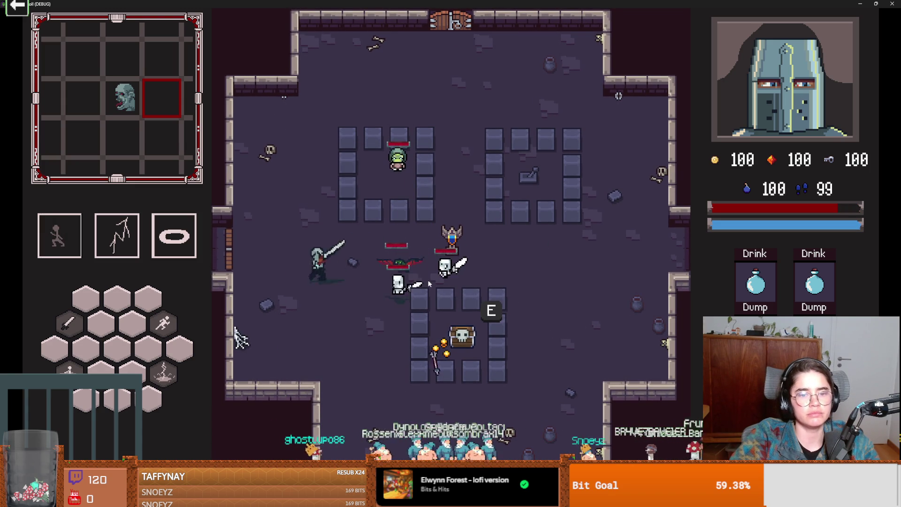
{"action": "key", "text": "space"}
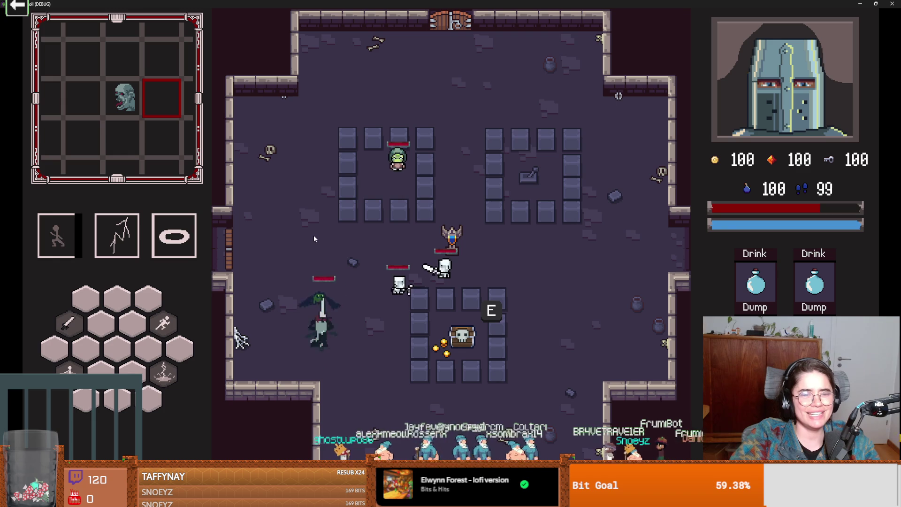
{"action": "left_click", "coordinate": [313, 236]}
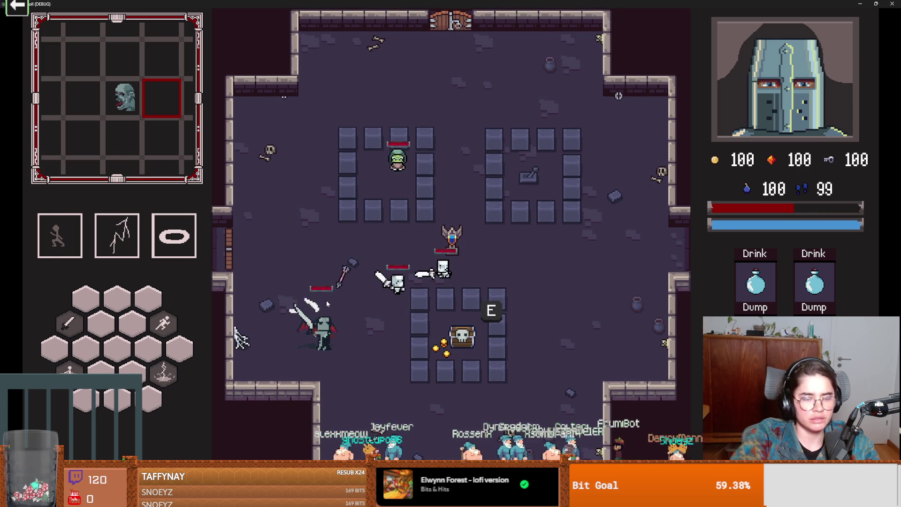
{"action": "key", "text": "s"}
{"action": "key", "text": "d"}
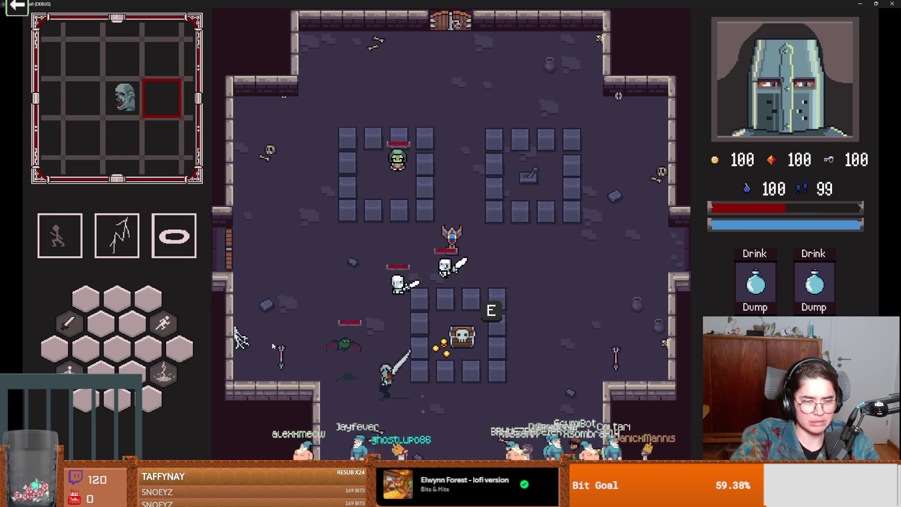
{"action": "key", "text": "d"}
{"action": "key", "text": "space"}
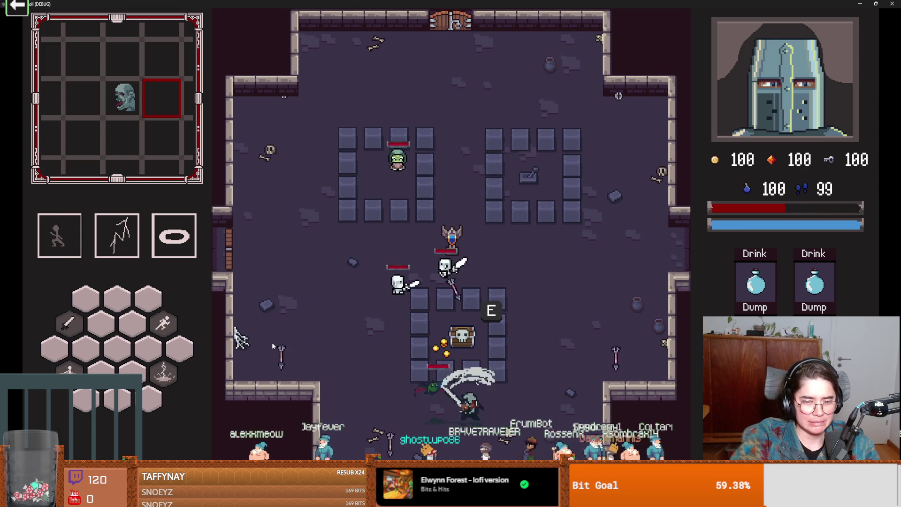
- Stop the game and begin the commit summary in GitHub Desktop
{"action": "key", "text": "F11"}
{"action": "left_click", "coordinate": [564, 174]}
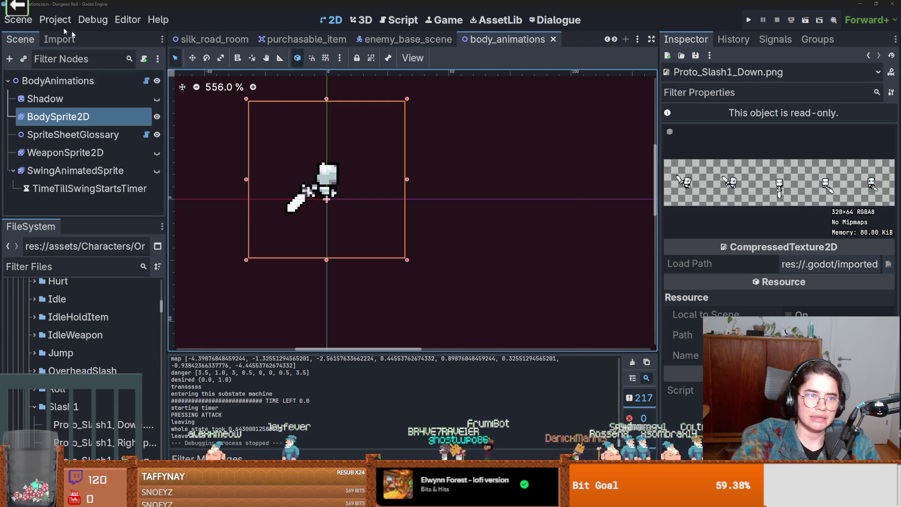
{"action": "left_click", "coordinate": [93, 19]}
{"action": "key", "text": "Escape"}
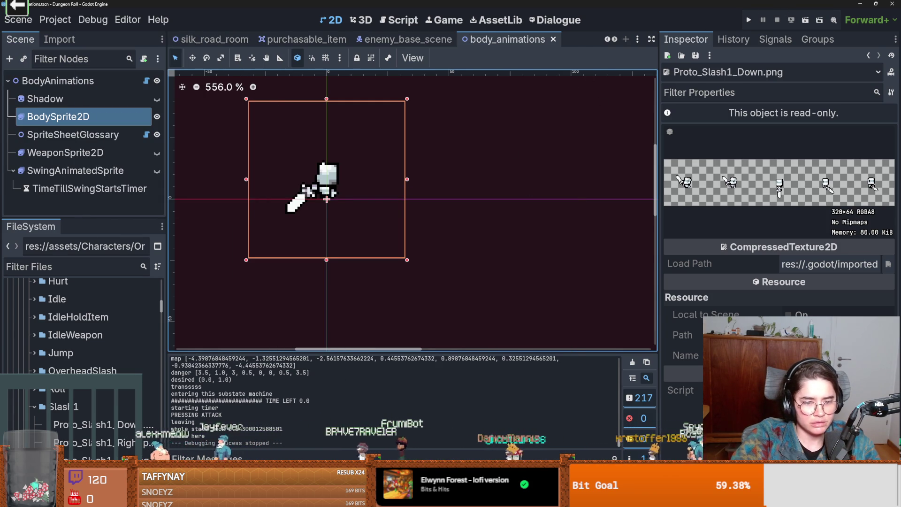
{"action": "key", "text": "alt+Tab"}
{"action": "left_click", "coordinate": [343, 304]}
{"action": "type", "text": "("}
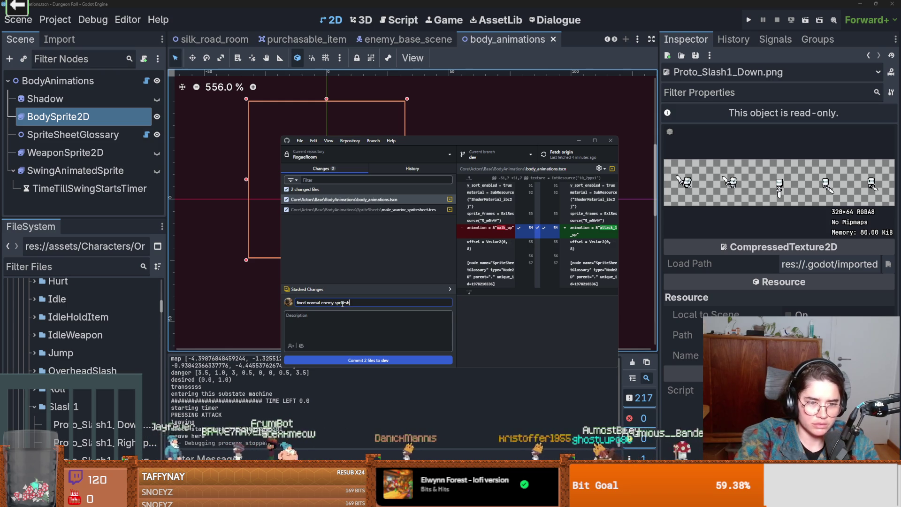
- Commit both changed files to dev as 'fixed normal enemy spritesheet' and relaunch the game
{"action": "left_click", "coordinate": [400, 364]}
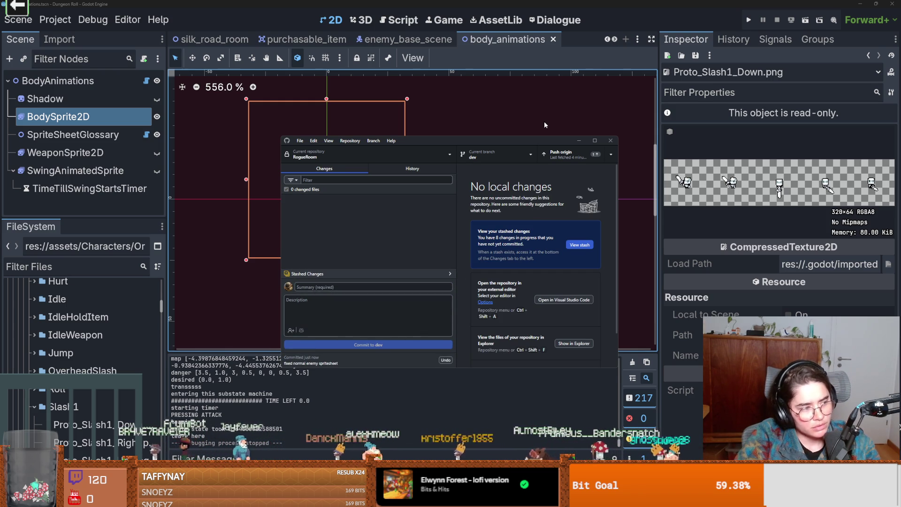
{"action": "left_click", "coordinate": [749, 22]}
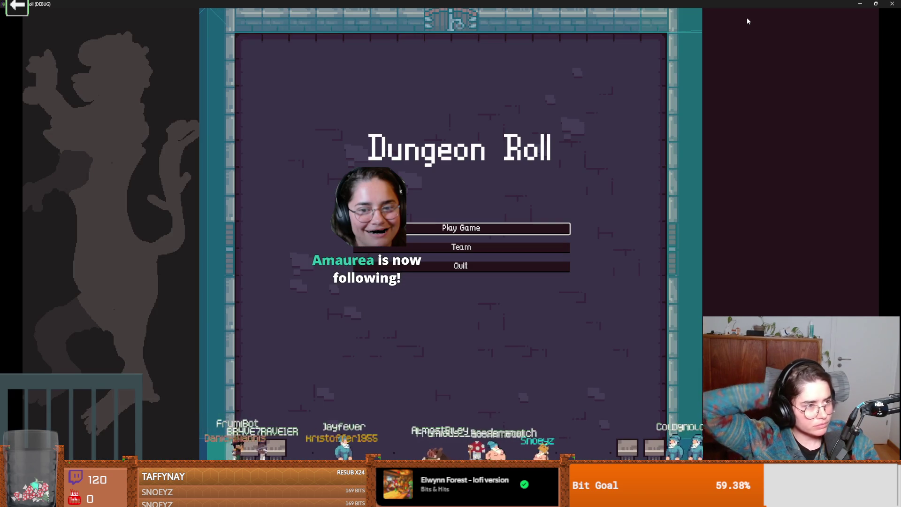
- Start a Crusader run with collision shapes visible, close it, and return to enemy_base_scene
{"action": "left_click", "coordinate": [454, 232]}
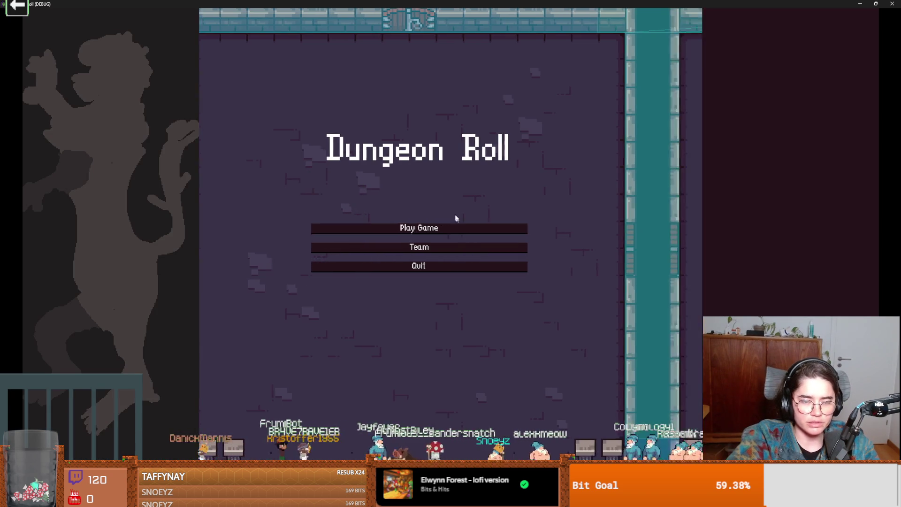
{"action": "left_click", "coordinate": [389, 213]}
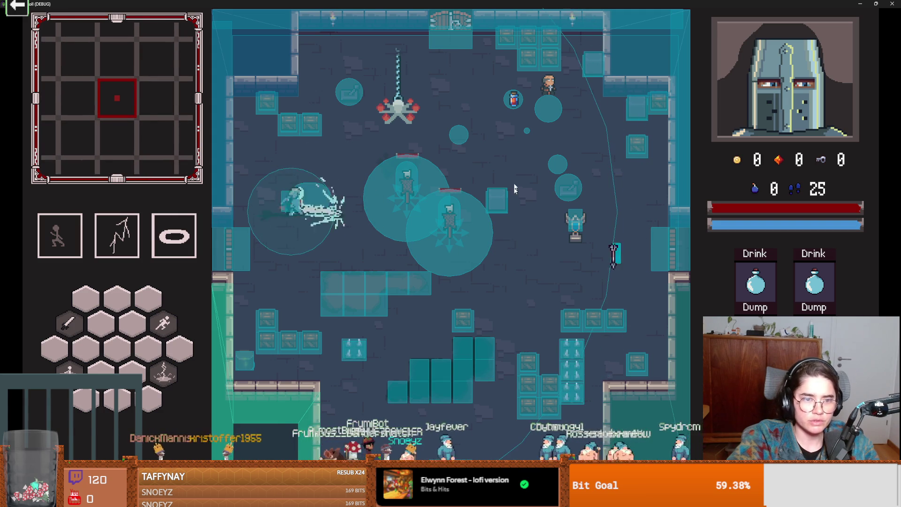
{"action": "key", "text": "super+Down"}
{"action": "left_click", "coordinate": [616, 228]}
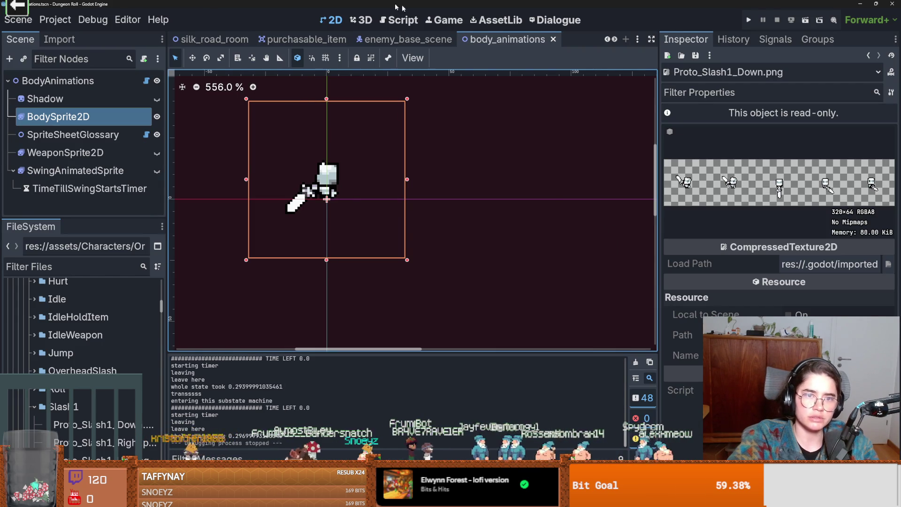
{"action": "left_click", "coordinate": [375, 39]}
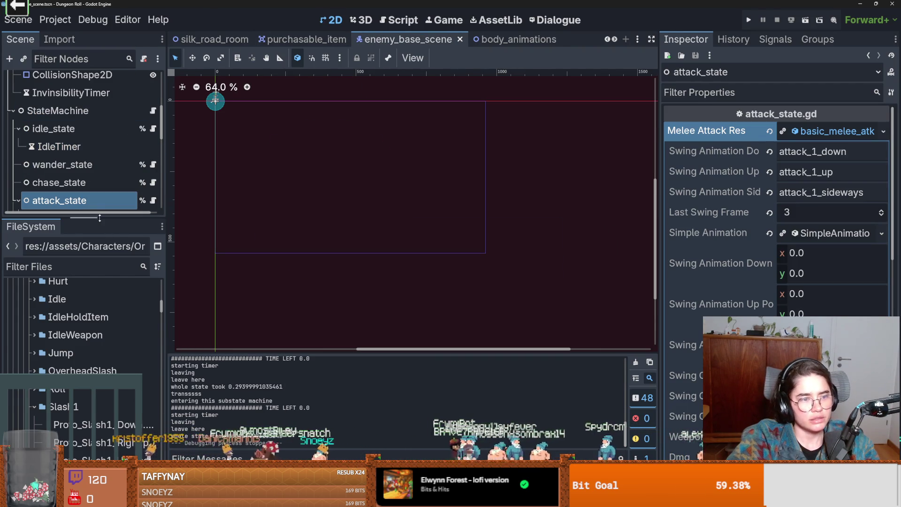
- Collapse StateMachine and HealthComponent, save the scene, and open enemy_hitbox.gd at line 28
{"action": "left_click_drag", "start_coordinate": [99, 218], "coordinate": [99, 416]}
{"action": "scroll", "coordinate": [67, 322], "scroll_direction": "up", "scroll_amount": 3}
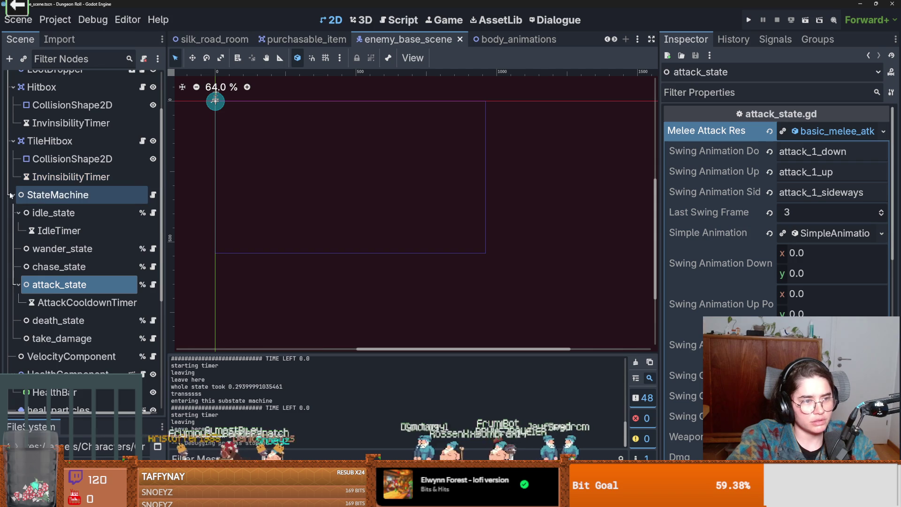
{"action": "left_click", "coordinate": [10, 195]}
{"action": "key", "text": "ctrl+s"}
{"action": "left_click", "coordinate": [12, 231]}
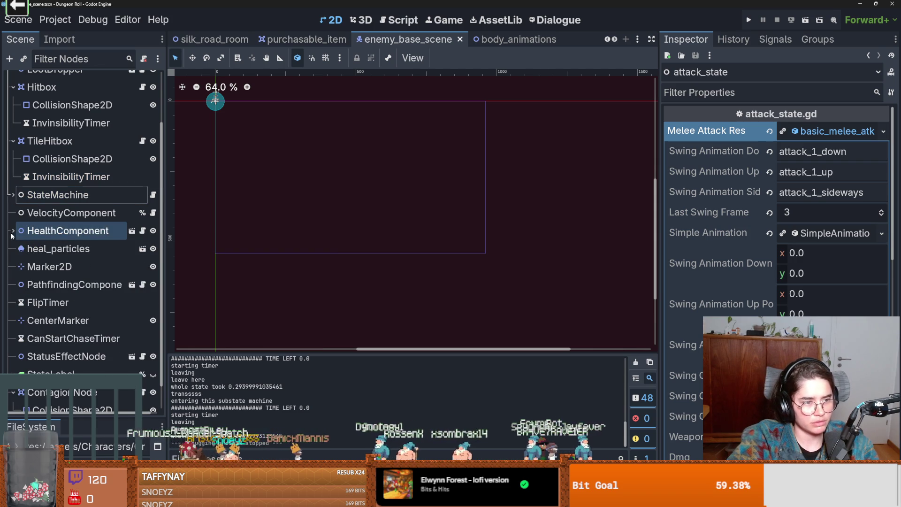
{"action": "scroll", "coordinate": [61, 274], "scroll_direction": "down", "scroll_amount": 1}
{"action": "scroll", "coordinate": [61, 282], "scroll_direction": "up", "scroll_amount": 5}
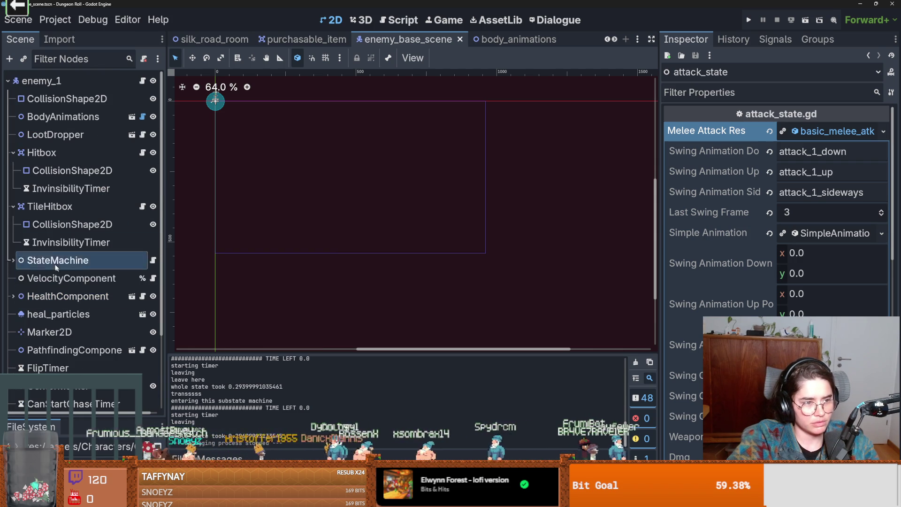
{"action": "left_click", "coordinate": [142, 152]}
{"action": "scroll", "coordinate": [315, 200], "scroll_direction": "up", "scroll_amount": 7}
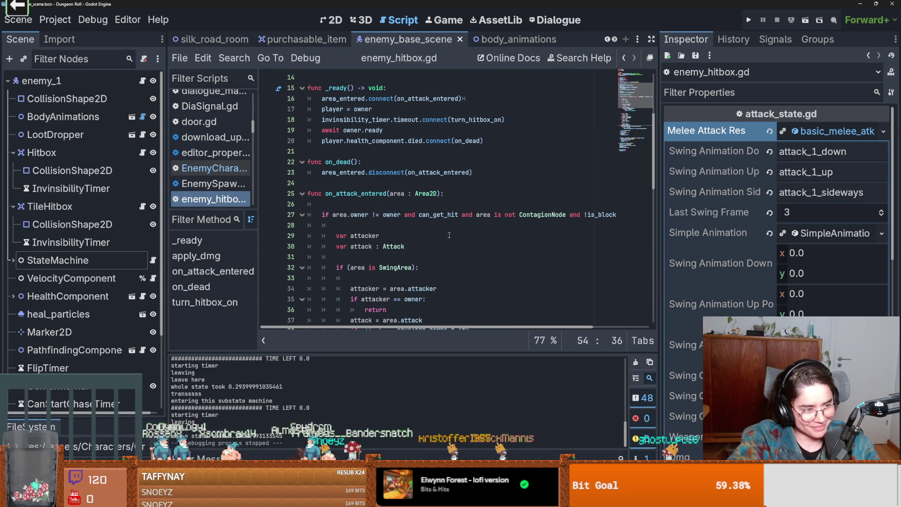
{"action": "left_click", "coordinate": [377, 226]}
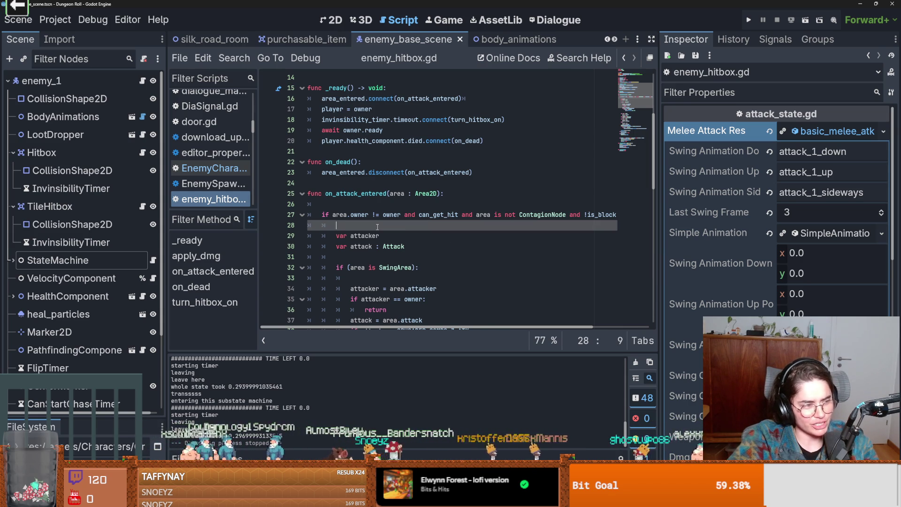
- Remove the stray indentation on blank line 28 of enemy_hitbox.gd and save the script
{"action": "key", "text": "BackSpace"}
{"action": "key", "text": "BackSpace"}
{"action": "key", "text": "ctrl+s"}
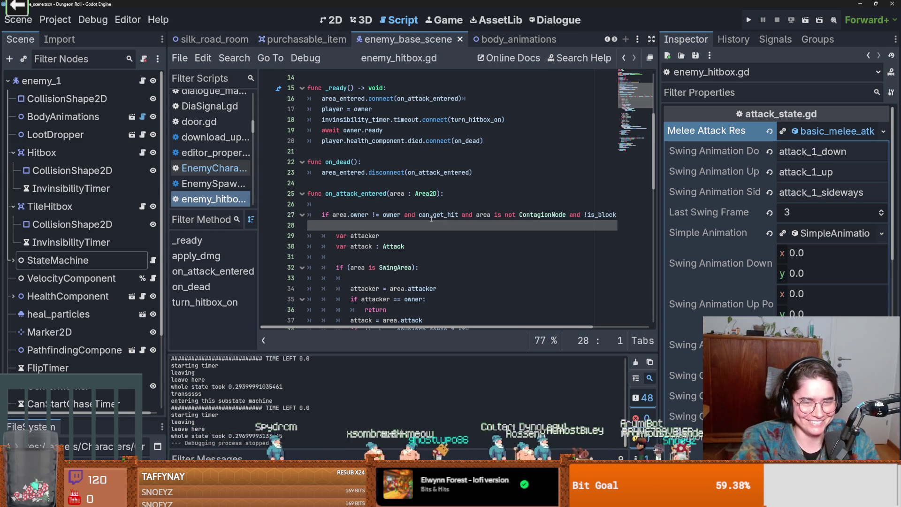
{"action": "key", "text": "ctrl+s"}
{"action": "left_click", "coordinate": [410, 204]}
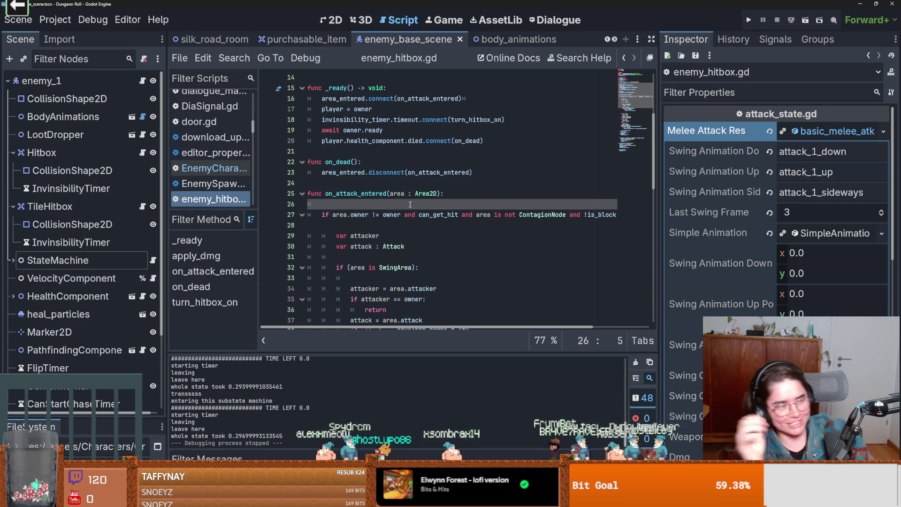
{"action": "key", "text": "ctrl+s"}
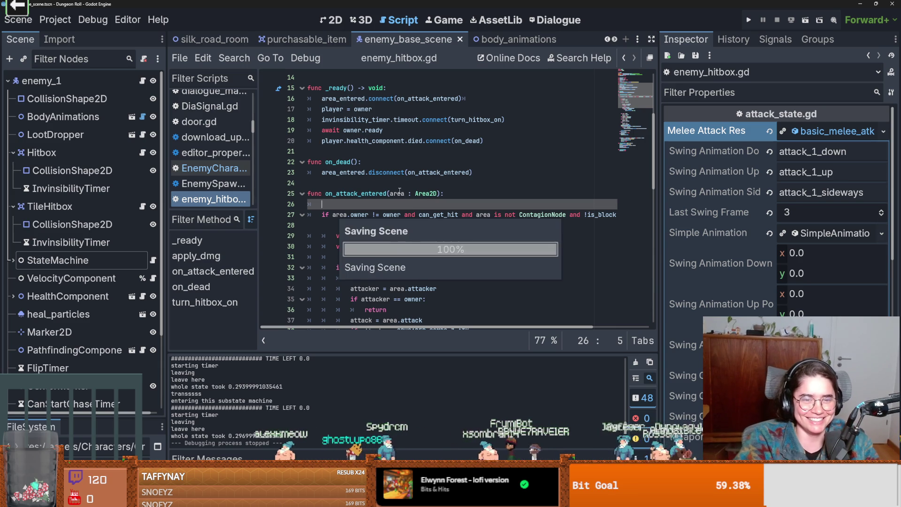
{"action": "left_click", "coordinate": [371, 225]}
{"action": "key", "text": "ctrl+s"}
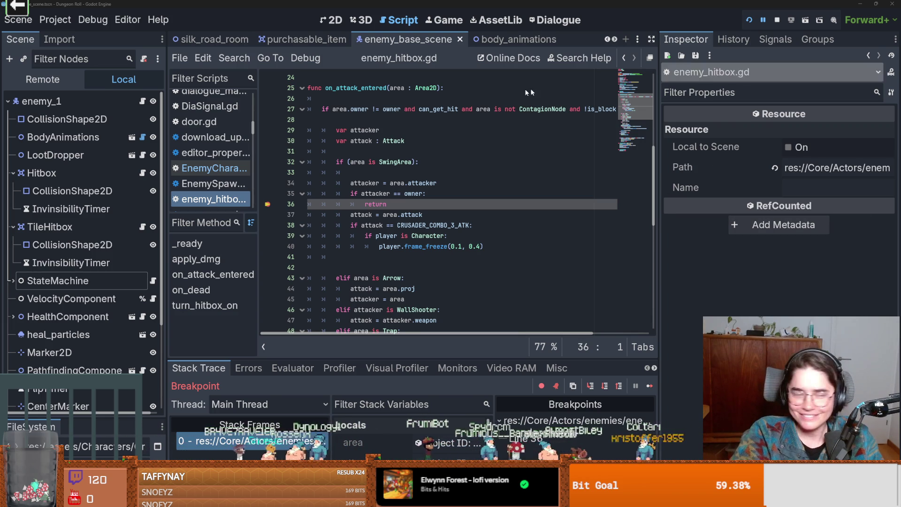
{"action": "left_click", "coordinate": [393, 194]}
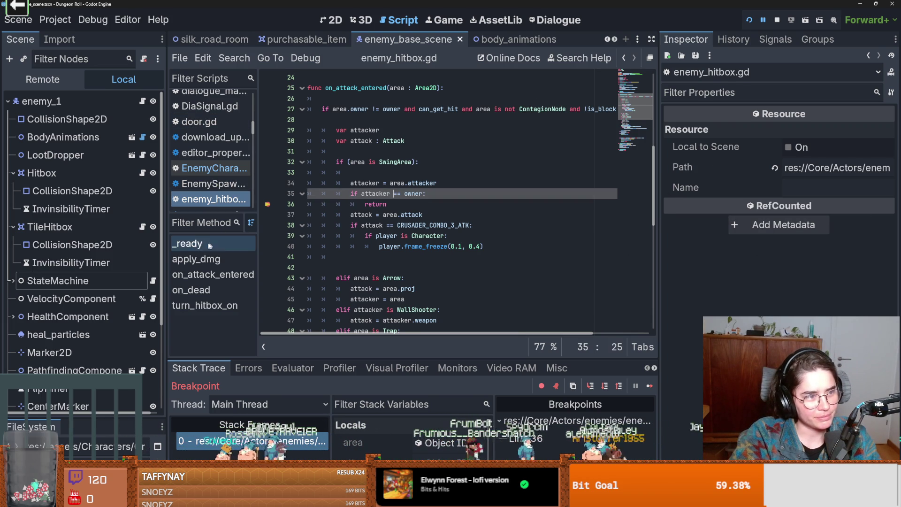
{"action": "left_click", "coordinate": [408, 268]}
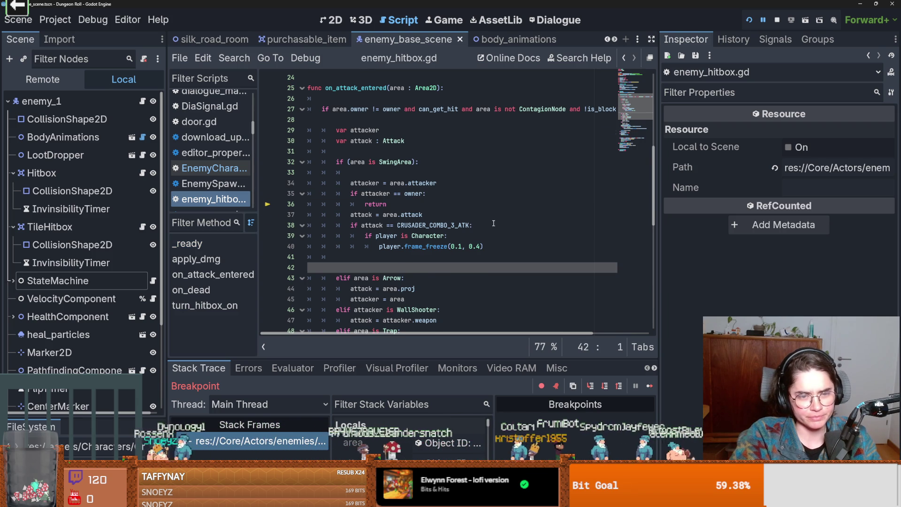
{"action": "scroll", "coordinate": [493, 223], "scroll_direction": "up", "scroll_amount": 1}
{"action": "left_click", "coordinate": [387, 226]}
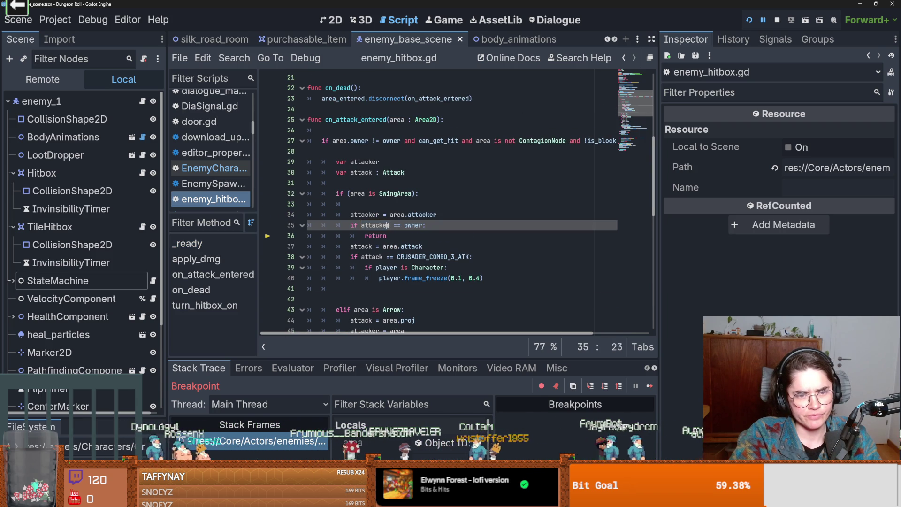
{"action": "triple_click", "coordinate": [388, 225]}
{"action": "left_click", "coordinate": [390, 225], "text": "shift"}
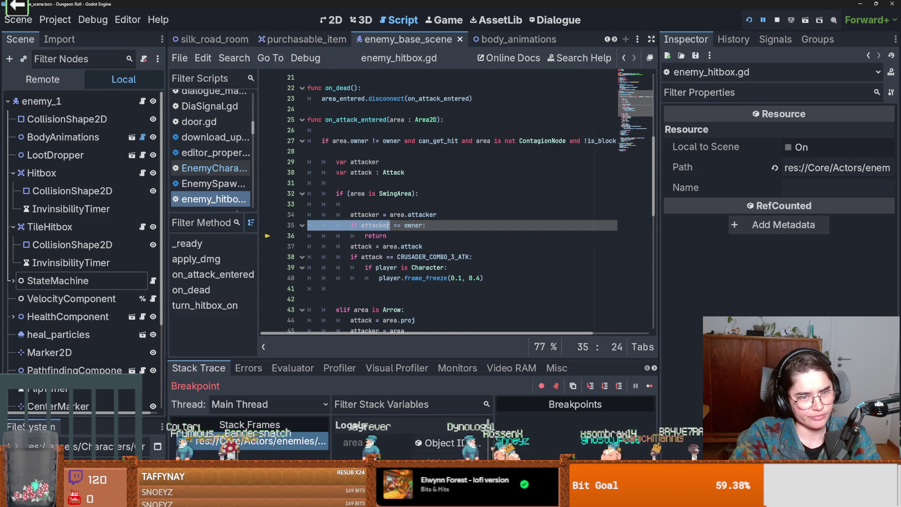
{"action": "scroll", "coordinate": [388, 225], "scroll_direction": "up", "scroll_amount": 2}
{"action": "scroll", "coordinate": [387, 226], "scroll_direction": "down", "scroll_amount": 2}
{"action": "scroll", "coordinate": [388, 226], "scroll_direction": "up", "scroll_amount": 1}
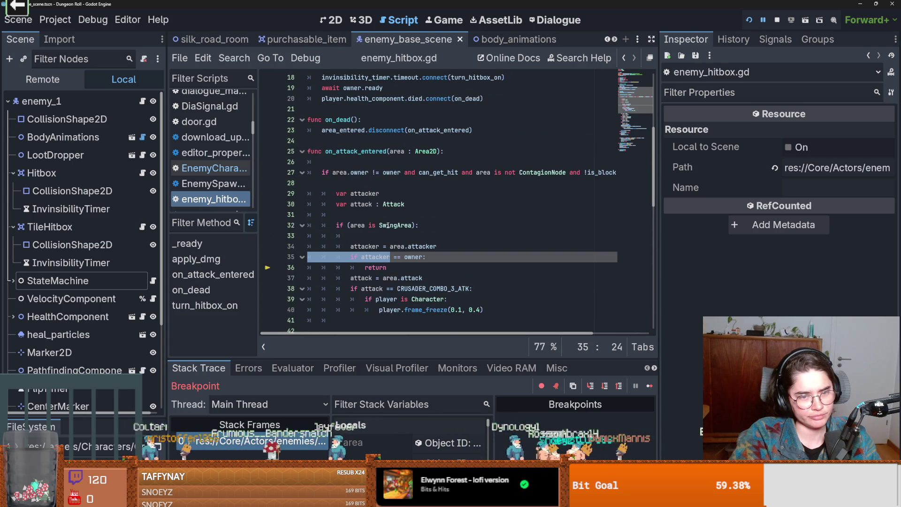
{"action": "left_click", "coordinate": [387, 226]}
{"action": "scroll", "coordinate": [388, 225], "scroll_direction": "down", "scroll_amount": 3}
{"action": "scroll", "coordinate": [388, 225], "scroll_direction": "up", "scroll_amount": 3}
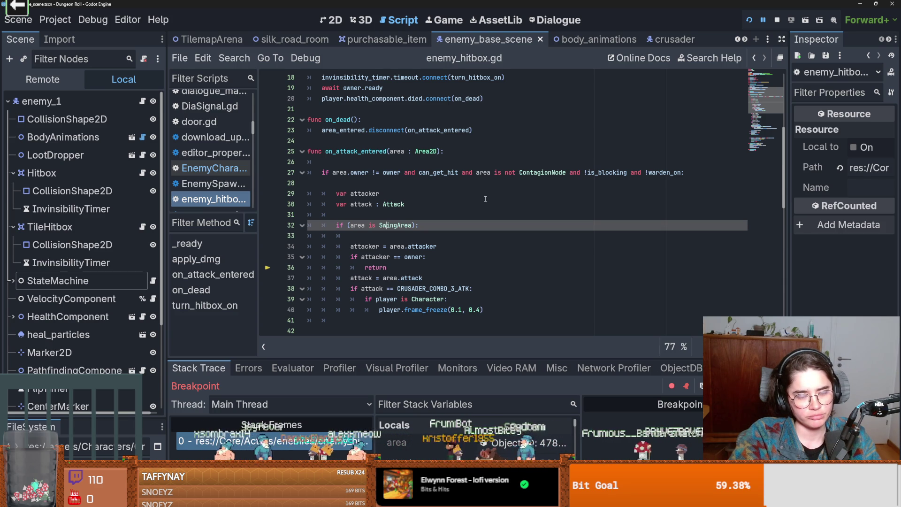
{"action": "left_click", "coordinate": [749, 19]}
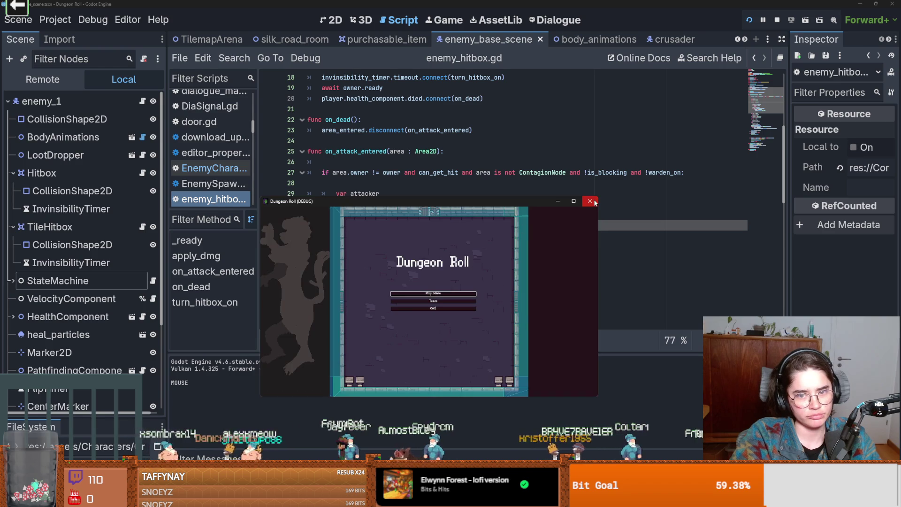
- Stop the paused game and switch to the swing_area scene
{"action": "left_click", "coordinate": [590, 201]}
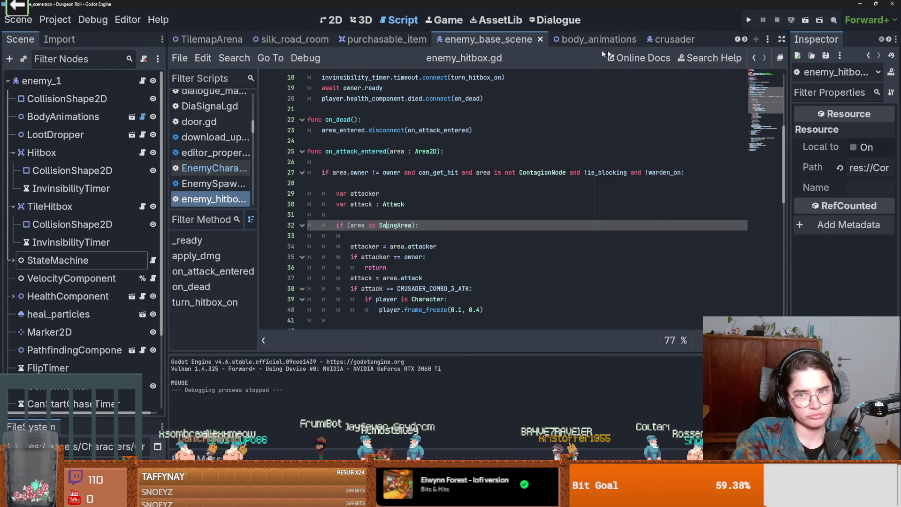
{"action": "left_click", "coordinate": [745, 39]}
{"action": "left_click", "coordinate": [745, 39]}
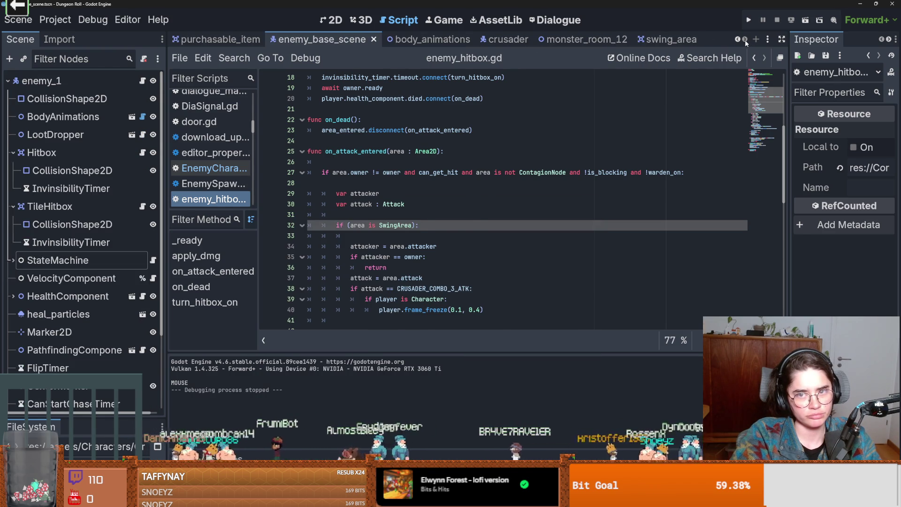
{"action": "left_click", "coordinate": [628, 41]}
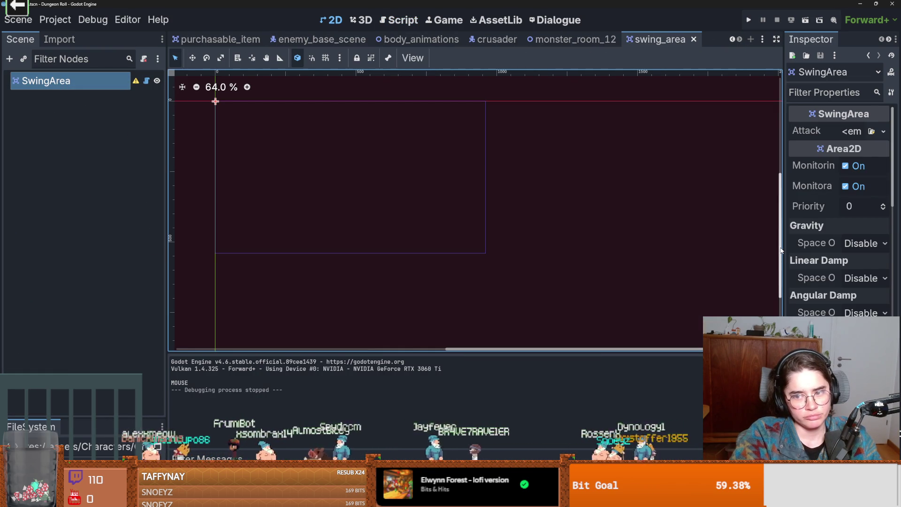
{"action": "left_click_drag", "start_coordinate": [783, 251], "coordinate": [509, 262]}
{"action": "scroll", "coordinate": [643, 306], "scroll_direction": "down", "scroll_amount": 5}
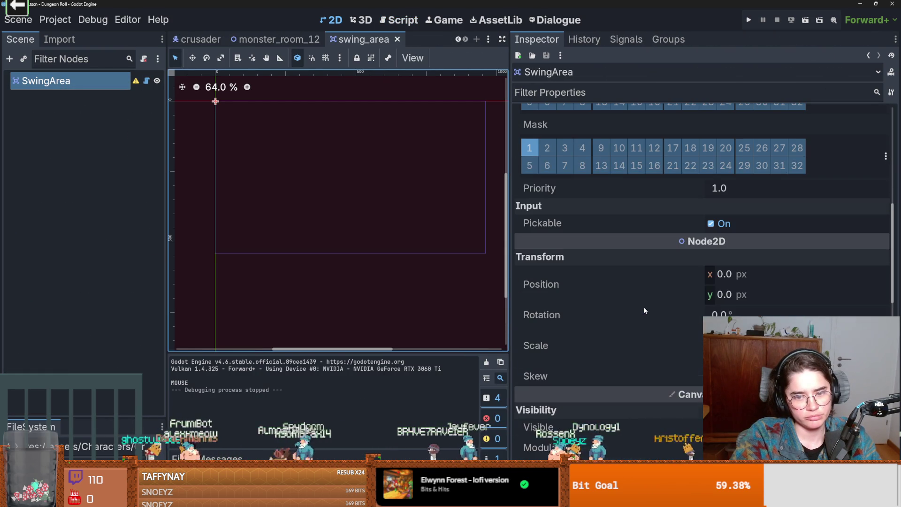
- Run the game again as the Crusader, walk right briefly, then close it
{"action": "left_click", "coordinate": [749, 20]}
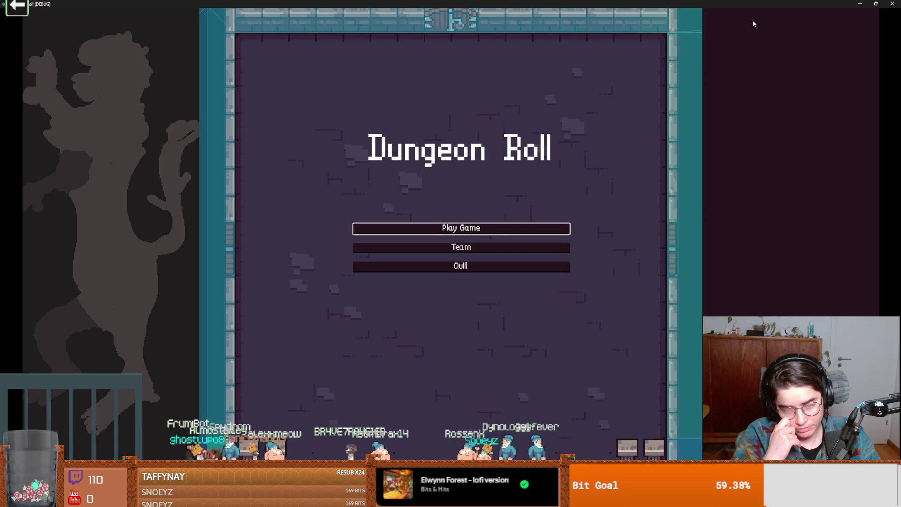
{"action": "left_click", "coordinate": [435, 228]}
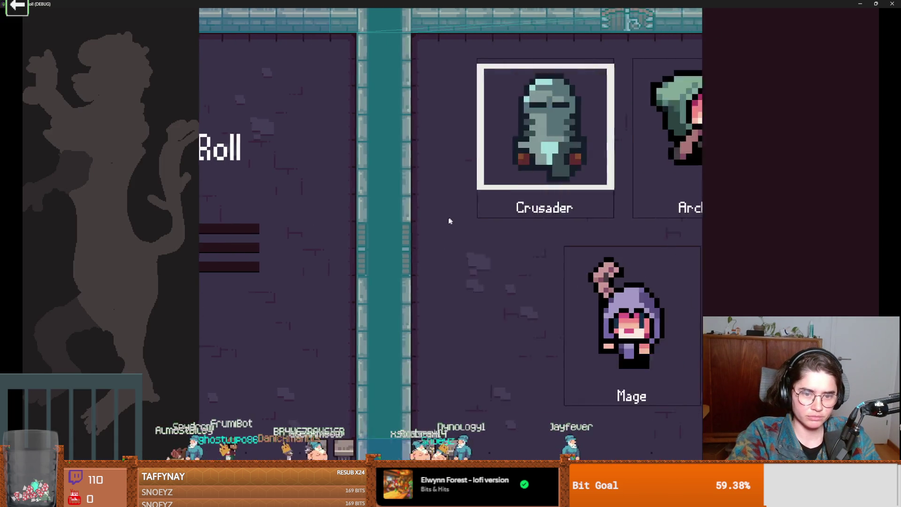
{"action": "left_click", "coordinate": [409, 170]}
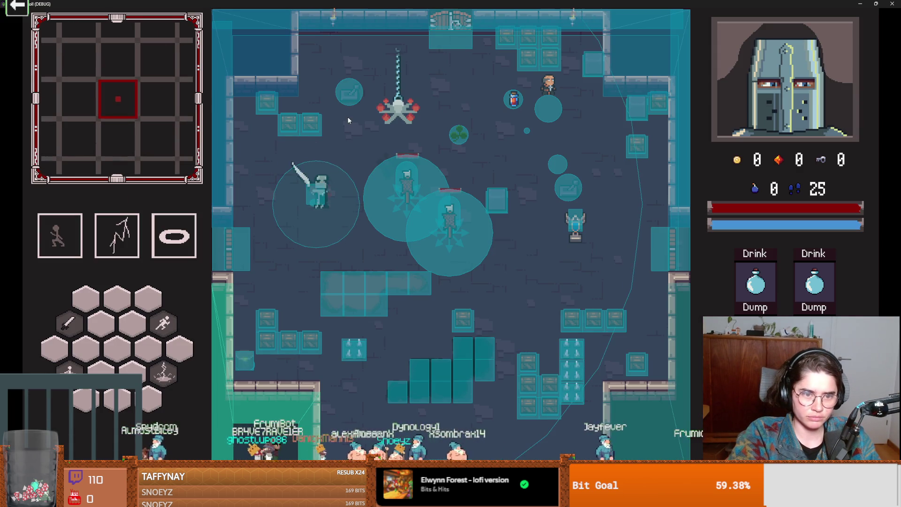
{"action": "key", "text": "d"}
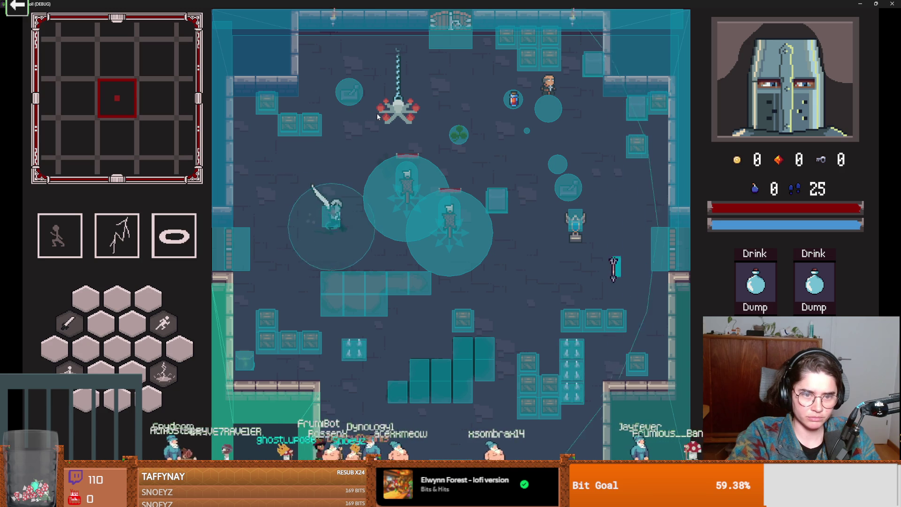
{"action": "key", "text": "super+Down"}
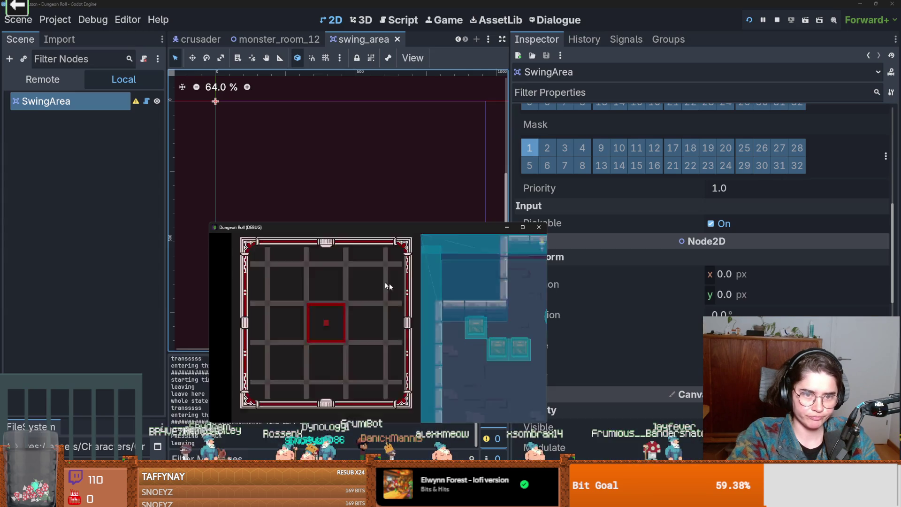
{"action": "left_click", "coordinate": [539, 227]}
- Save the scene and open swing_area.gd with a wider code view
{"action": "key", "text": "ctrl+s"}
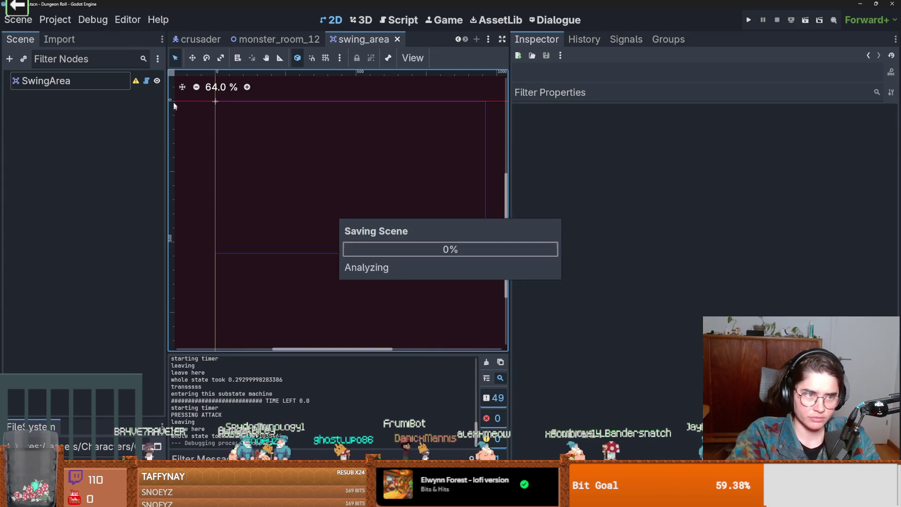
{"action": "left_click", "coordinate": [143, 83]}
{"action": "left_click_drag", "start_coordinate": [515, 260], "coordinate": [801, 260]}
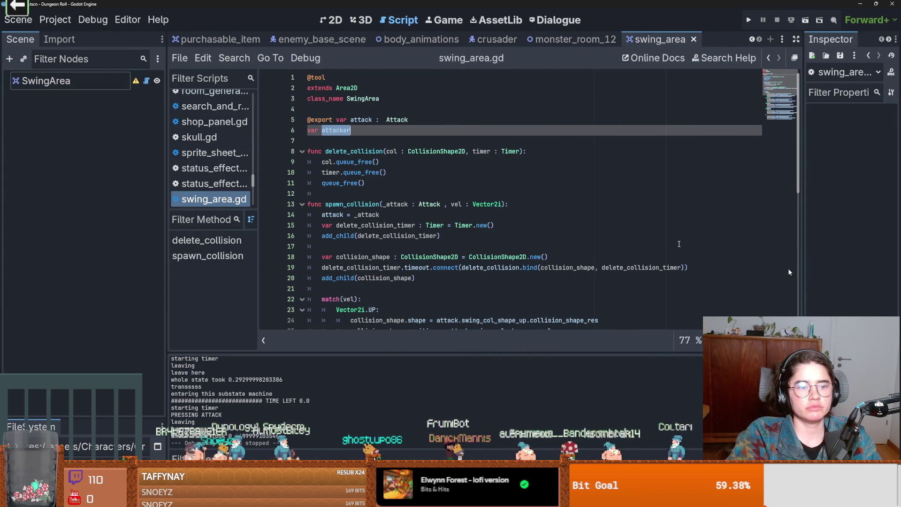
- Open the Hitbox node's enemy_hitbox.gd script in enemy_base_scene
{"action": "scroll", "coordinate": [429, 268], "scroll_direction": "down", "scroll_amount": 3}
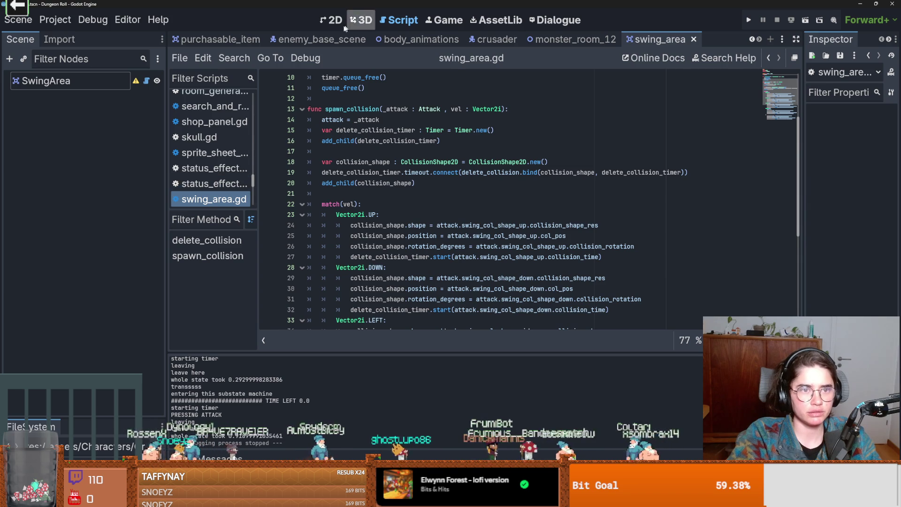
{"action": "left_click", "coordinate": [310, 40]}
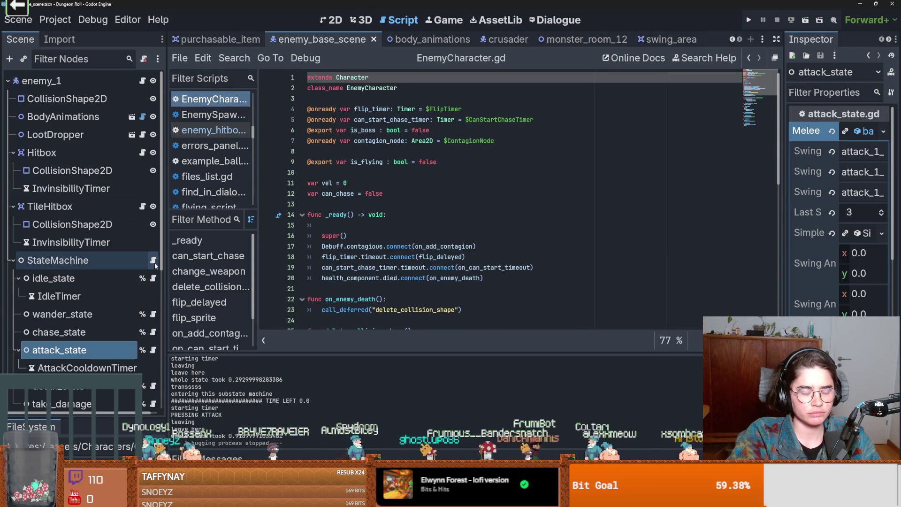
{"action": "left_click", "coordinate": [11, 260]}
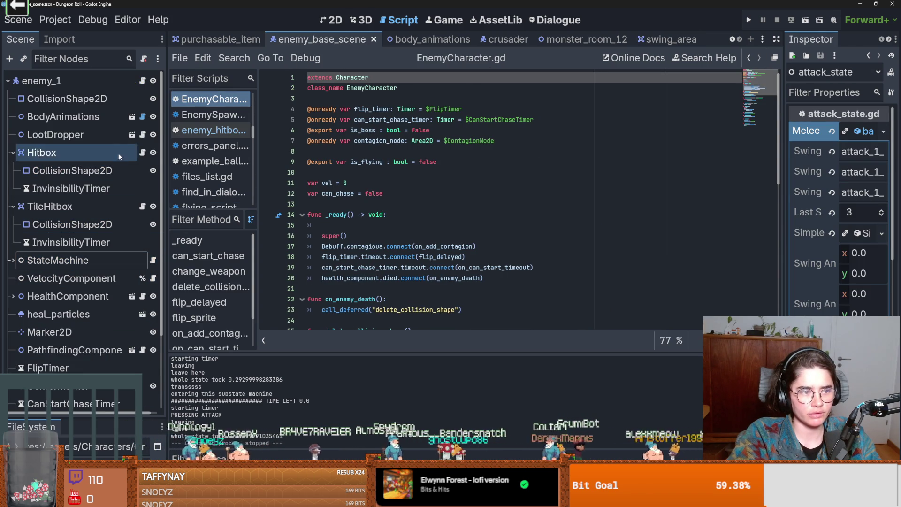
{"action": "left_click", "coordinate": [142, 153]}
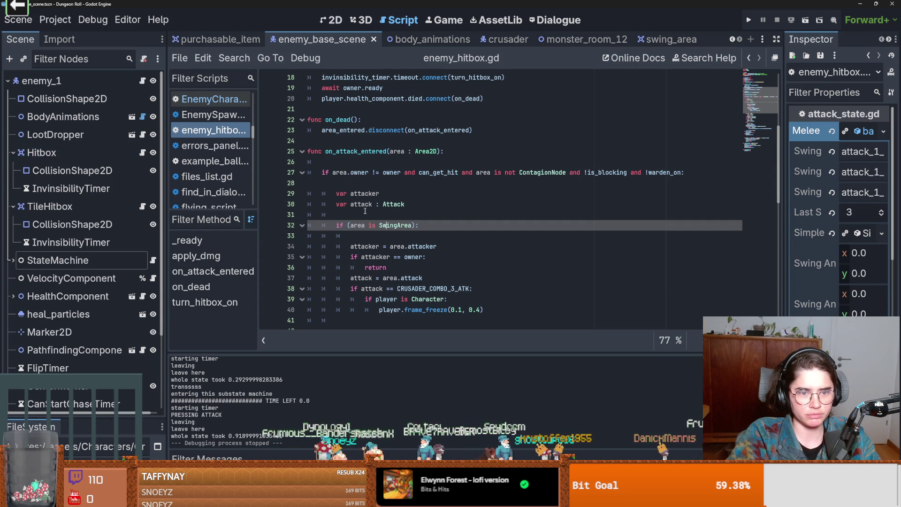
- Delete the 'if attacker == owner: return' check, save, and go to the crusader scene
{"action": "scroll", "coordinate": [398, 247], "scroll_direction": "down", "scroll_amount": 1}
{"action": "left_click", "coordinate": [336, 226]}
{"action": "key", "text": "Return"}
{"action": "key", "text": "ctrl+s"}
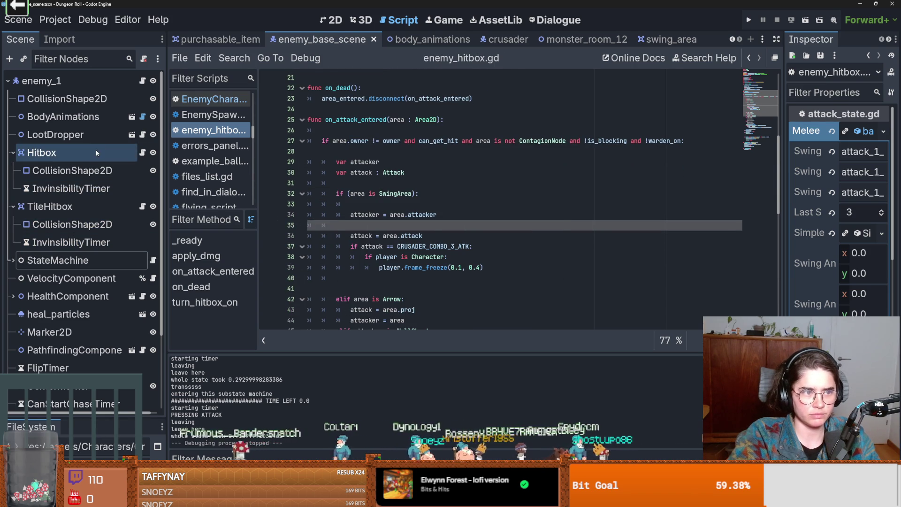
{"action": "left_click", "coordinate": [498, 39]}
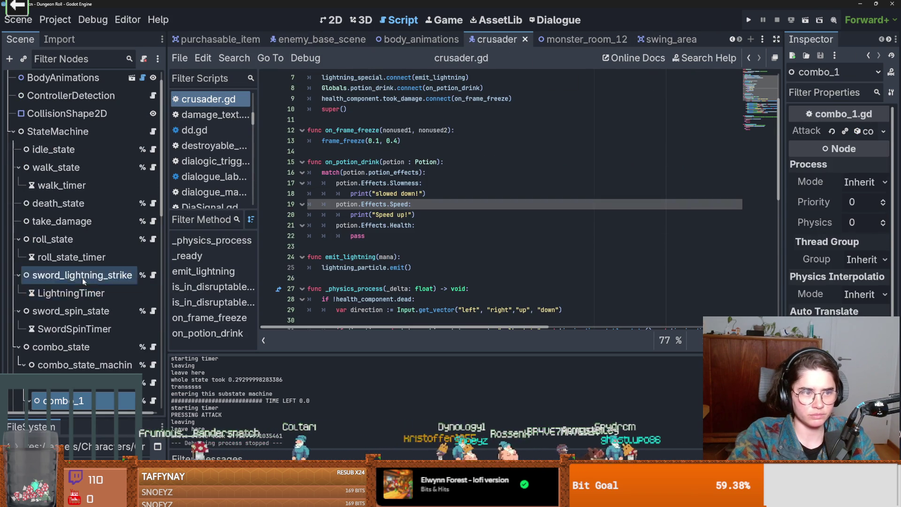
- Check the Crusader's Hitbox, widen the scene view, and bring up the swing_area scene
{"action": "left_click", "coordinate": [16, 158]}
{"action": "left_click", "coordinate": [42, 207]}
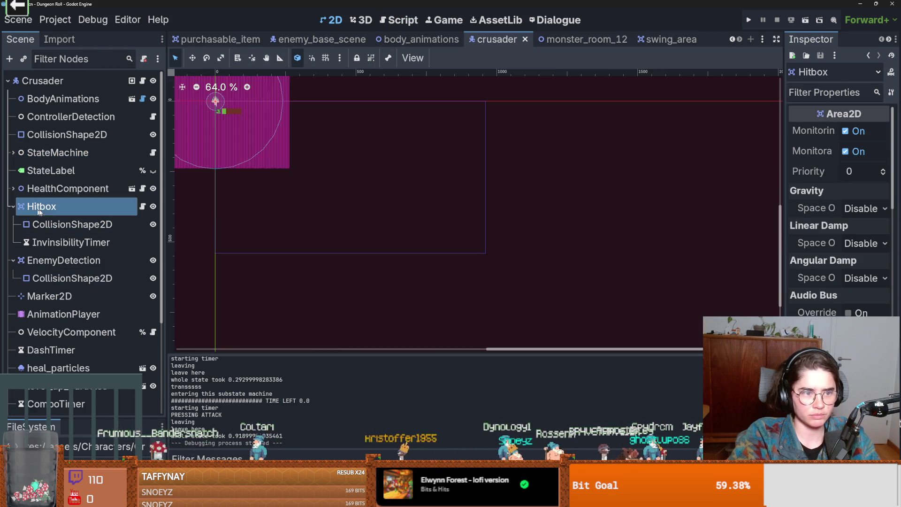
{"action": "mouse_move", "coordinate": [783, 231]}
{"action": "left_mouse_down"}
{"action": "mouse_move", "coordinate": [650, 221]}
{"action": "mouse_move", "coordinate": [600, 239]}
{"action": "left_mouse_up"}
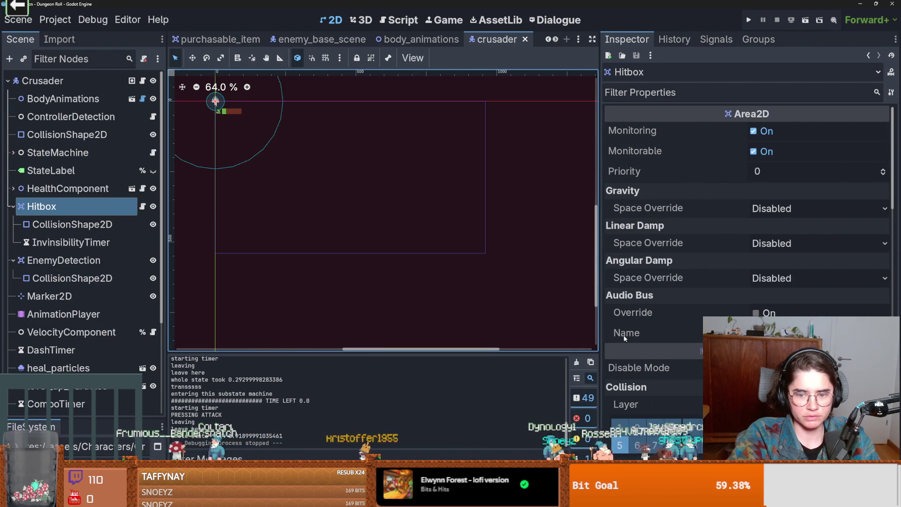
{"action": "scroll", "coordinate": [641, 344], "scroll_direction": "down", "scroll_amount": 3}
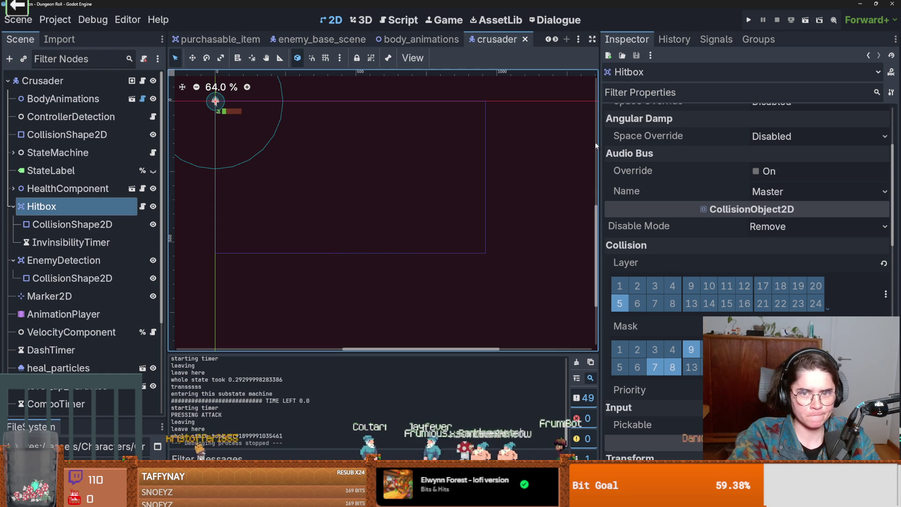
{"action": "mouse_move", "coordinate": [599, 143]}
{"action": "left_mouse_down"}
{"action": "mouse_move", "coordinate": [798, 142]}
{"action": "mouse_move", "coordinate": [728, 142]}
{"action": "left_mouse_up"}
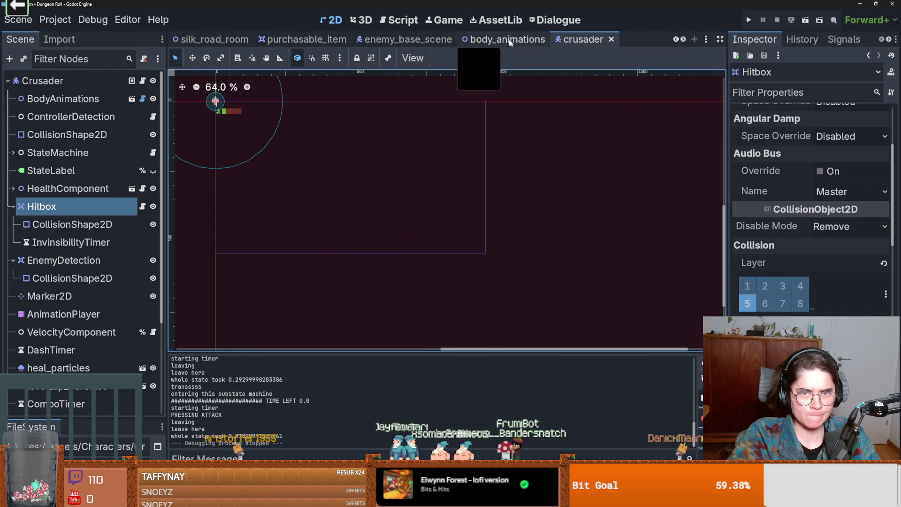
{"action": "left_click", "coordinate": [683, 39]}
{"action": "left_click", "coordinate": [683, 39]}
{"action": "left_click", "coordinate": [561, 39]}
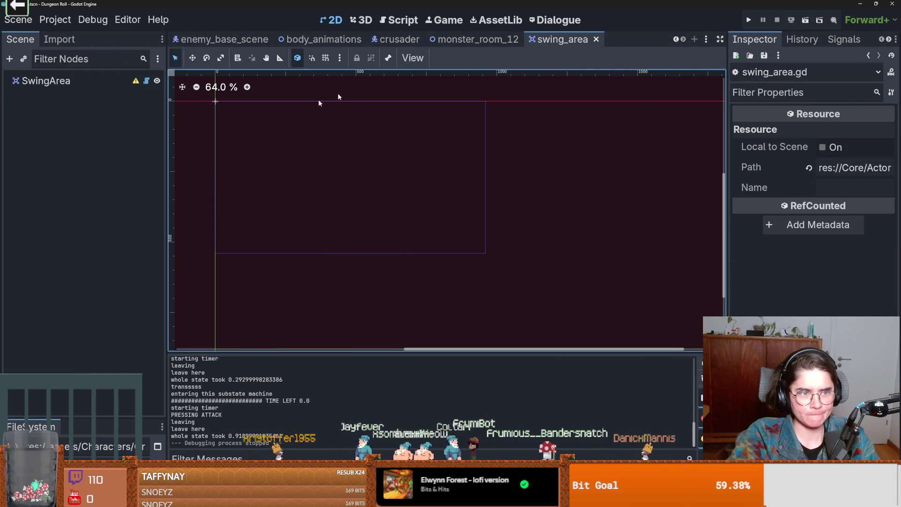
- Read through spawn_collision in swing_area.gd, then go back to the crusader scene
{"action": "left_click", "coordinate": [147, 81]}
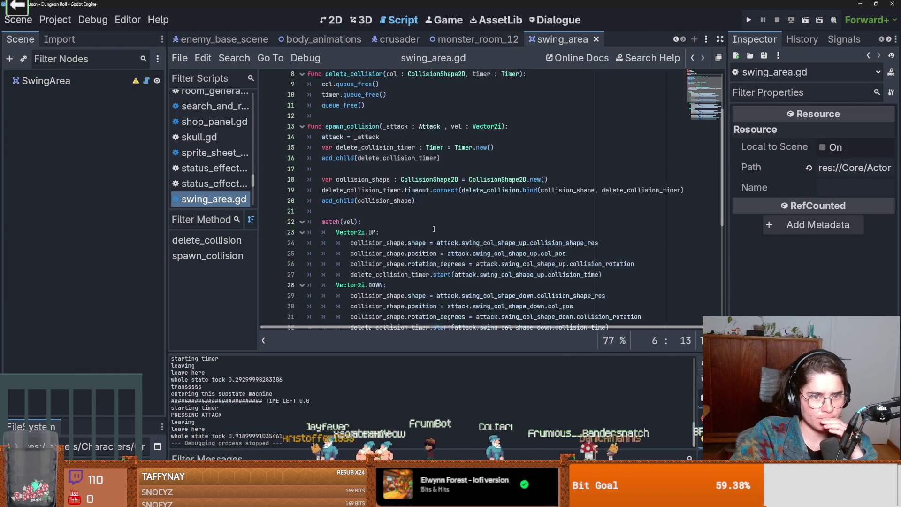
{"action": "scroll", "coordinate": [453, 241], "scroll_direction": "down", "scroll_amount": 7}
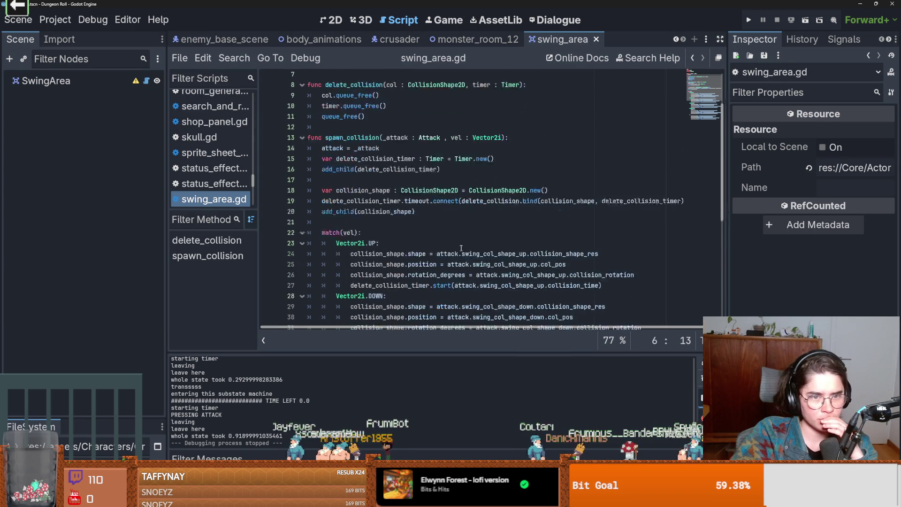
{"action": "scroll", "coordinate": [461, 248], "scroll_direction": "up", "scroll_amount": 7}
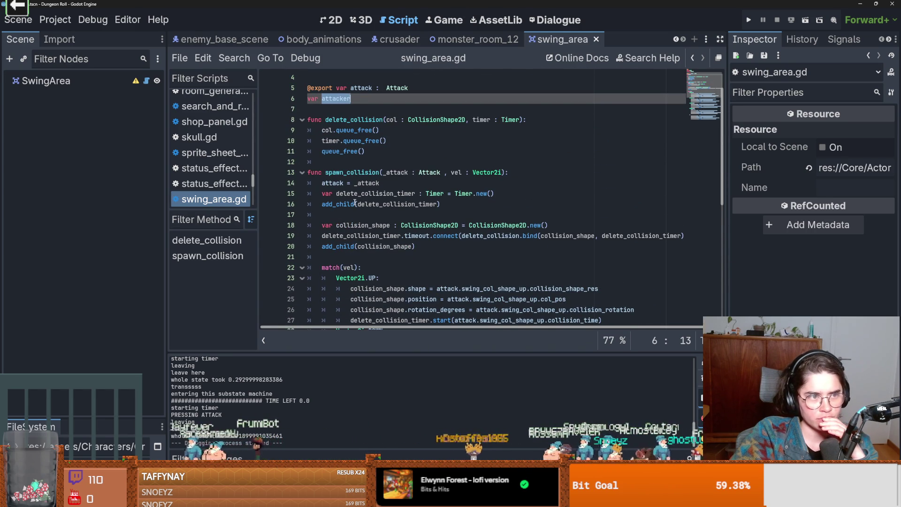
{"action": "left_click", "coordinate": [390, 42]}
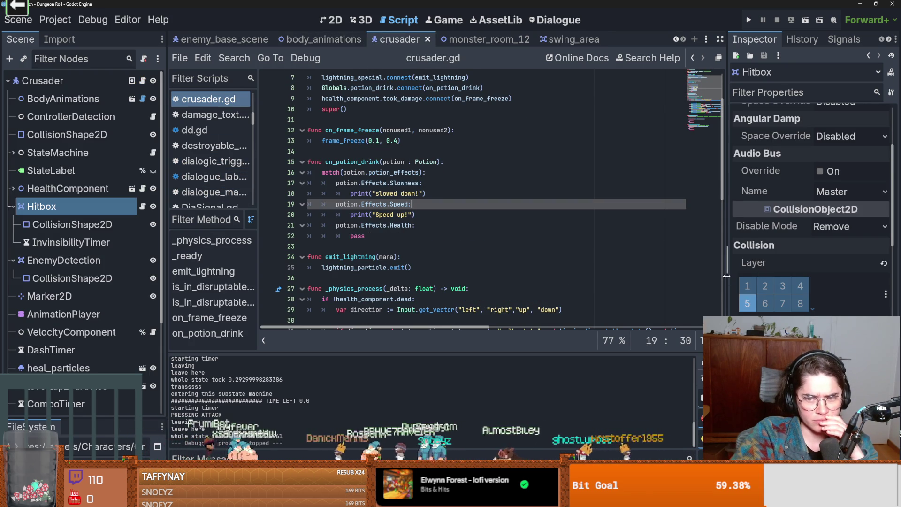
- Inspect the names of the crusader Hitbox's collision mask layers
{"action": "left_click_drag", "start_coordinate": [726, 276], "coordinate": [591, 276]}
{"action": "scroll", "coordinate": [674, 290], "scroll_direction": "down", "scroll_amount": 8}
{"action": "scroll", "coordinate": [674, 290], "scroll_direction": "up", "scroll_amount": 4}
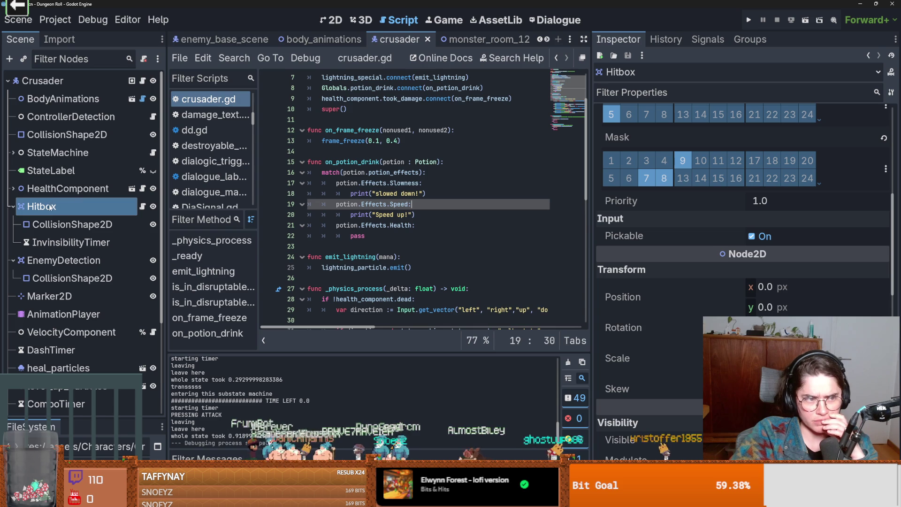
{"action": "scroll", "coordinate": [640, 227], "scroll_direction": "up", "scroll_amount": 2}
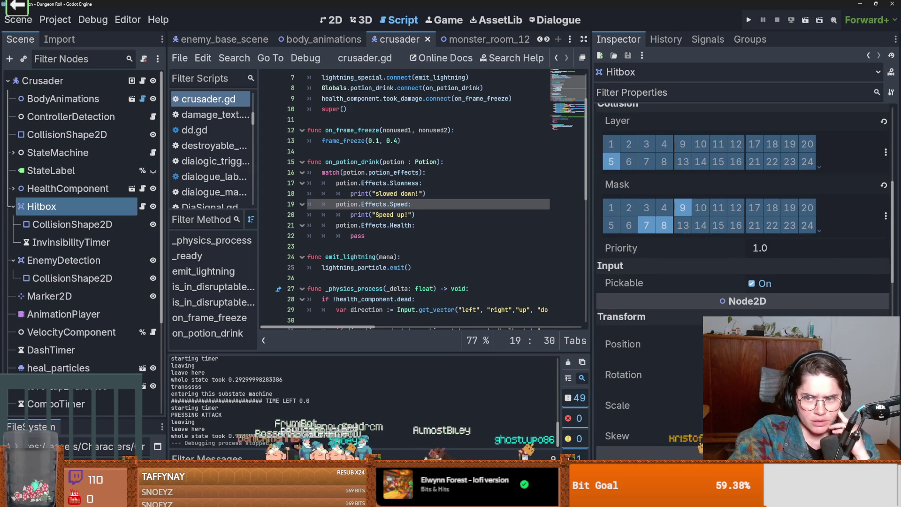
{"action": "left_click", "coordinate": [886, 216]}
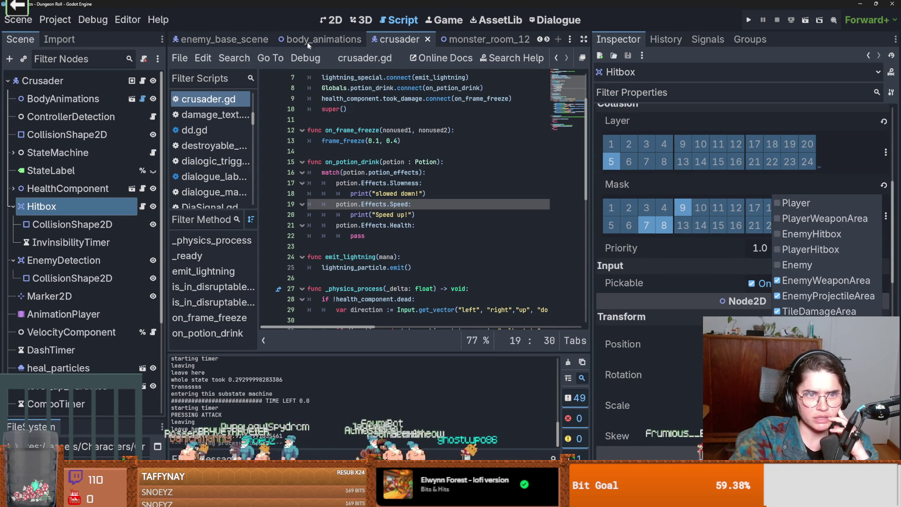
{"action": "left_click", "coordinate": [274, 37]}
- Compare with the enemy's Hitbox layers, then open body_animations.gd at start_swing
{"action": "left_click", "coordinate": [221, 39]}
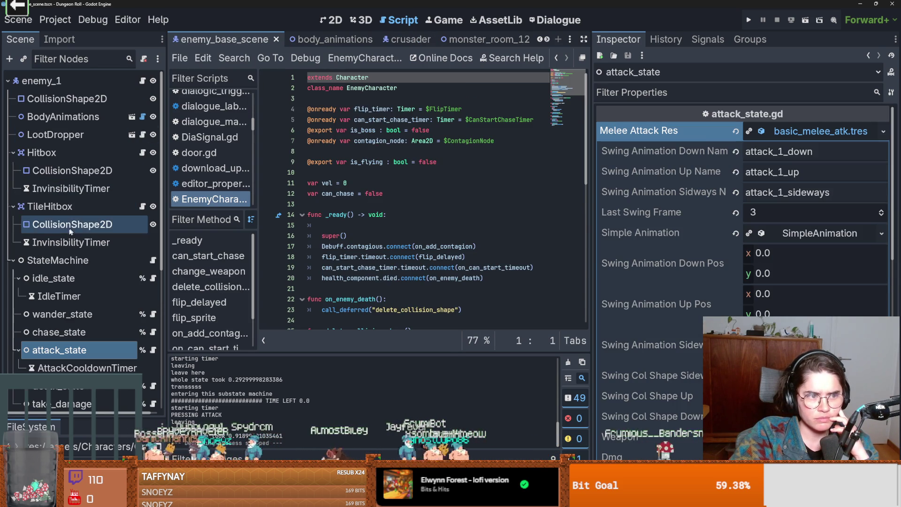
{"action": "left_click", "coordinate": [42, 153]}
{"action": "scroll", "coordinate": [755, 306], "scroll_direction": "down", "scroll_amount": 3}
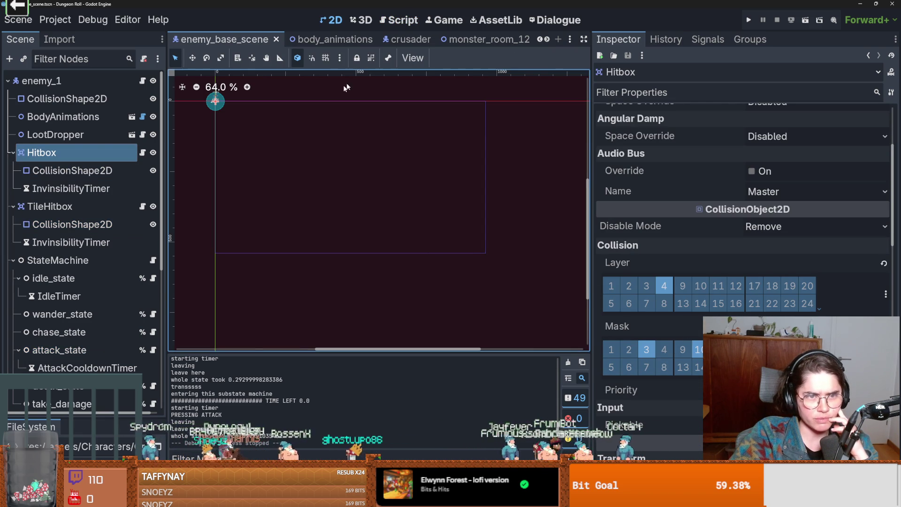
{"action": "left_click", "coordinate": [331, 39]}
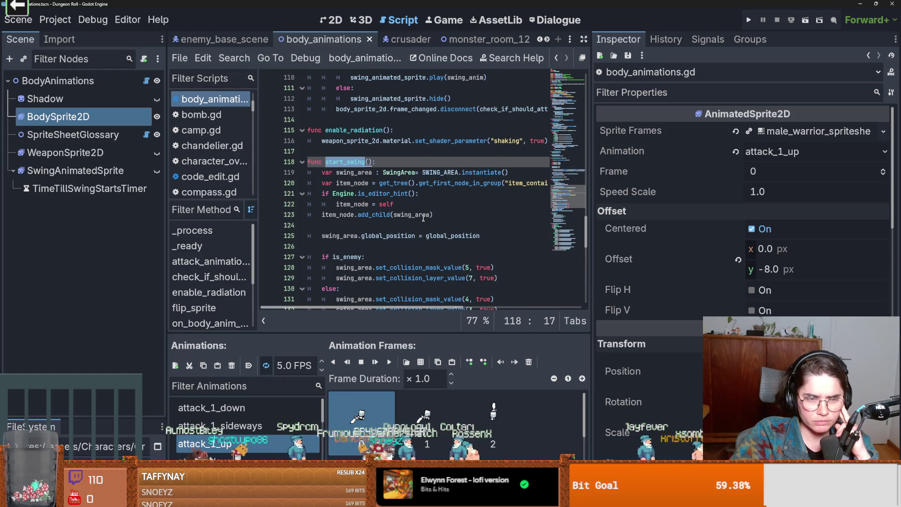
- In the crusader scene, collapse the Hitbox and expand the StateMachine's states
{"action": "left_click", "coordinate": [375, 236]}
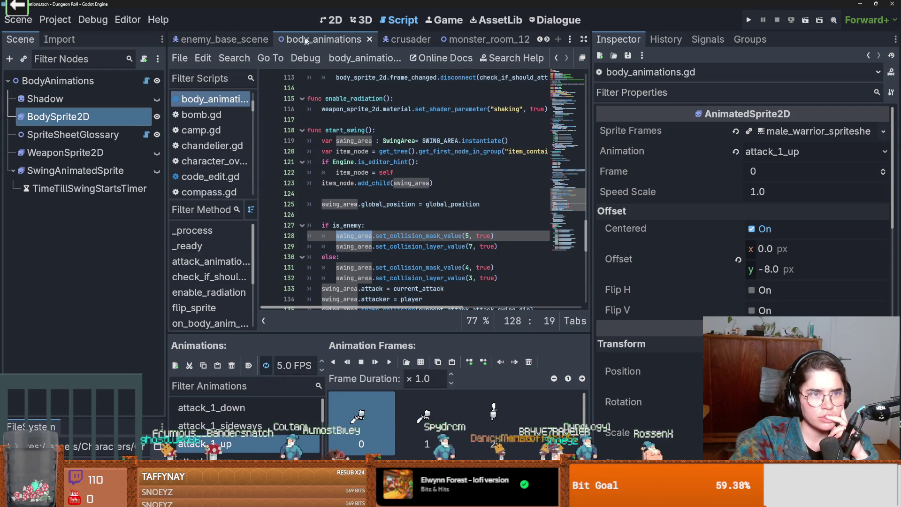
{"action": "left_click", "coordinate": [394, 44]}
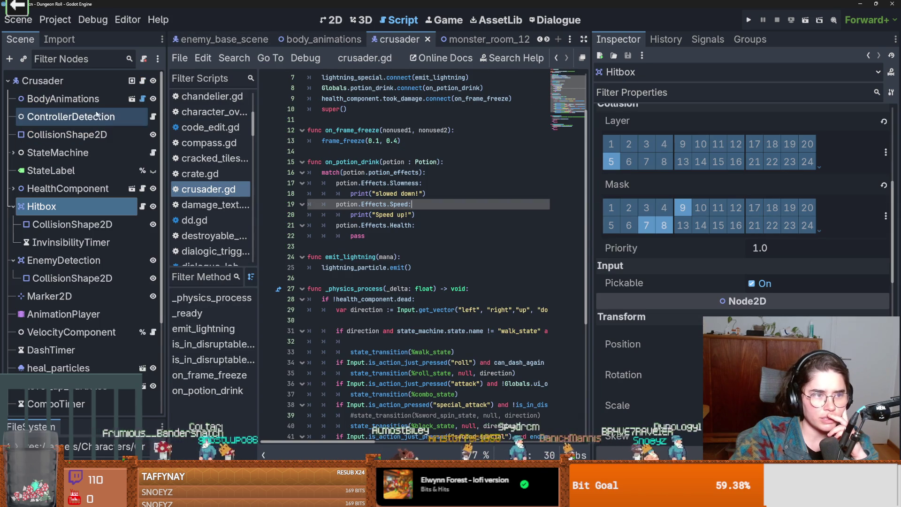
{"action": "scroll", "coordinate": [84, 244], "scroll_direction": "down", "scroll_amount": 5}
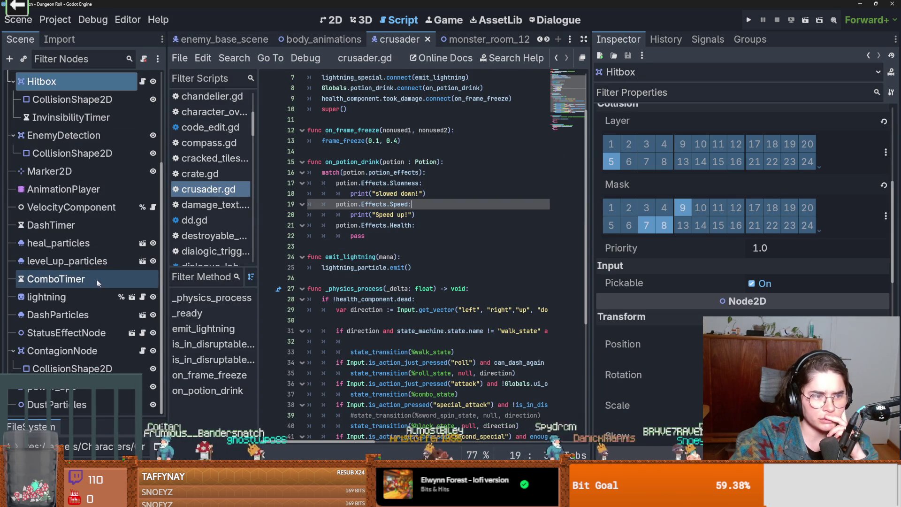
{"action": "scroll", "coordinate": [97, 279], "scroll_direction": "up", "scroll_amount": 3}
{"action": "left_click", "coordinate": [13, 167]}
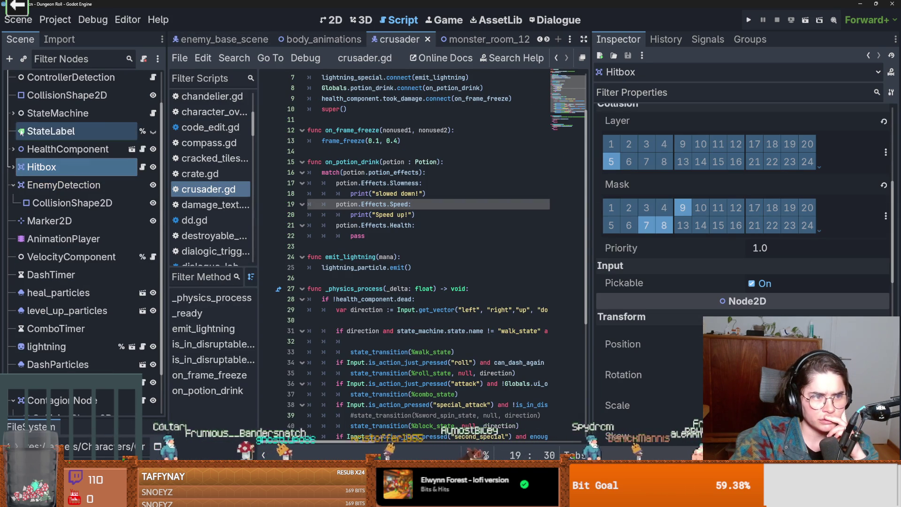
{"action": "left_click", "coordinate": [13, 114]}
{"action": "scroll", "coordinate": [47, 265], "scroll_direction": "down", "scroll_amount": 2}
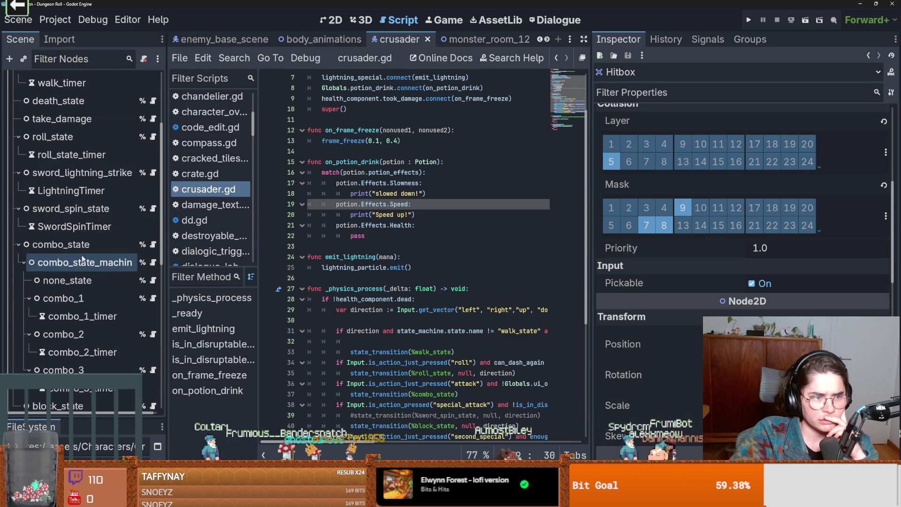
- Inspect combo_1's Attack 1 Res properties, including Simple Animation
{"action": "left_click", "coordinate": [92, 299]}
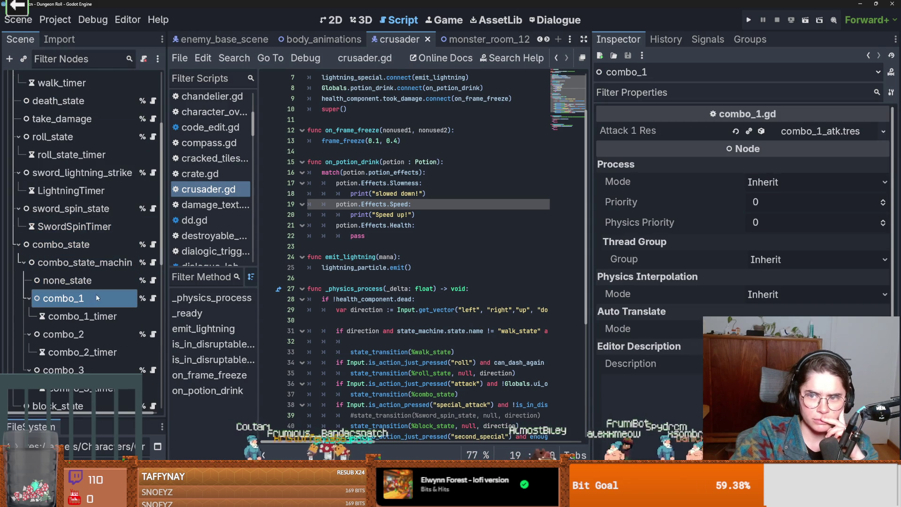
{"action": "left_click", "coordinate": [814, 131]}
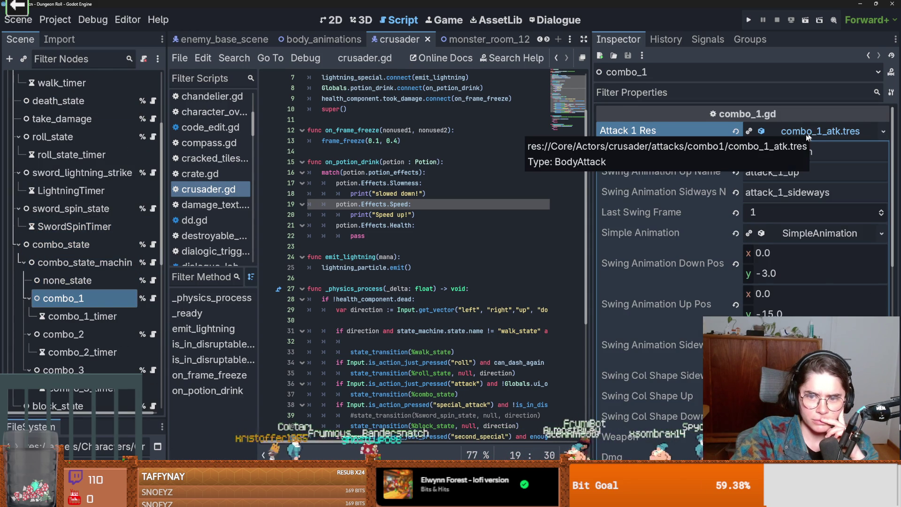
{"action": "scroll", "coordinate": [704, 235], "scroll_direction": "down", "scroll_amount": 2}
{"action": "scroll", "coordinate": [704, 234], "scroll_direction": "up", "scroll_amount": 2}
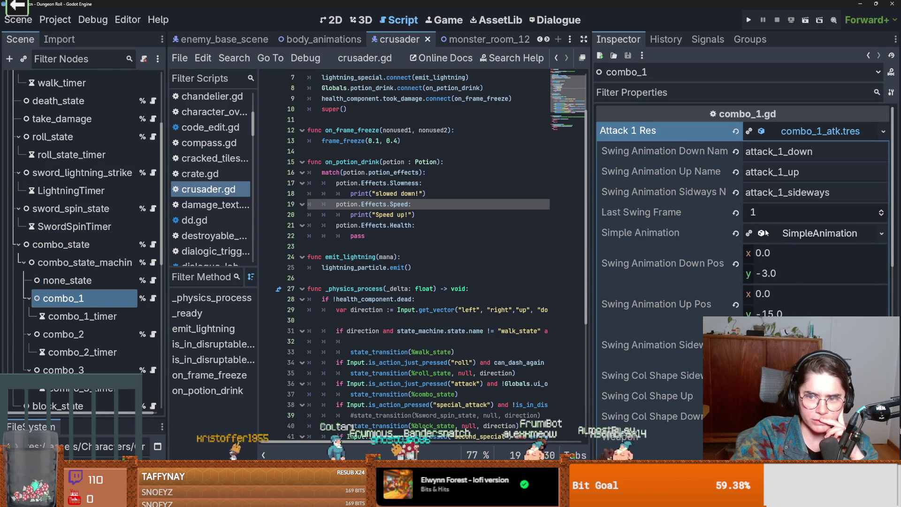
{"action": "left_click", "coordinate": [790, 234]}
{"action": "left_click", "coordinate": [789, 234]}
{"action": "scroll", "coordinate": [662, 241], "scroll_direction": "down", "scroll_amount": 2}
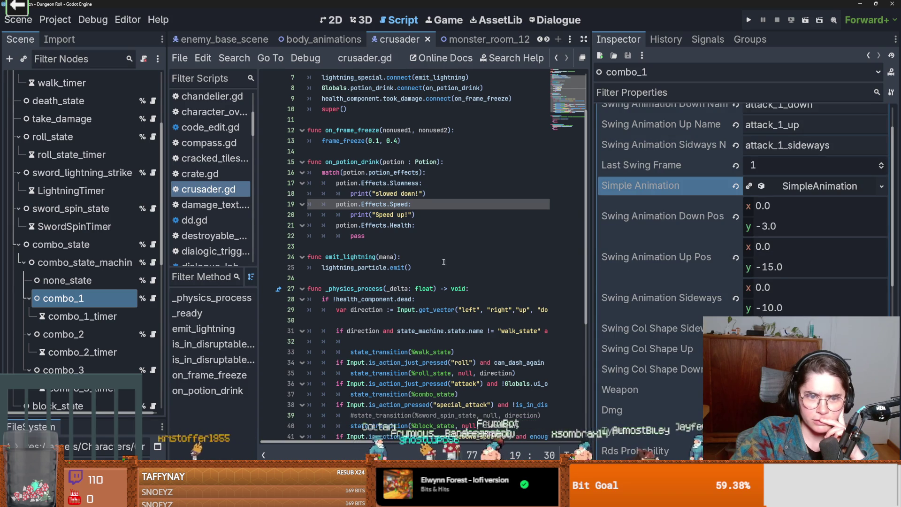
{"action": "scroll", "coordinate": [413, 212], "scroll_direction": "down", "scroll_amount": 2}
- Find the is_enemy check in start_swing of body_animations.gd
{"action": "left_click", "coordinate": [323, 39]}
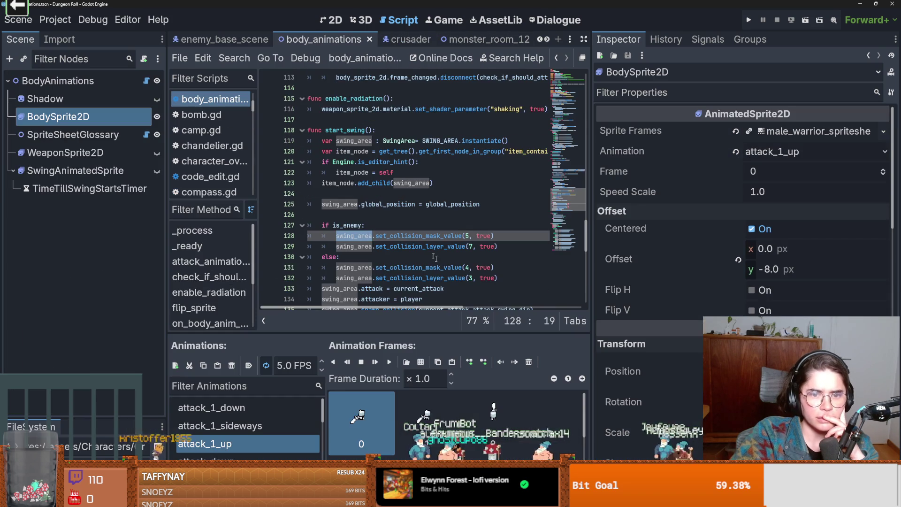
{"action": "double_click", "coordinate": [345, 226]}
{"action": "scroll", "coordinate": [422, 211], "scroll_direction": "up", "scroll_amount": 2}
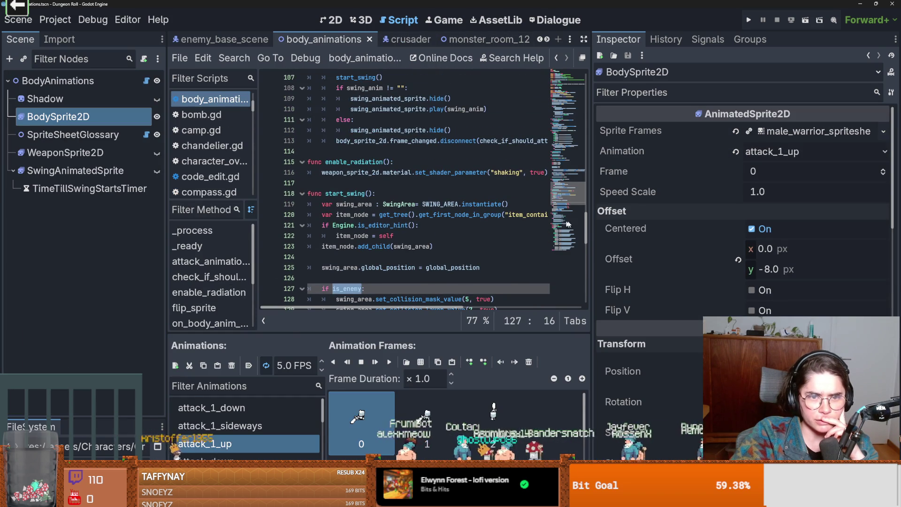
{"action": "left_click_drag", "start_coordinate": [590, 231], "coordinate": [731, 231]}
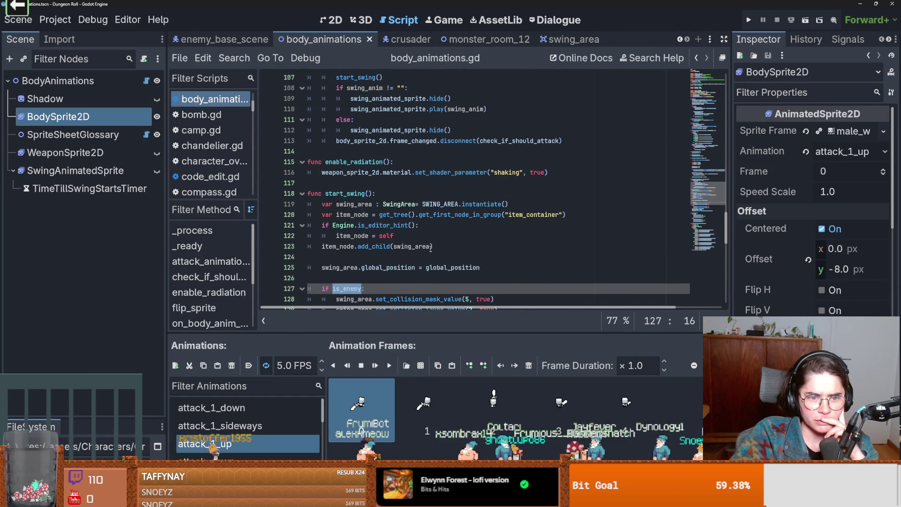
{"action": "scroll", "coordinate": [431, 247], "scroll_direction": "up", "scroll_amount": 20}
{"action": "scroll", "coordinate": [432, 248], "scroll_direction": "up", "scroll_amount": 12}
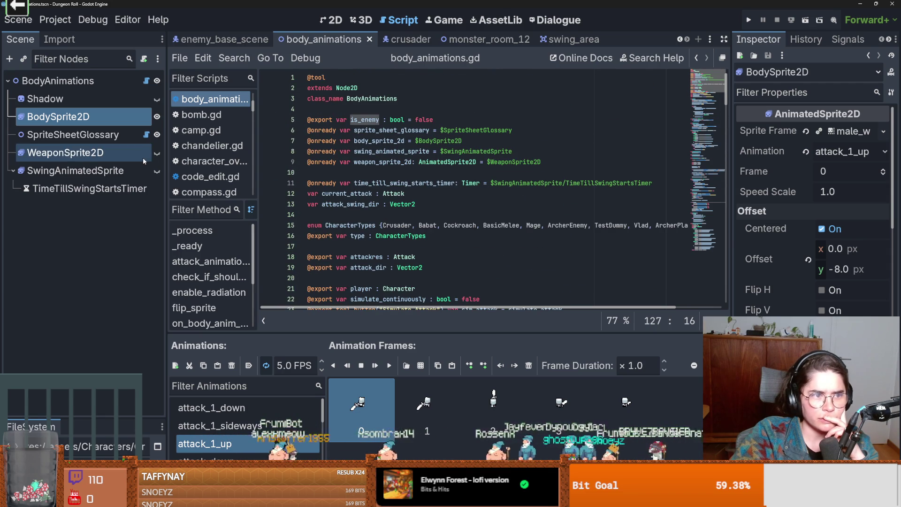
- Select the crusader's BodyAnimations node and save and run the game
{"action": "left_click", "coordinate": [405, 40]}
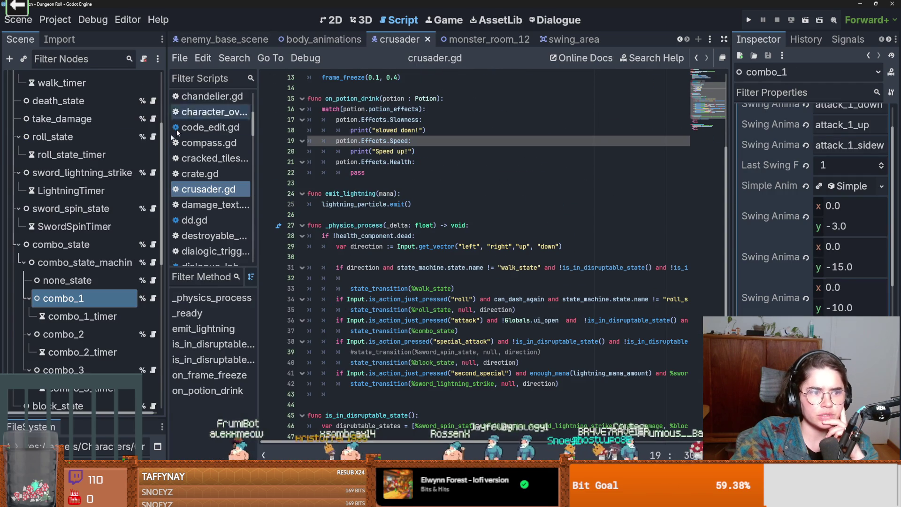
{"action": "scroll", "coordinate": [98, 281], "scroll_direction": "up", "scroll_amount": 5}
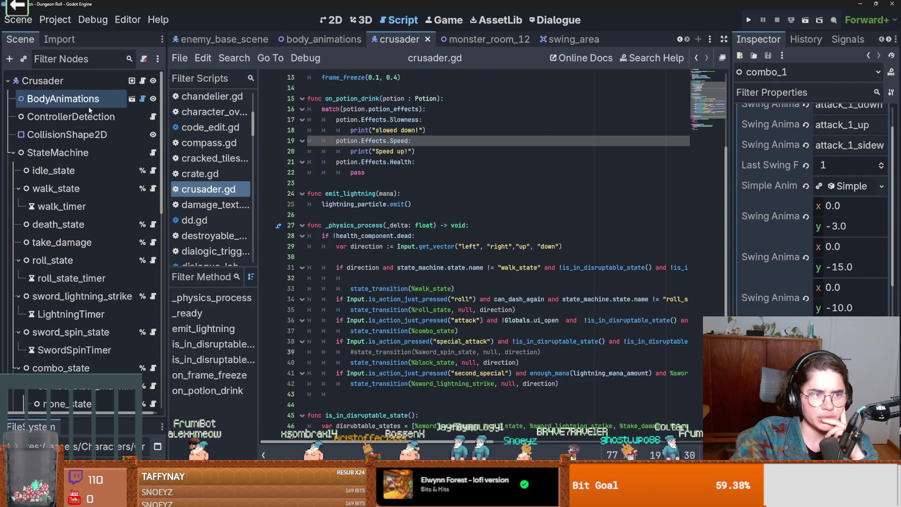
{"action": "left_click", "coordinate": [89, 101]}
{"action": "key", "text": "F5"}
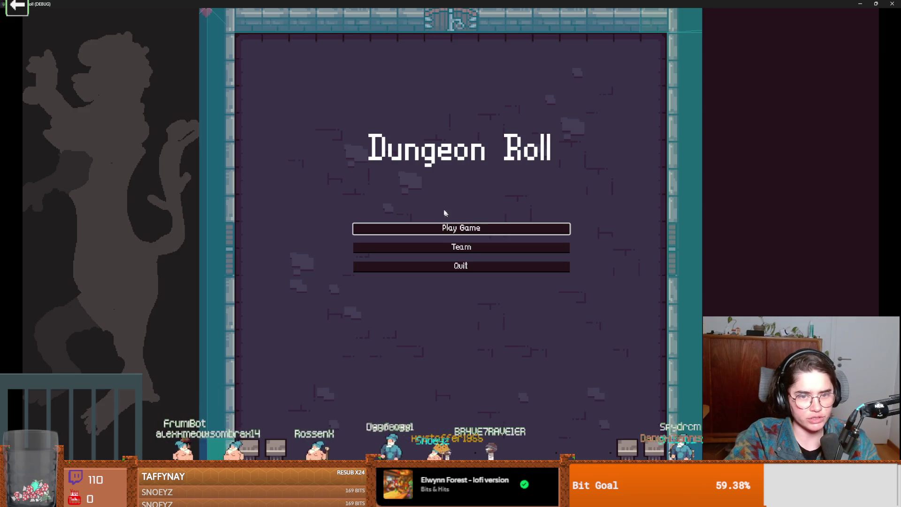
- Start a new Crusader game, then shrink and close the debug window
{"action": "left_click", "coordinate": [444, 227]}
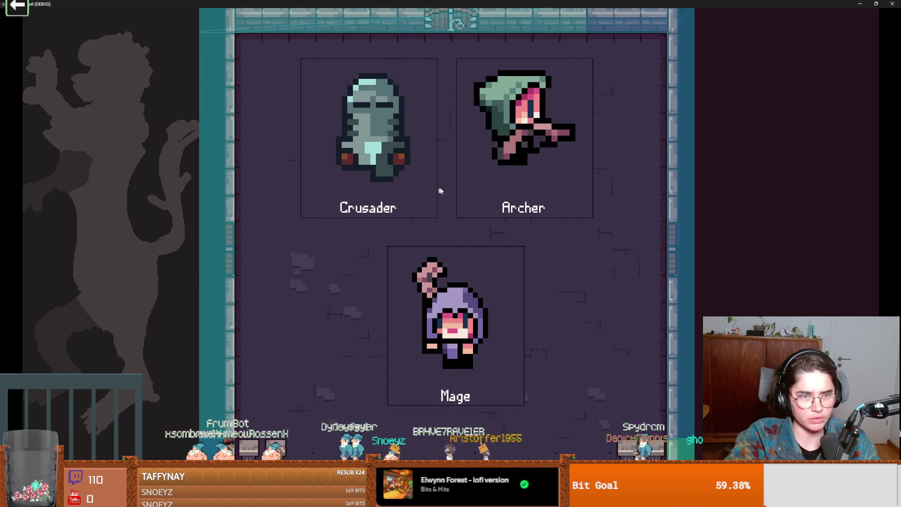
{"action": "left_click", "coordinate": [439, 191]}
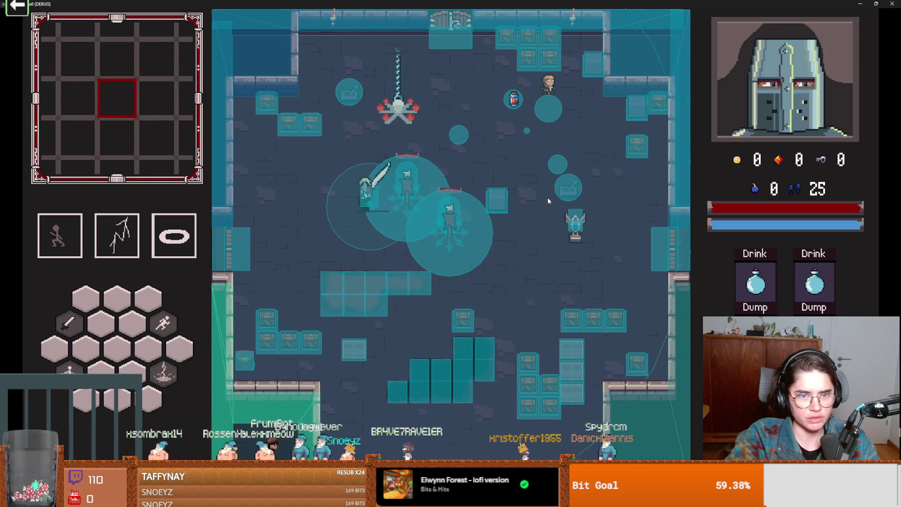
{"action": "key", "text": "super+Down"}
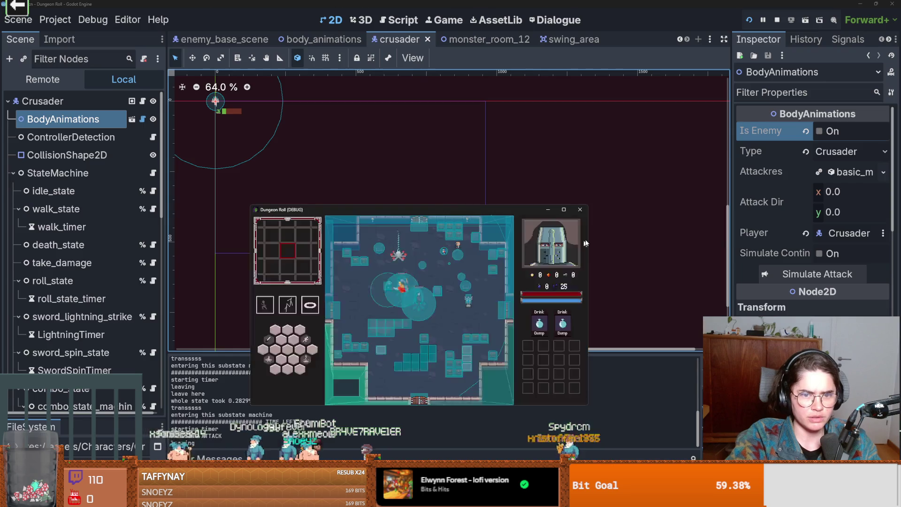
{"action": "left_click", "coordinate": [580, 212]}
- Open the Hitbox's enemy_hitbox.gd script and save the changes
{"action": "scroll", "coordinate": [128, 299], "scroll_direction": "down", "scroll_amount": 4}
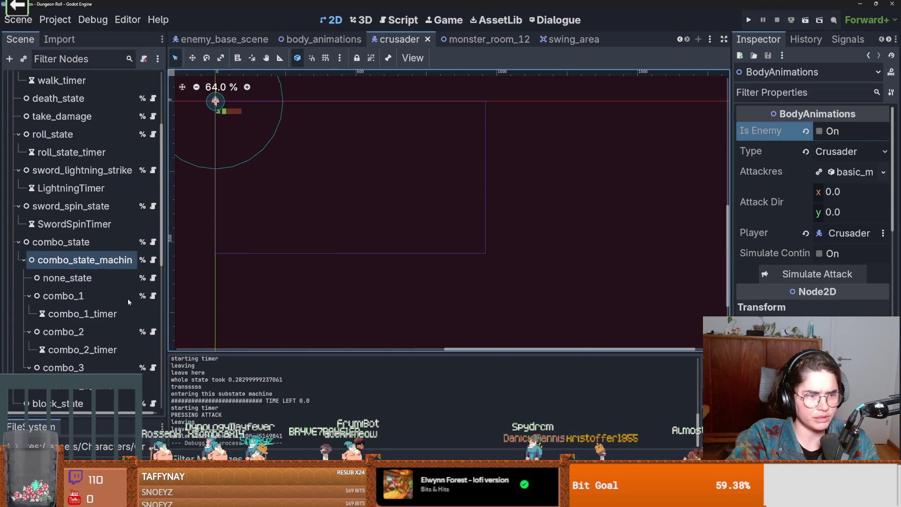
{"action": "scroll", "coordinate": [47, 277], "scroll_direction": "up", "scroll_amount": 5}
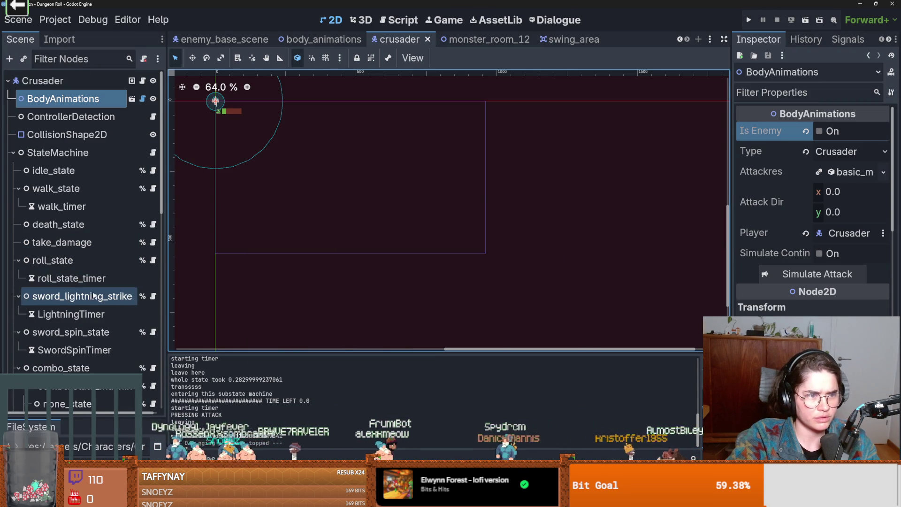
{"action": "left_click", "coordinate": [13, 153]}
{"action": "left_click", "coordinate": [143, 207]}
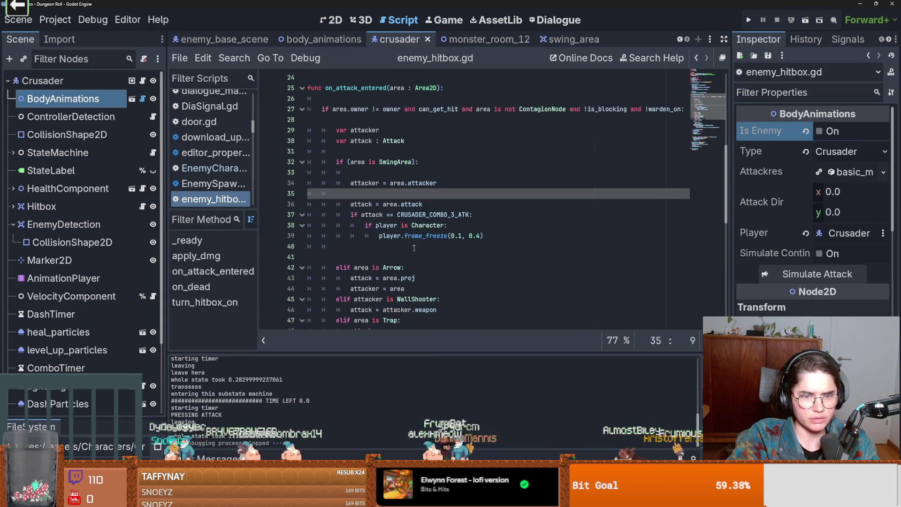
{"action": "key", "text": "ctrl+s"}
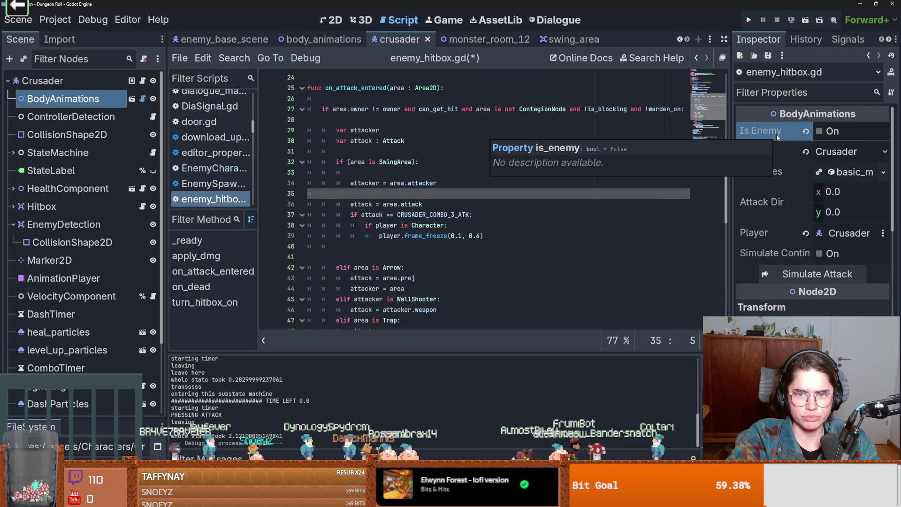
- Open body_animations.gd and scroll to the is_enemy check in start_swing
{"action": "left_click", "coordinate": [143, 98]}
{"action": "scroll", "coordinate": [367, 240], "scroll_direction": "down", "scroll_amount": 4}
{"action": "scroll", "coordinate": [367, 240], "scroll_direction": "down", "scroll_amount": 8}
{"action": "mouse_move", "coordinate": [728, 160]}
{"action": "left_mouse_down"}
{"action": "mouse_move", "coordinate": [712, 277]}
{"action": "mouse_move", "coordinate": [711, 261]}
{"action": "left_mouse_up"}
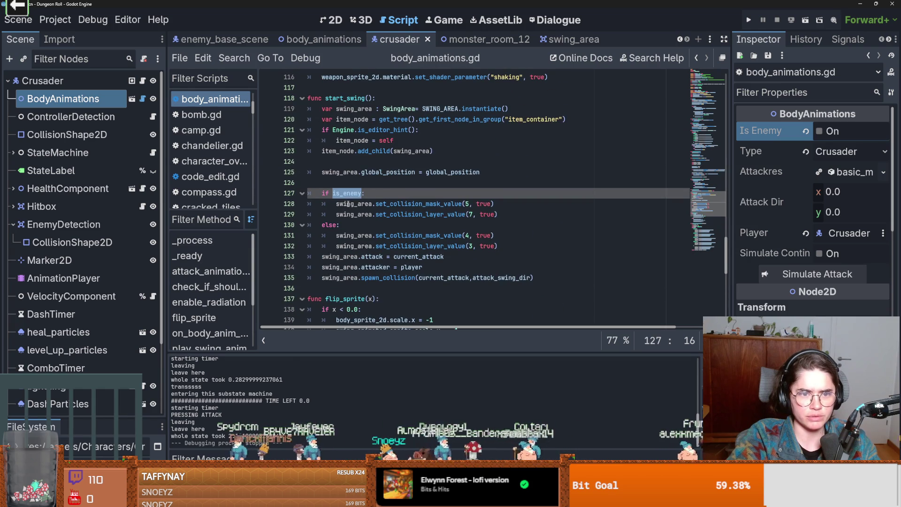
- Replace is_enemy on line 127 with 'owner is EnemyCharacter'
{"action": "mouse_move", "coordinate": [348, 196]}
{"action": "type", "text": "lw:"}
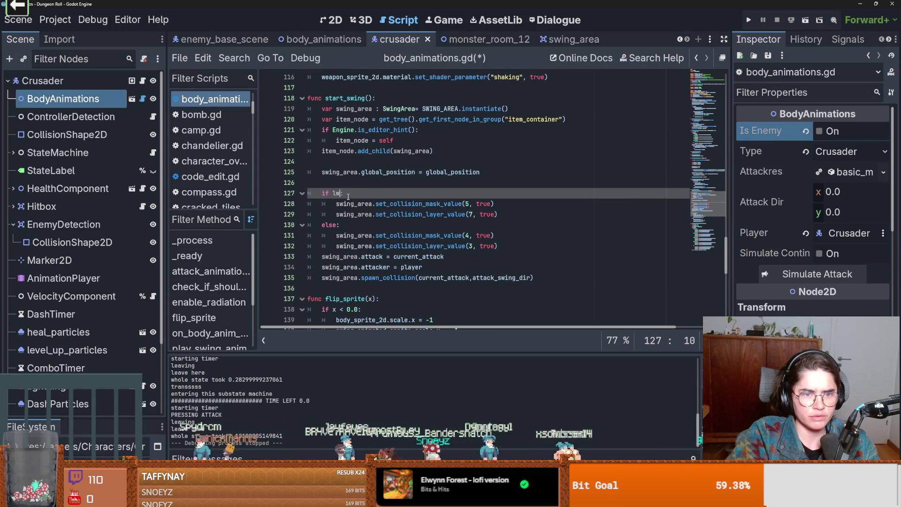
{"action": "key", "text": "BackSpace"}
{"action": "key", "text": "BackSpace"}
{"action": "key", "text": "BackSpace"}
{"action": "type", "text": "owner is "}
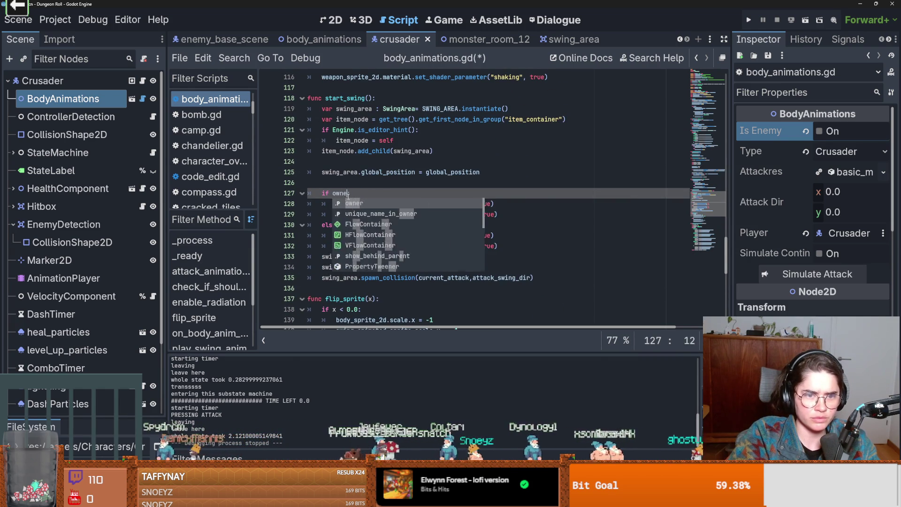
{"action": "type", "text": "enem:"}
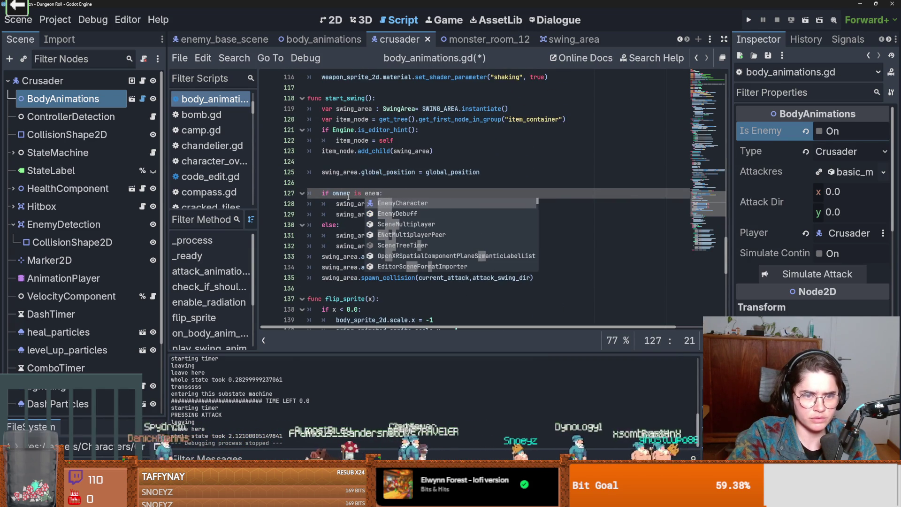
{"action": "key", "text": "Return"}
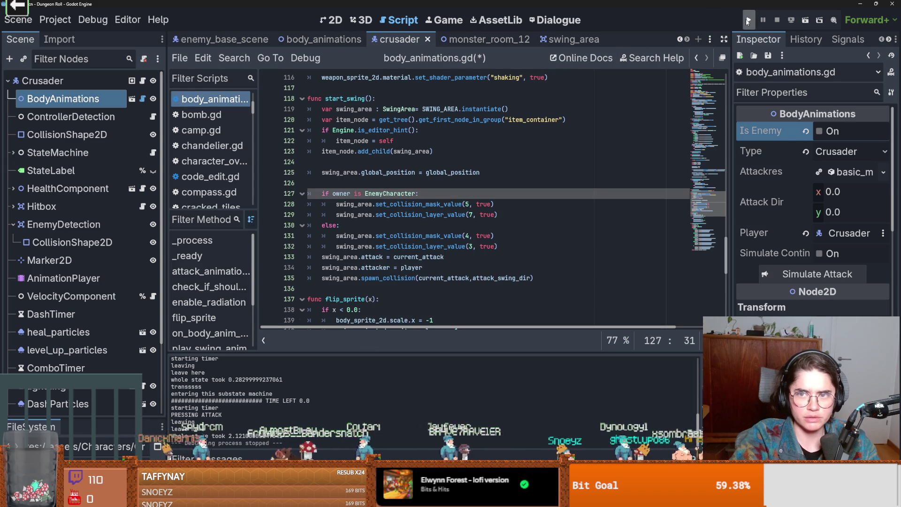
- Test-run a new Crusader game, then close the game window
{"action": "key", "text": "F5"}
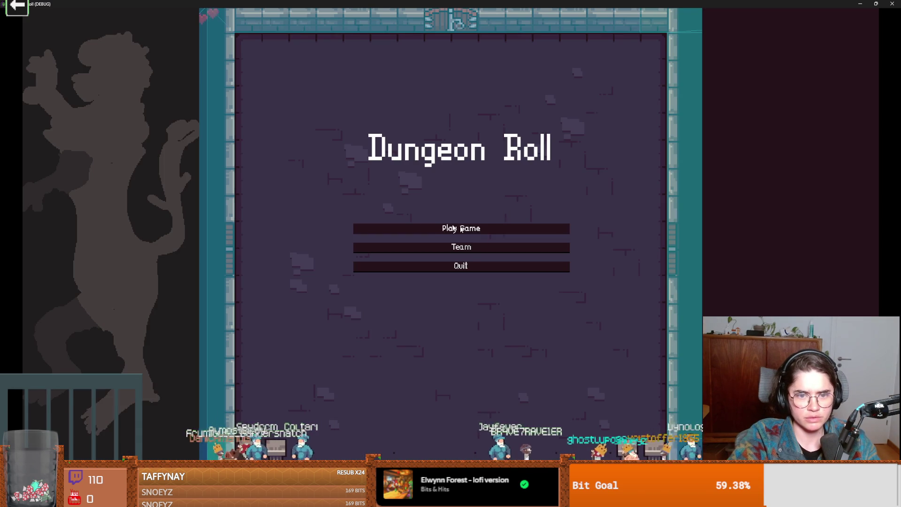
{"action": "left_click", "coordinate": [455, 228]}
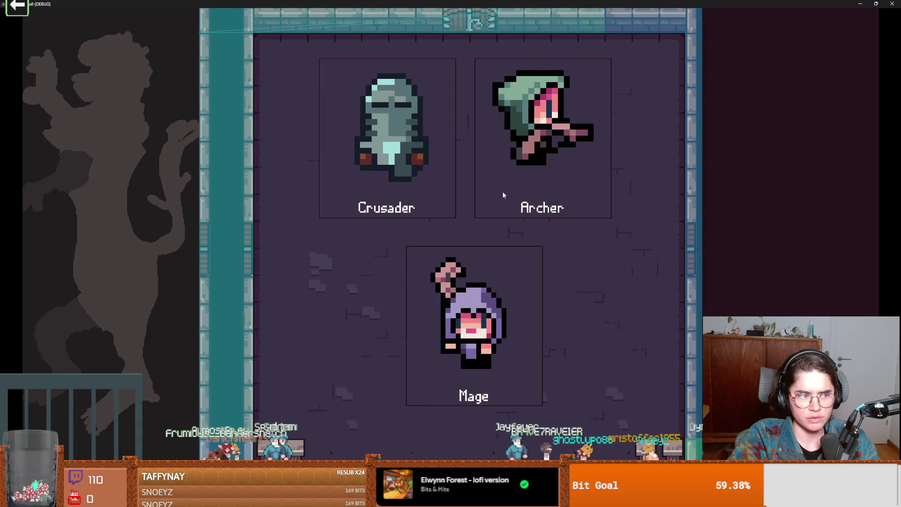
{"action": "key", "text": "Return"}
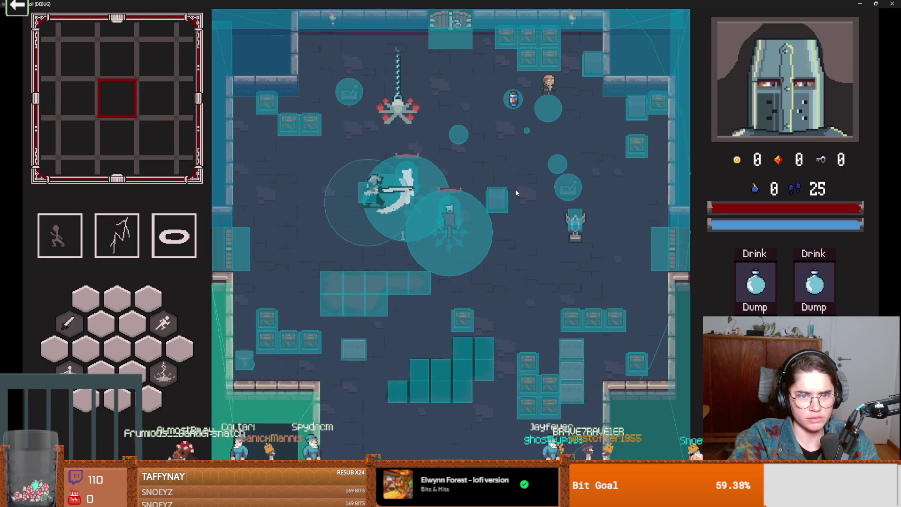
{"action": "key", "text": "super+Down"}
{"action": "left_click", "coordinate": [598, 200]}
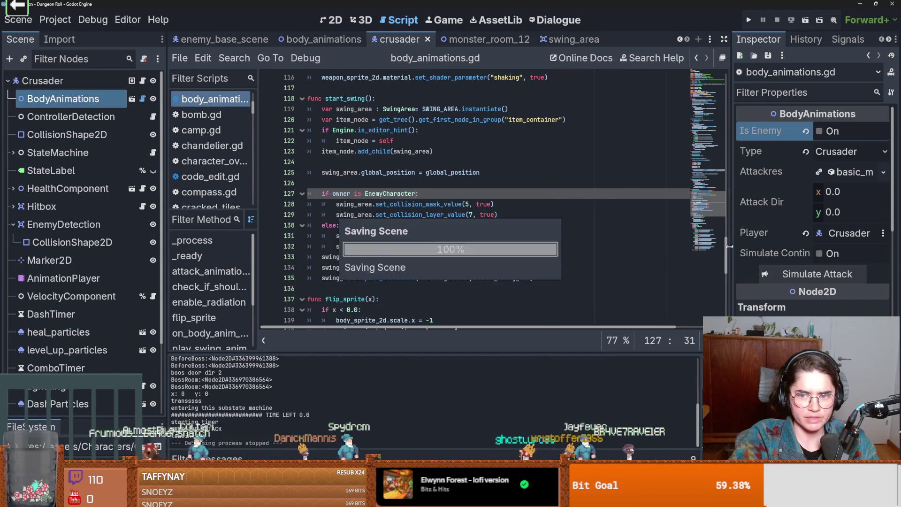
- Confirm is_enemy is unused, delete its line 5 declaration, and save
{"action": "double_click", "coordinate": [368, 121]}
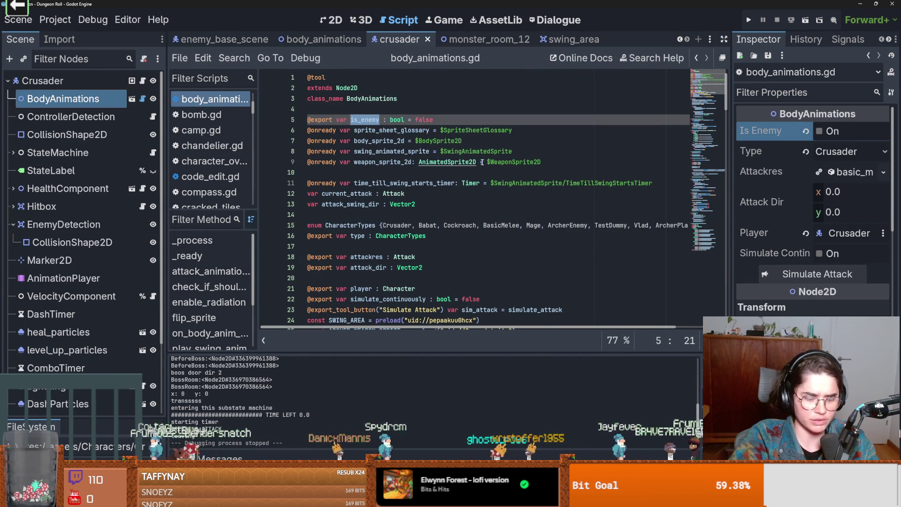
{"action": "key", "text": "ctrl+f"}
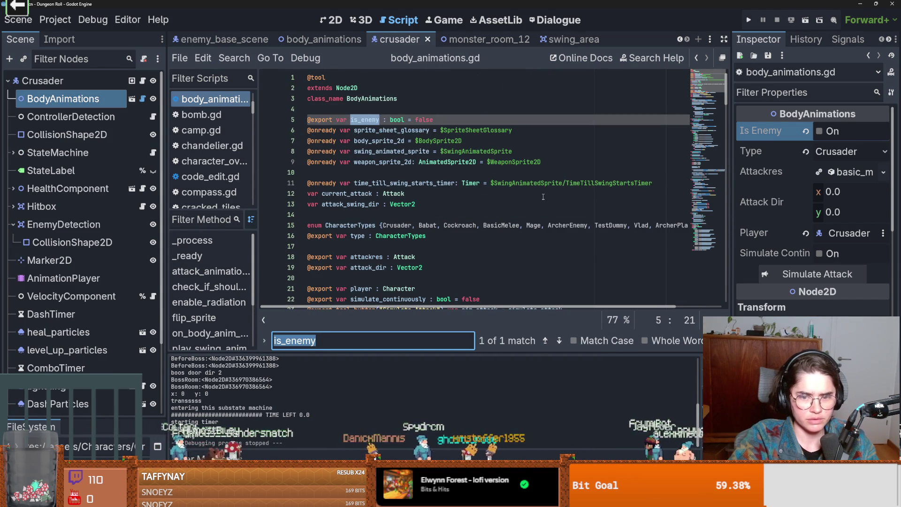
{"action": "key", "text": "End"}
{"action": "key", "text": "shift+Up"}
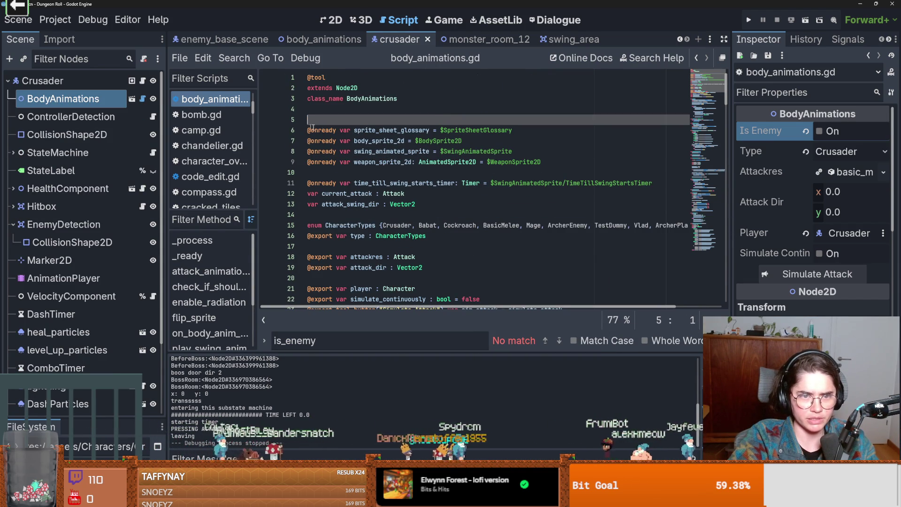
{"action": "key", "text": "BackSpace"}
{"action": "key", "text": "ctrl+s"}
- Run the game briefly, close it, and relaunch it from the editor
{"action": "key", "text": "F5"}
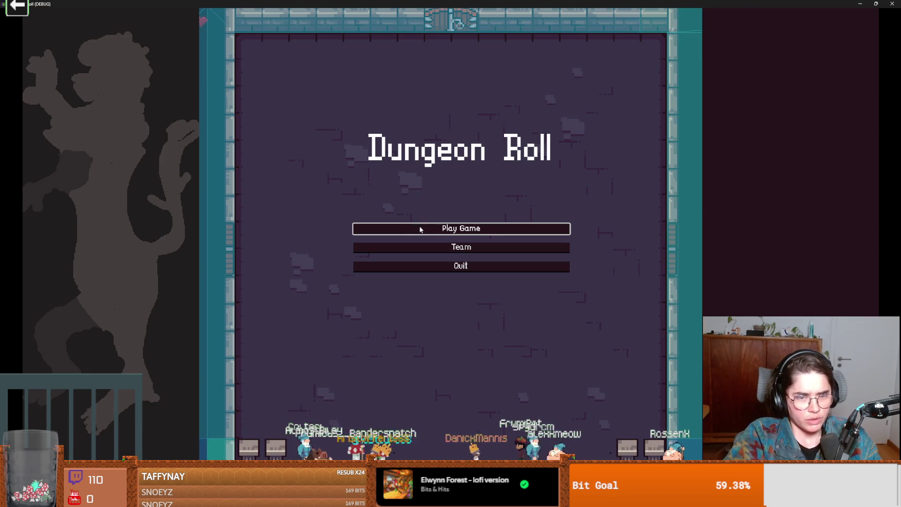
{"action": "key", "text": "super+Down"}
{"action": "left_click", "coordinate": [516, 215]}
{"action": "left_click", "coordinate": [103, 26]}
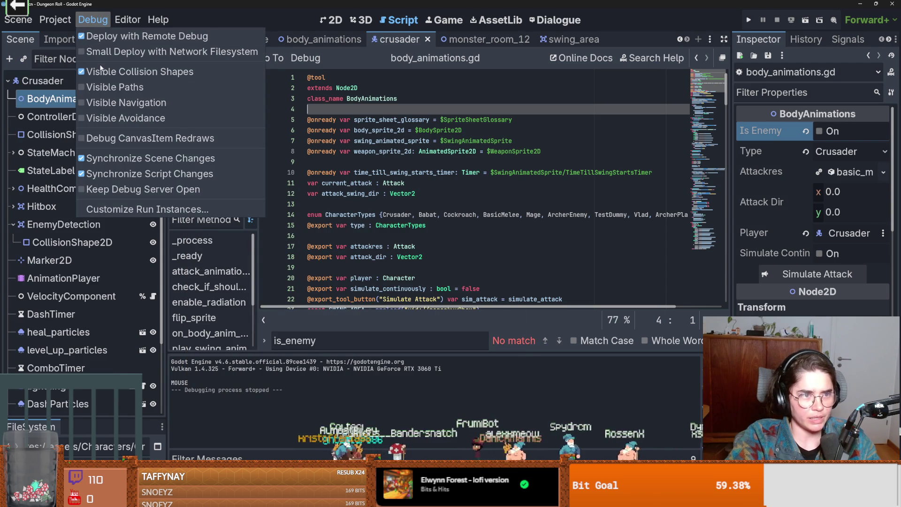
{"action": "left_click", "coordinate": [743, 26]}
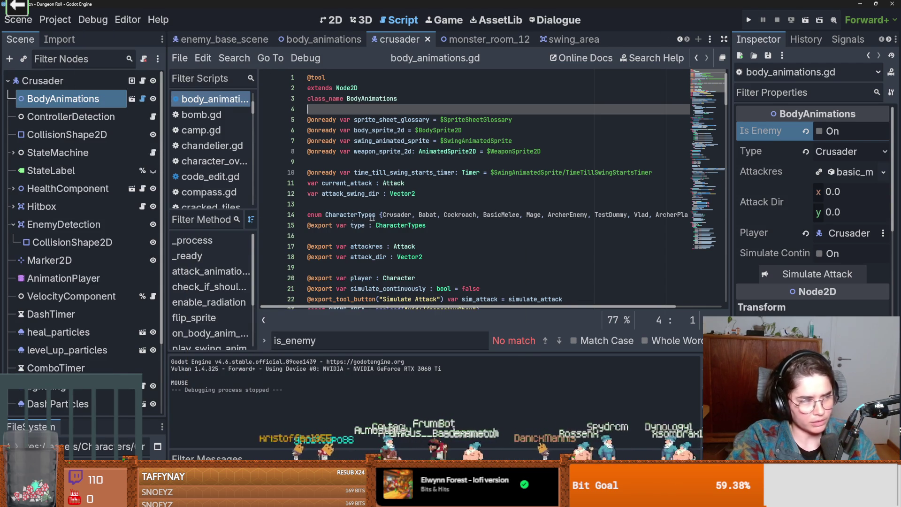
{"action": "left_click", "coordinate": [748, 21]}
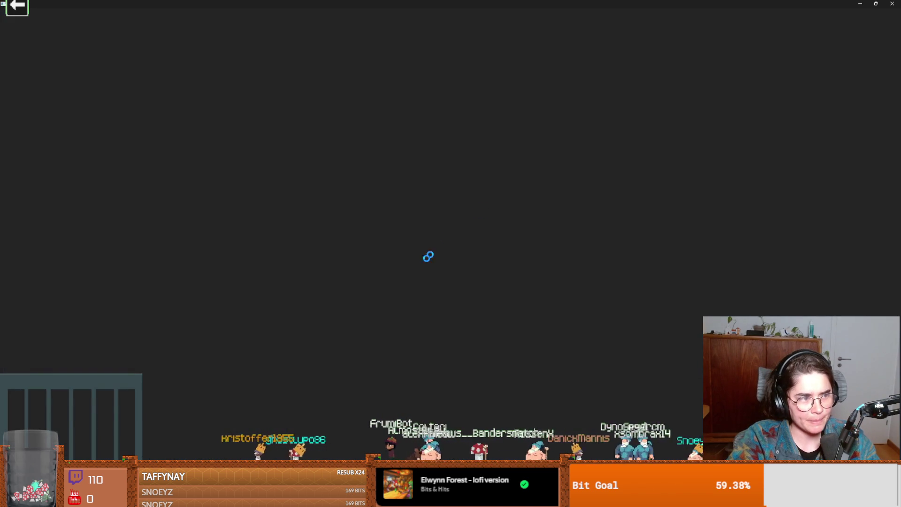
- Start a Crusader run, enter the middle room, and swing at the skeletons
{"action": "key", "text": "Return"}
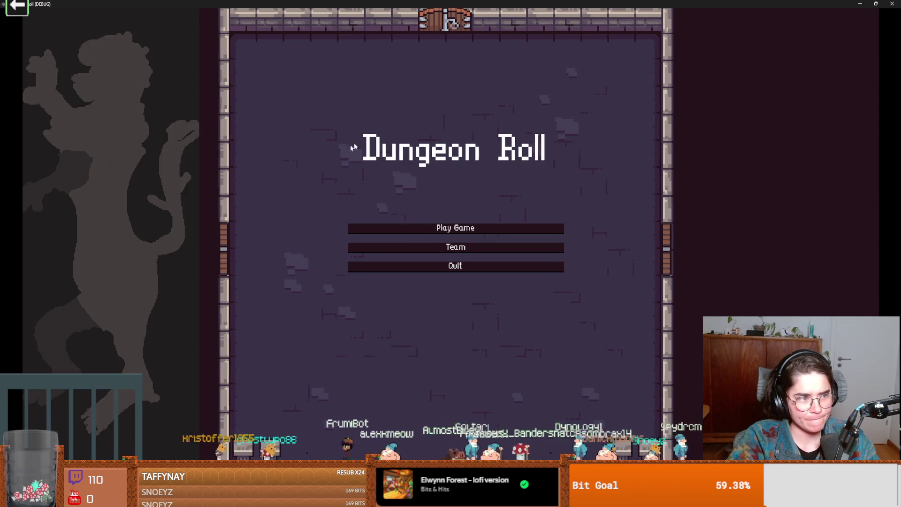
{"action": "key", "text": "Return"}
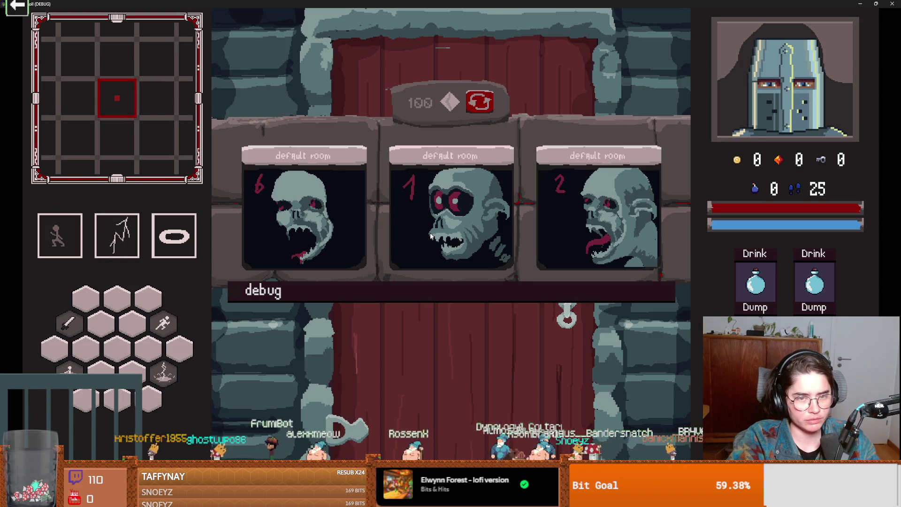
{"action": "left_click", "coordinate": [430, 236]}
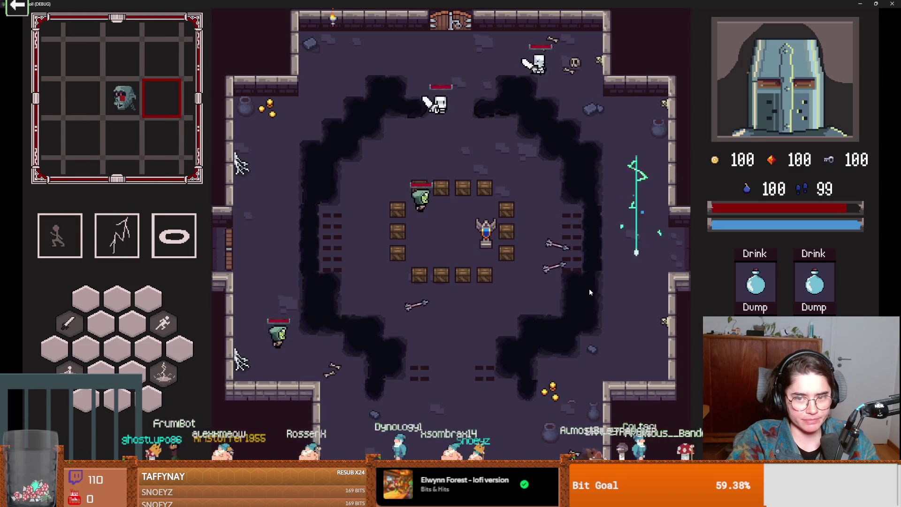
{"action": "key", "text": "s"}
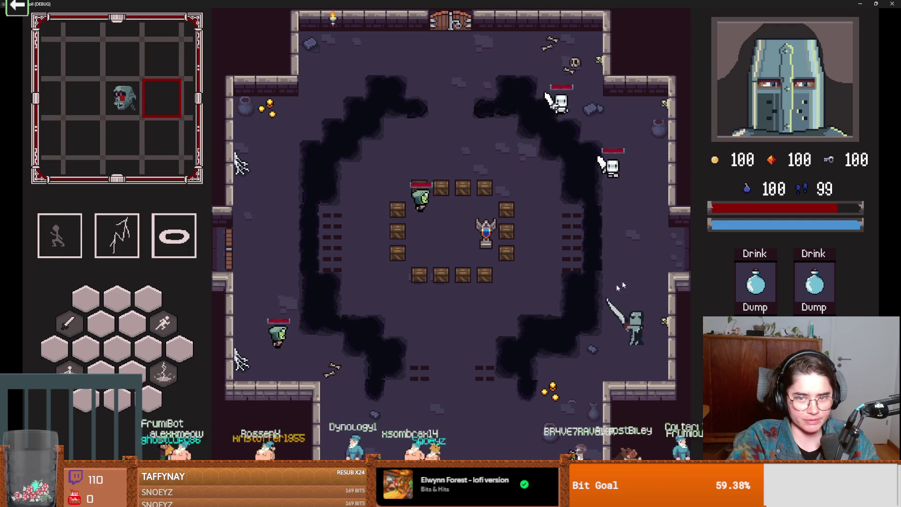
{"action": "left_click", "coordinate": [609, 204]}
{"action": "left_click", "coordinate": [581, 251]}
- Keep dashing and attacking the skeletons, then close the game
{"action": "key", "text": "s"}
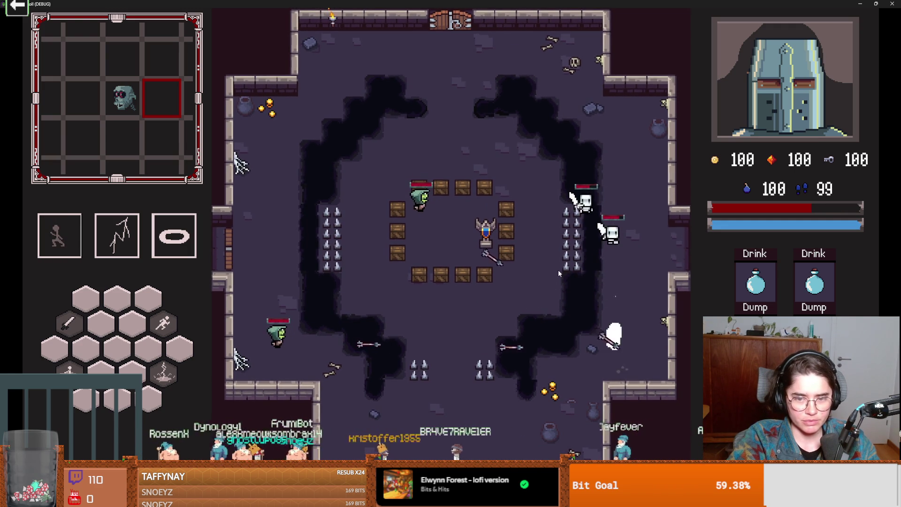
{"action": "key", "text": "w"}
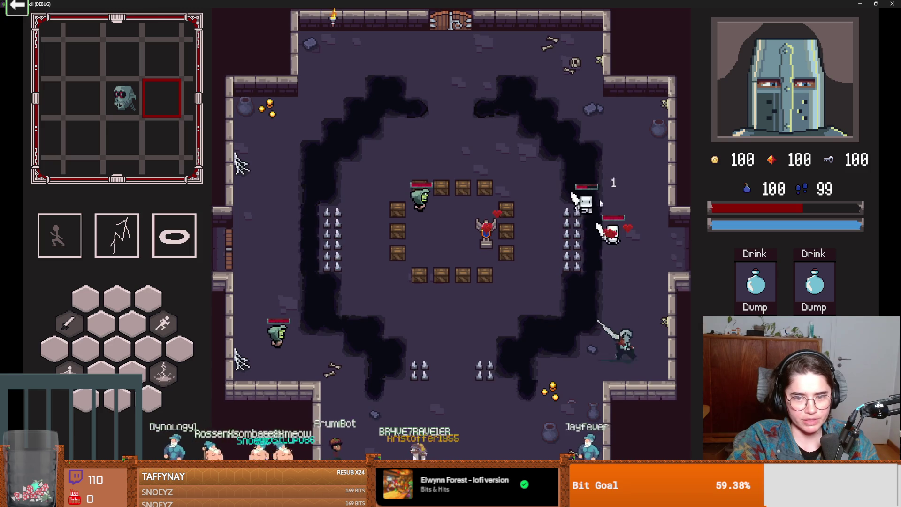
{"action": "left_click", "coordinate": [566, 224]}
{"action": "left_click", "coordinate": [559, 241]}
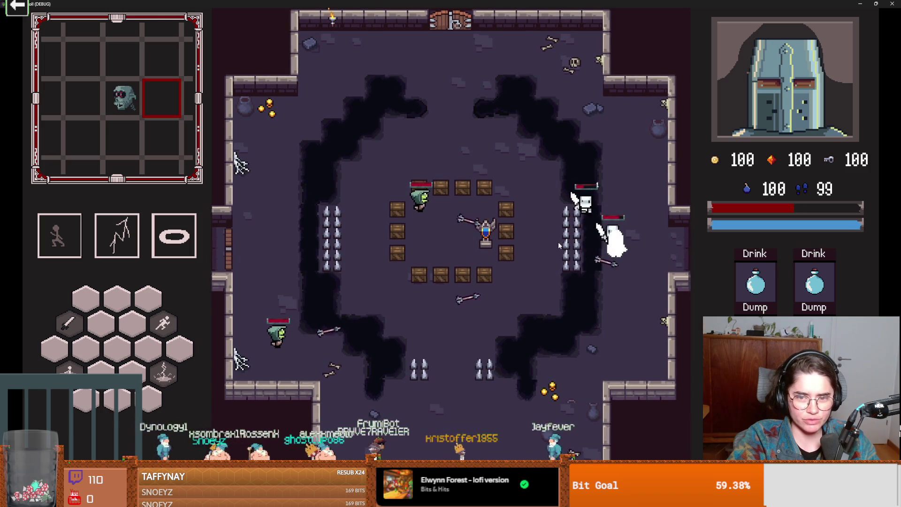
{"action": "left_click", "coordinate": [562, 251]}
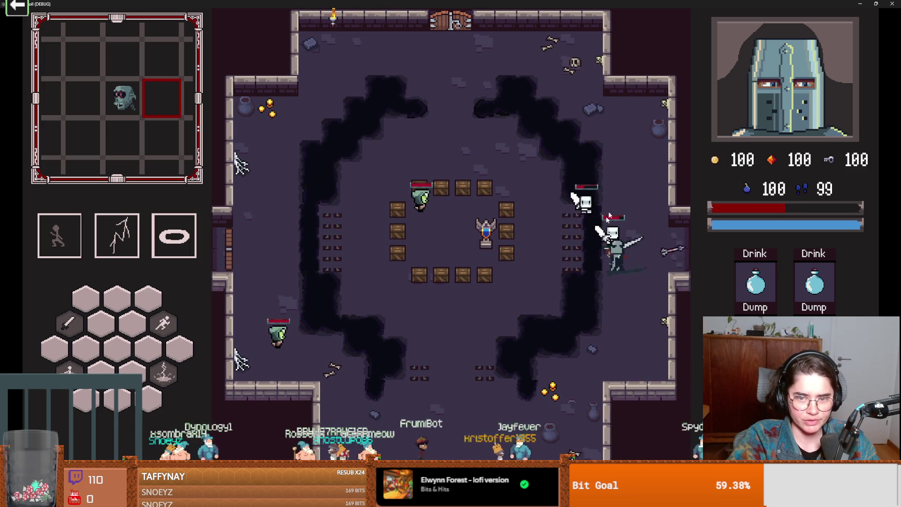
{"action": "key", "text": "space"}
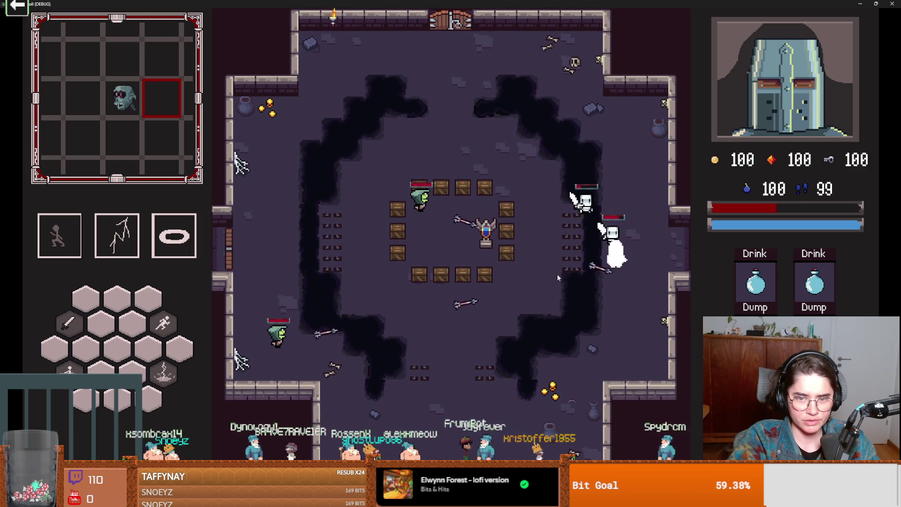
{"action": "key", "text": "super+Down"}
{"action": "left_click", "coordinate": [637, 257]}
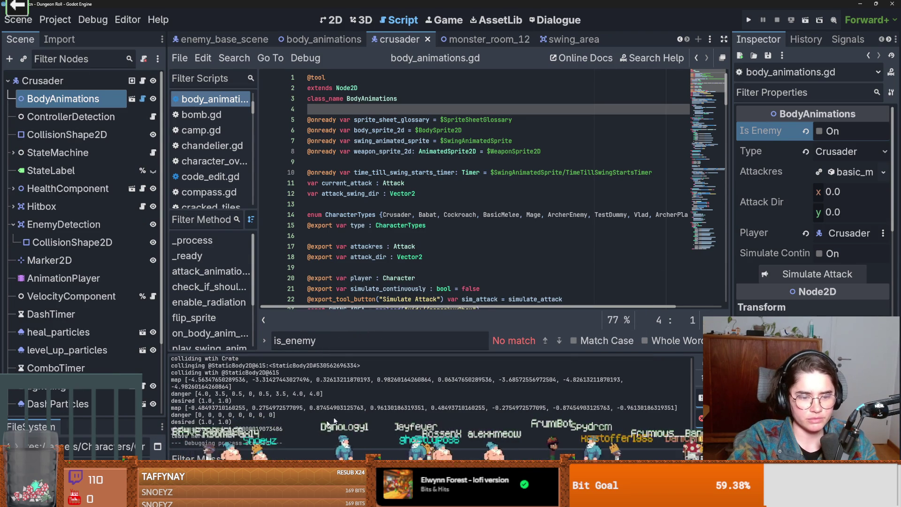
- Jump from the missing take_damage animation error to body_animations.gd line 71
{"action": "left_click", "coordinate": [274, 369]}
{"action": "double_click", "coordinate": [376, 409]}
{"action": "left_click", "coordinate": [435, 204]}
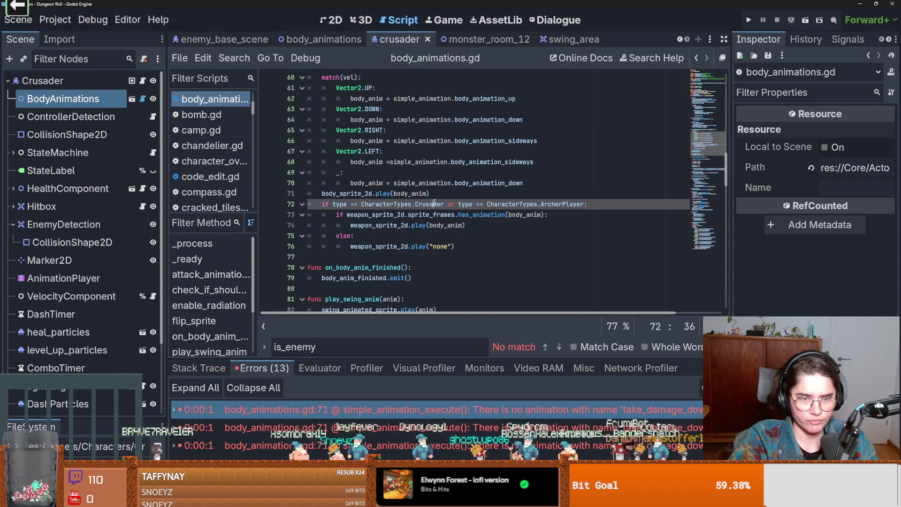
{"action": "double_click", "coordinate": [410, 193]}
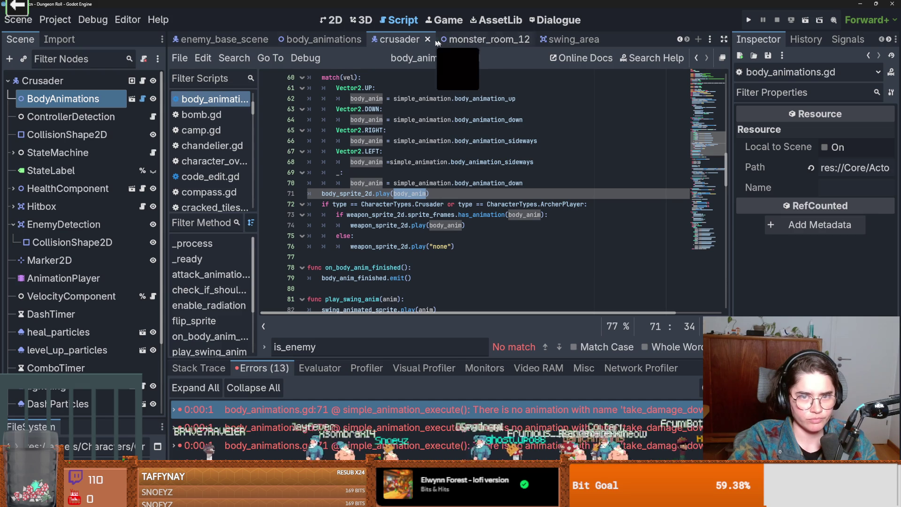
- Open the BodyAnimations scene from enemy_base_scene
{"action": "left_click", "coordinate": [207, 40]}
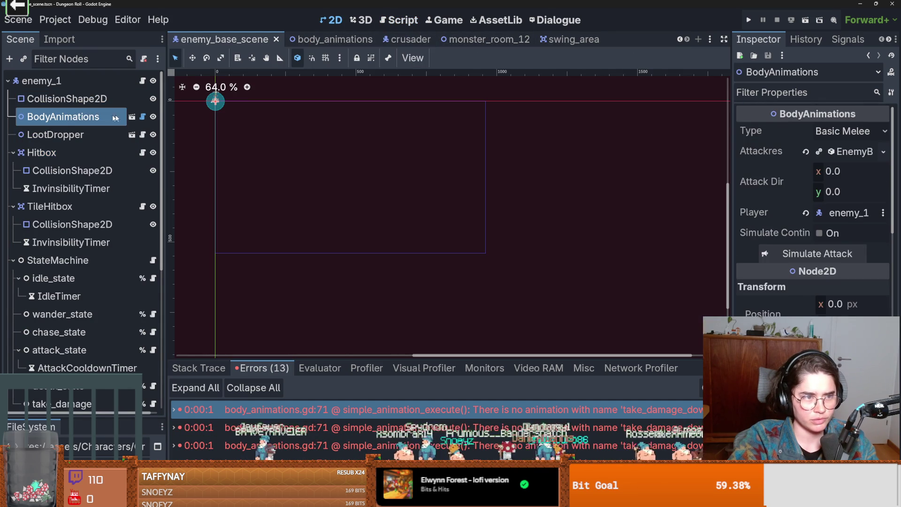
{"action": "left_click", "coordinate": [131, 119]}
{"action": "left_click", "coordinate": [132, 118]}
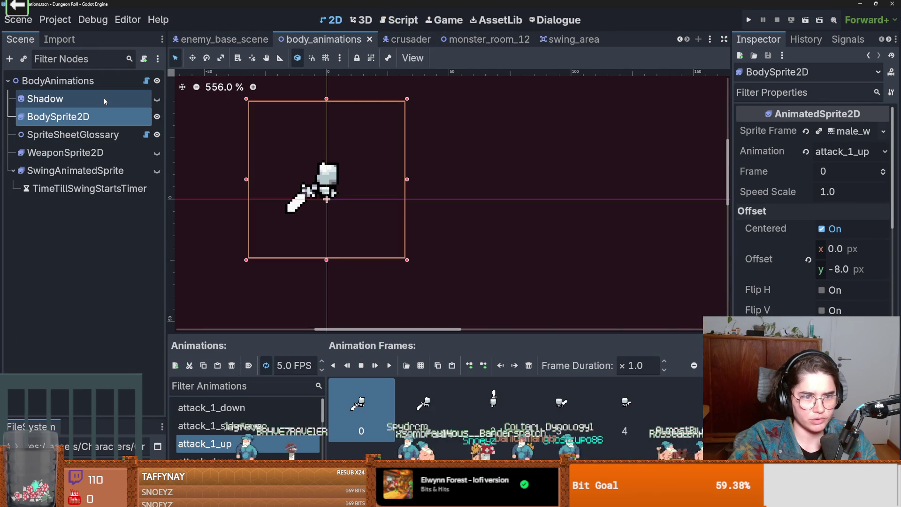
- Enlarge the SpriteFrames panel and add a new animation named take_damage_down
{"action": "left_click_drag", "start_coordinate": [309, 333], "coordinate": [307, 128]}
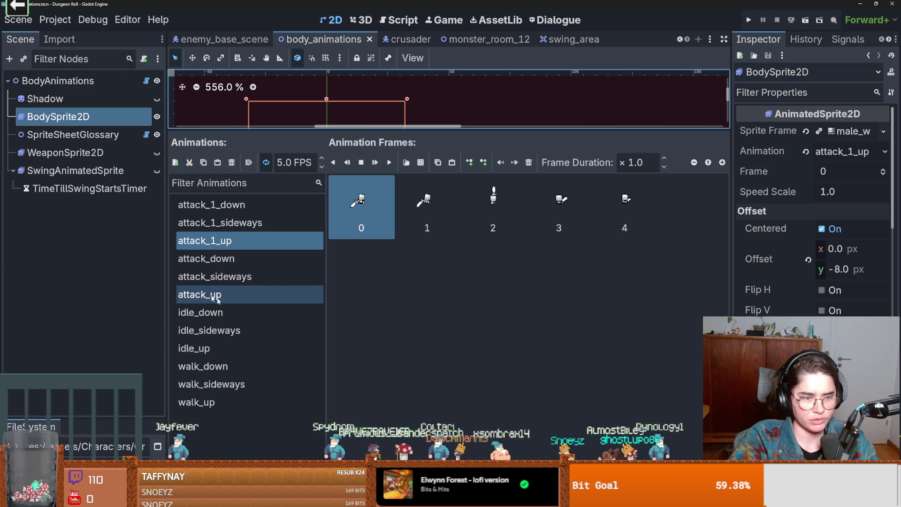
{"action": "left_click", "coordinate": [187, 162]}
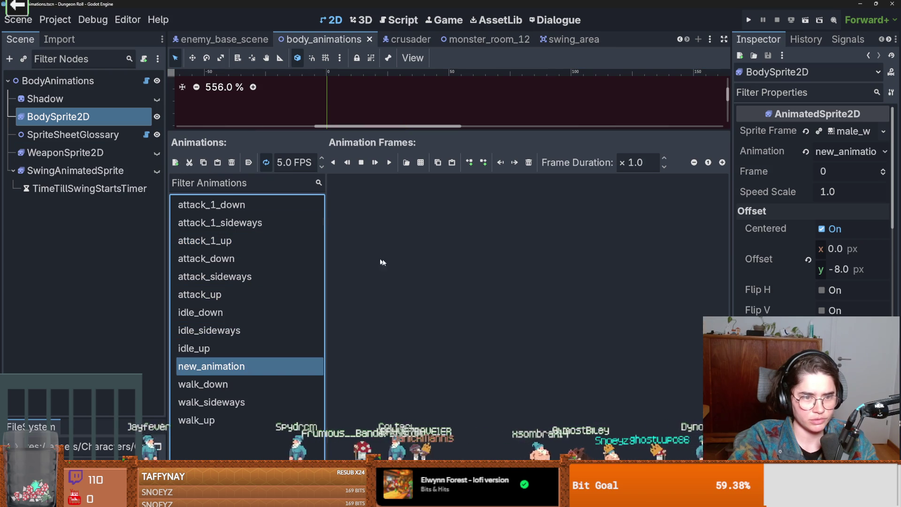
{"action": "left_click", "coordinate": [265, 365]}
{"action": "type", "text": "take_"}
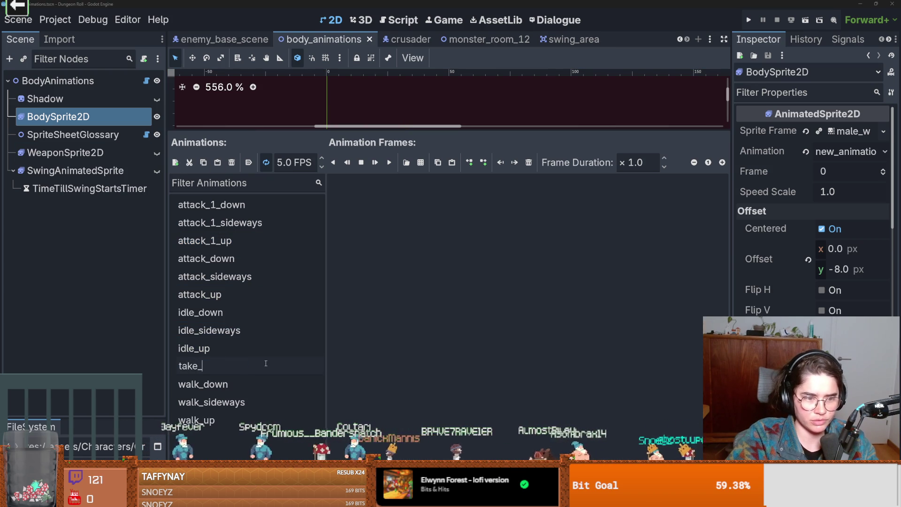
{"action": "type", "text": "damage_down"}
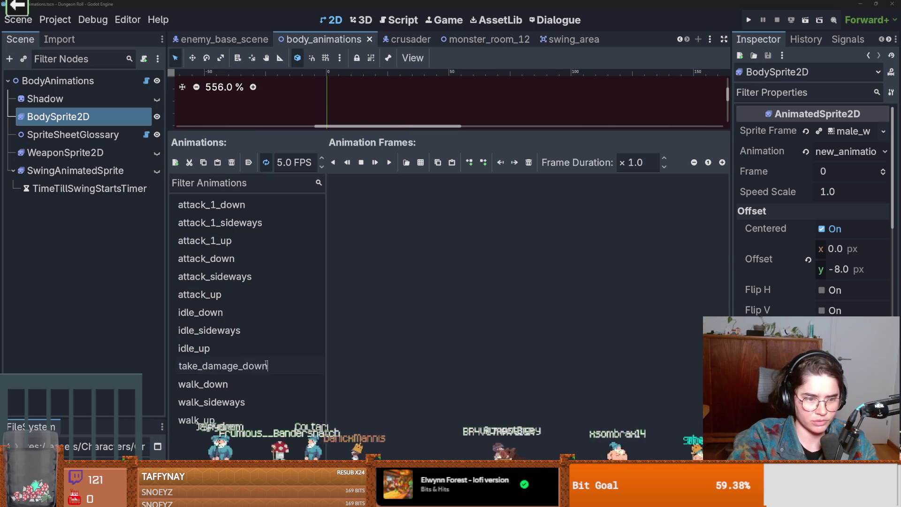
{"action": "key", "text": "Return"}
- Duplicate take_damage_down and rename the copy to take_damage_sideways
{"action": "key", "text": "ctrl+d"}
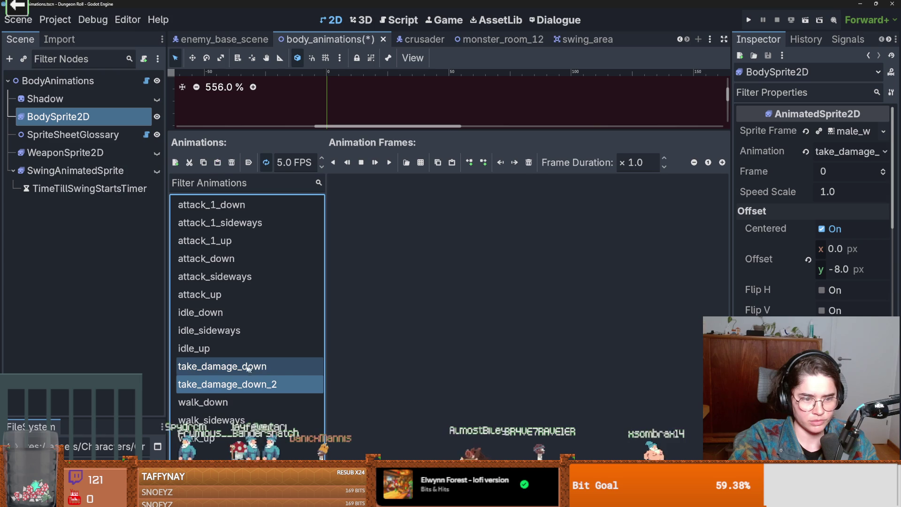
{"action": "left_click", "coordinate": [251, 384]}
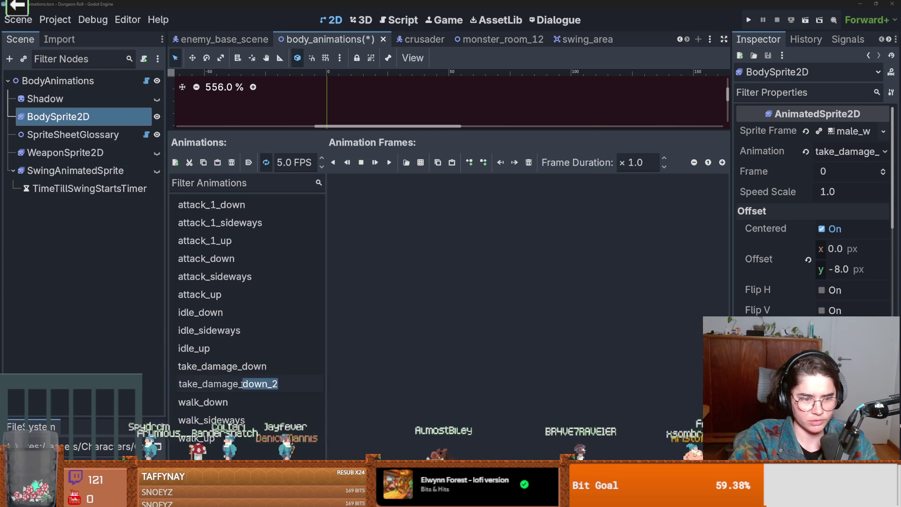
{"action": "key", "text": "BackSpace"}
{"action": "key", "text": "BackSpace"}
{"action": "key", "text": "BackSpace"}
{"action": "type", "text": "sideways"}
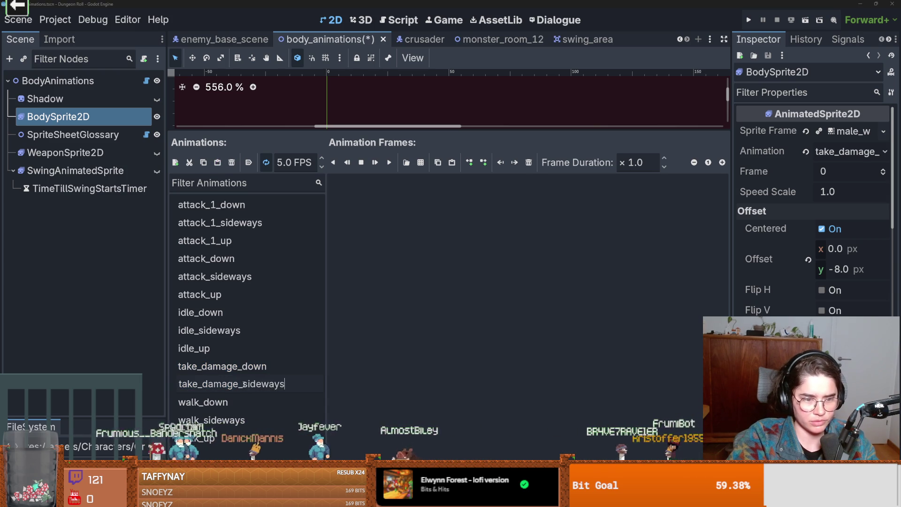
{"action": "key", "text": "Return"}
- Undo the accidental BodySprite2D duplicate, then duplicate take_damage_sideways as take_damage_up
{"action": "key", "text": "ctrl+d"}
{"action": "key", "text": "ctrl+z"}
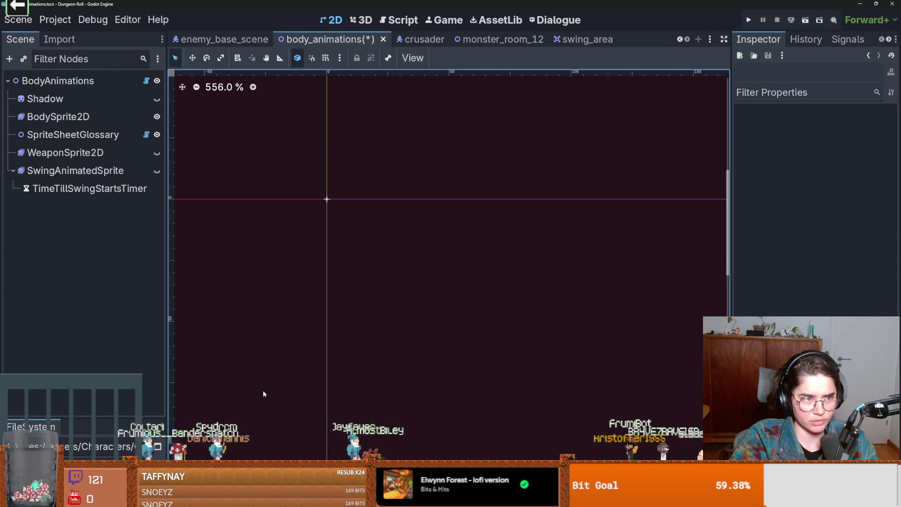
{"action": "left_click", "coordinate": [58, 116]}
{"action": "left_click", "coordinate": [254, 383]}
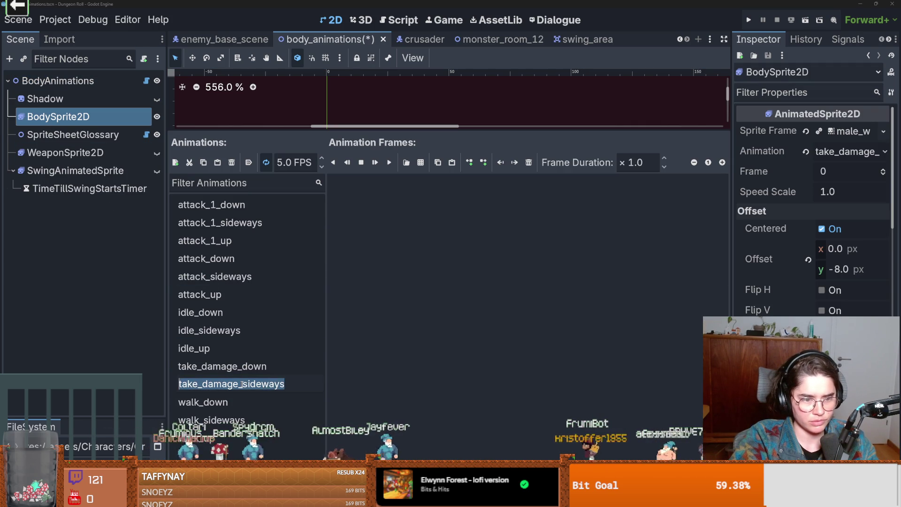
{"action": "key", "text": "Escape"}
{"action": "key", "text": "ctrl+d"}
{"action": "double_click", "coordinate": [291, 403]}
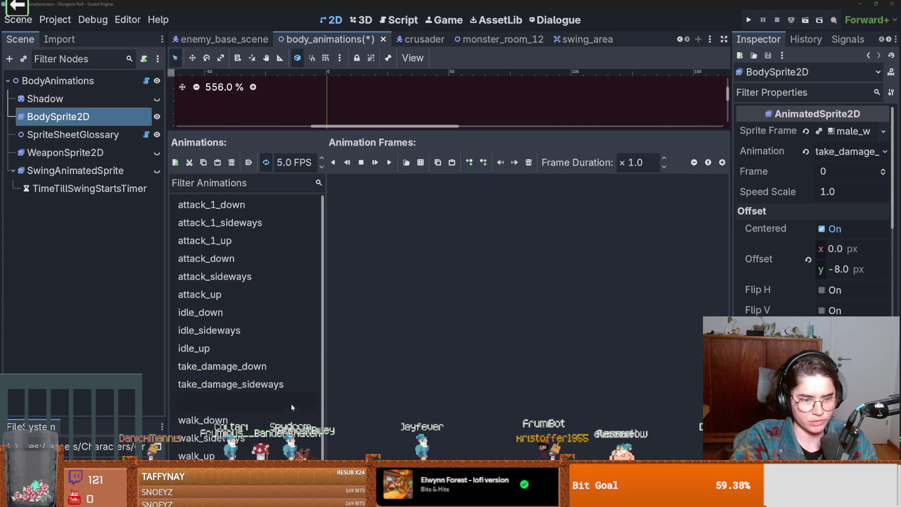
{"action": "key", "text": "BackSpace"}
{"action": "key", "text": "BackSpace"}
{"action": "key", "text": "BackSpace"}
{"action": "type", "text": "up"}
{"action": "key", "text": "Return"}
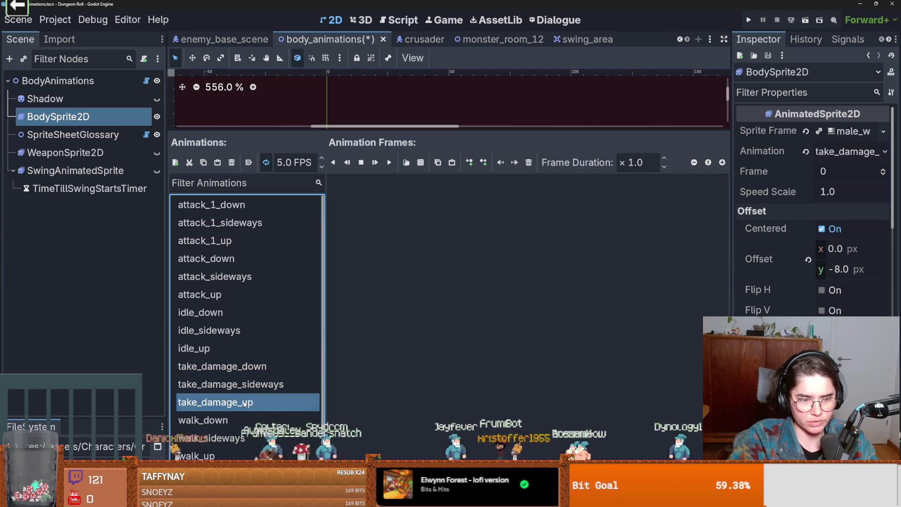
{"action": "left_click", "coordinate": [254, 244]}
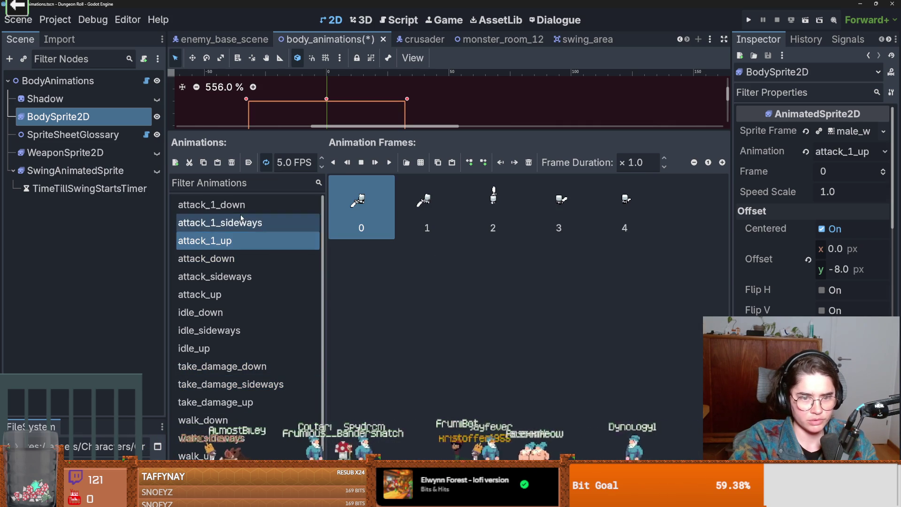
- Give take_damage_down a single frame borrowed from idle_down
{"action": "left_click", "coordinate": [246, 203]}
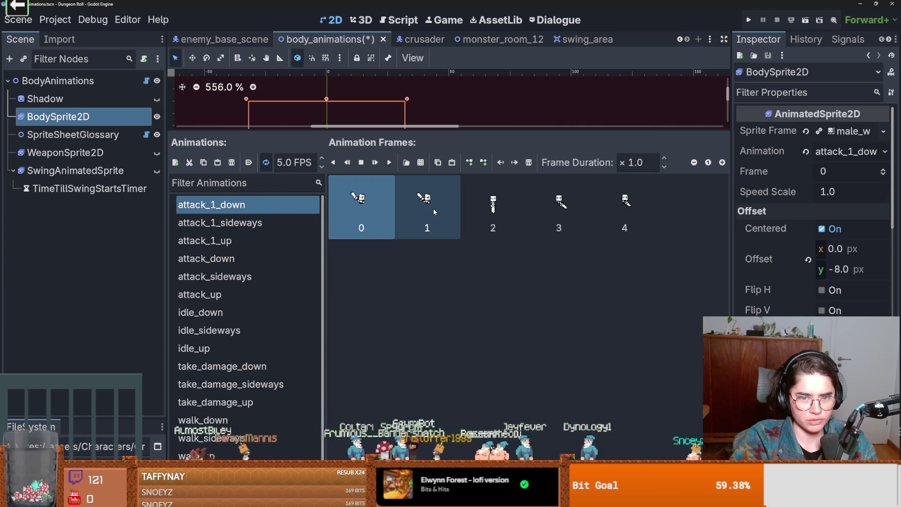
{"action": "left_click", "coordinate": [226, 314]}
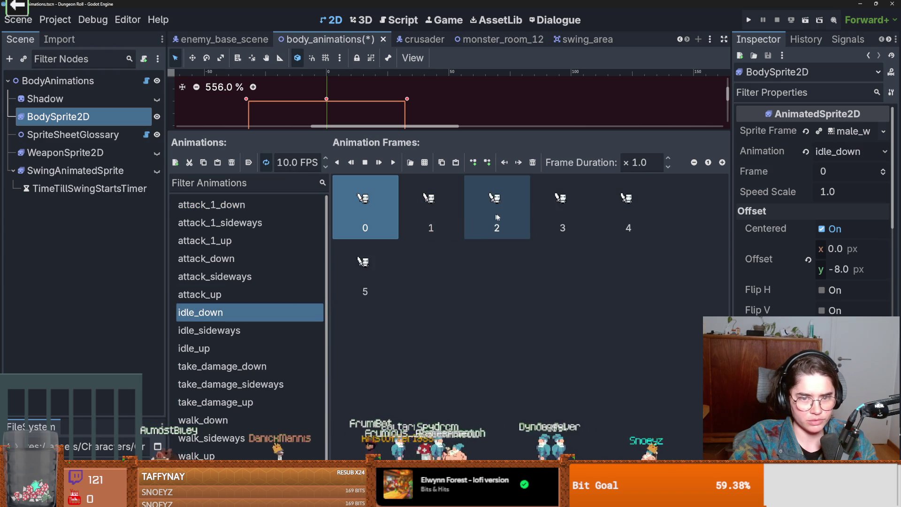
{"action": "left_click", "coordinate": [433, 211], "text": "shift"}
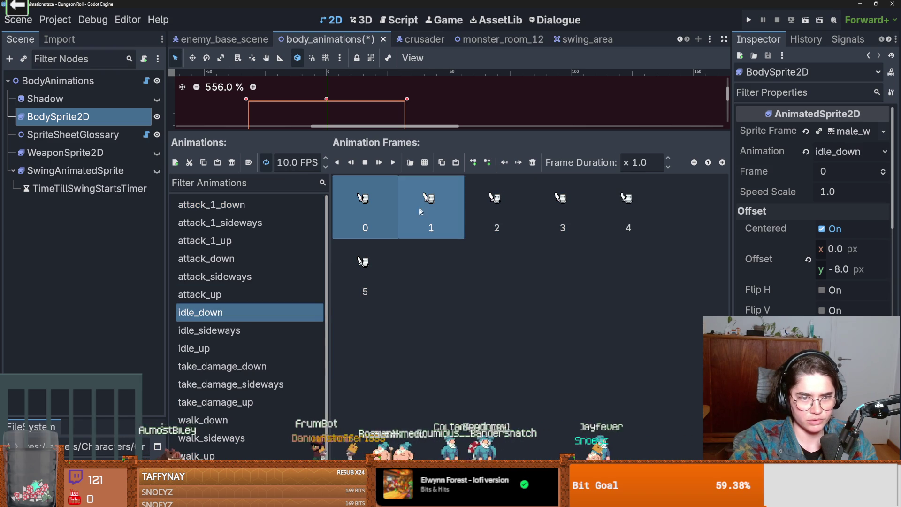
{"action": "left_click", "coordinate": [270, 367]}
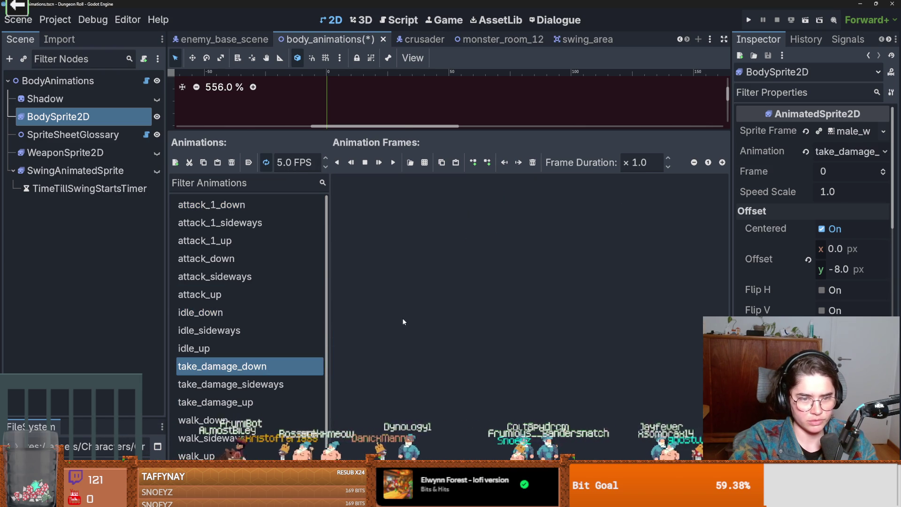
{"action": "key", "text": "ctrl+v"}
{"action": "left_click", "coordinate": [458, 228]}
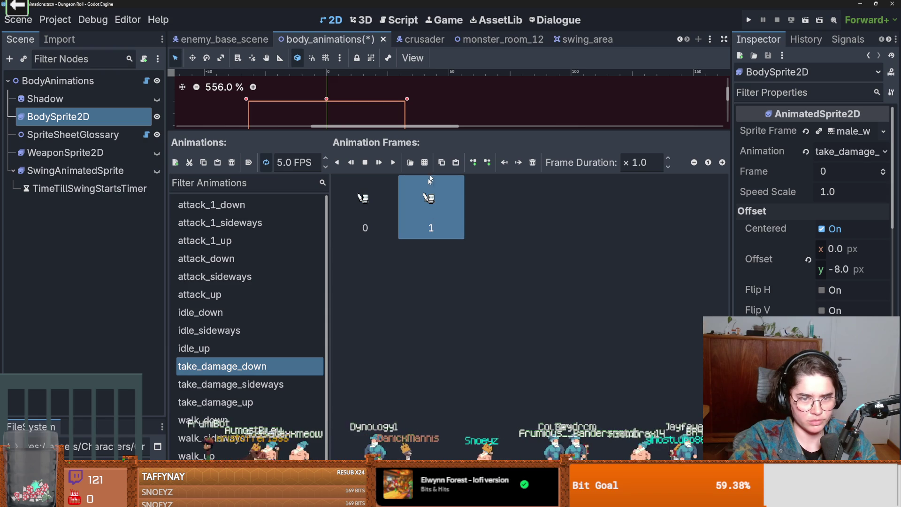
{"action": "left_click", "coordinate": [530, 163]}
- Give take_damage_sideways the first attack_1_sideways frame and take_damage_up an idle_up frame
{"action": "left_click", "coordinate": [244, 223]}
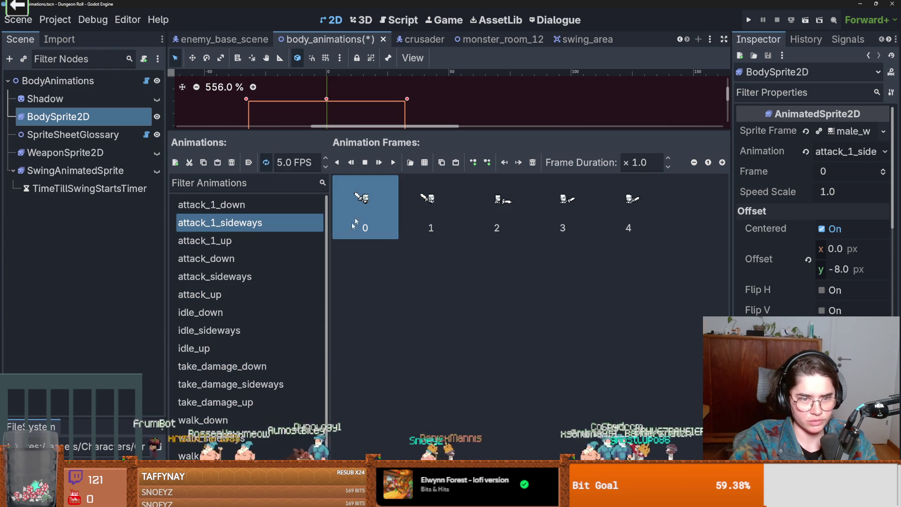
{"action": "left_click", "coordinate": [231, 384]}
{"action": "key", "text": "ctrl+v"}
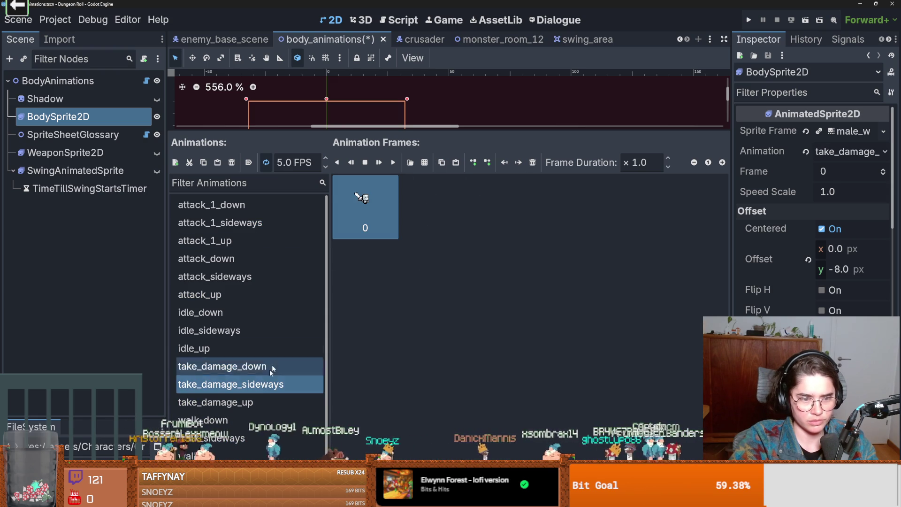
{"action": "left_click", "coordinate": [265, 402]}
{"action": "left_click", "coordinate": [262, 343]}
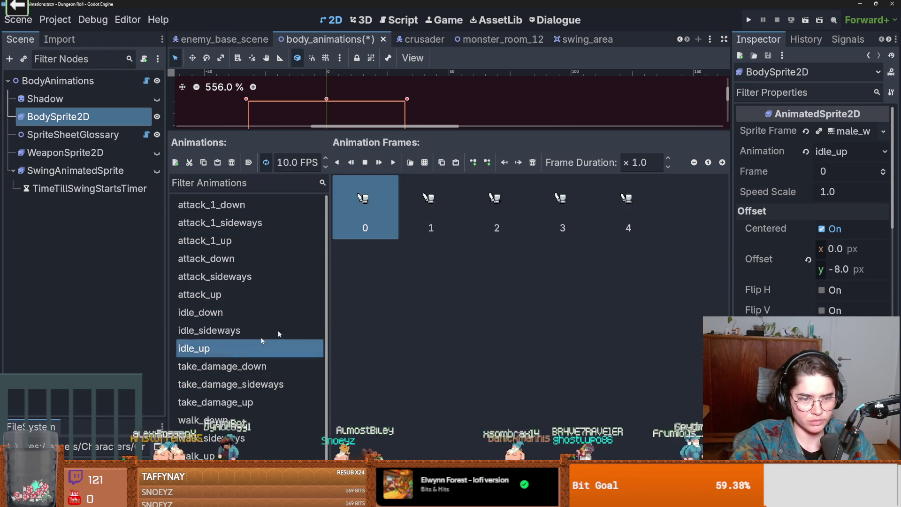
{"action": "left_click", "coordinate": [281, 403]}
{"action": "key", "text": "ctrl+v"}
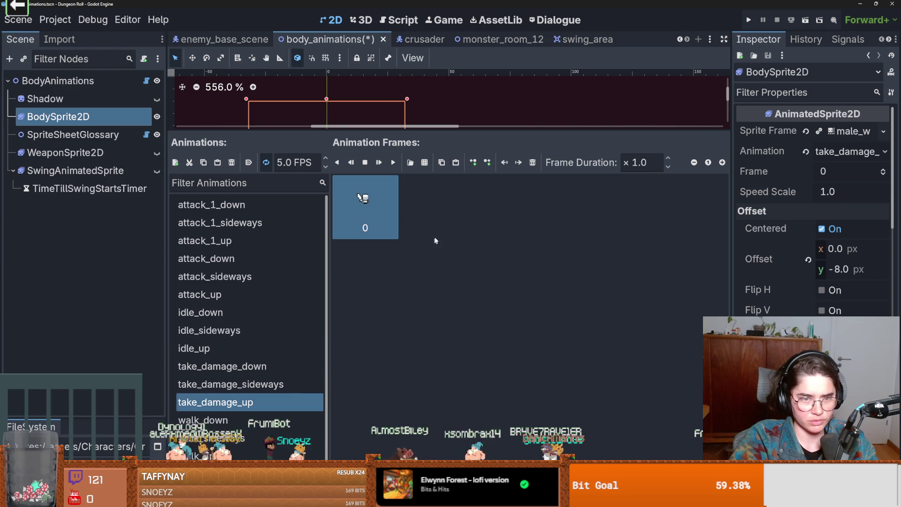
- Save and run the scene, then switch to GitHub Desktop and begin the commit summary
{"action": "key", "text": "ctrl+s"}
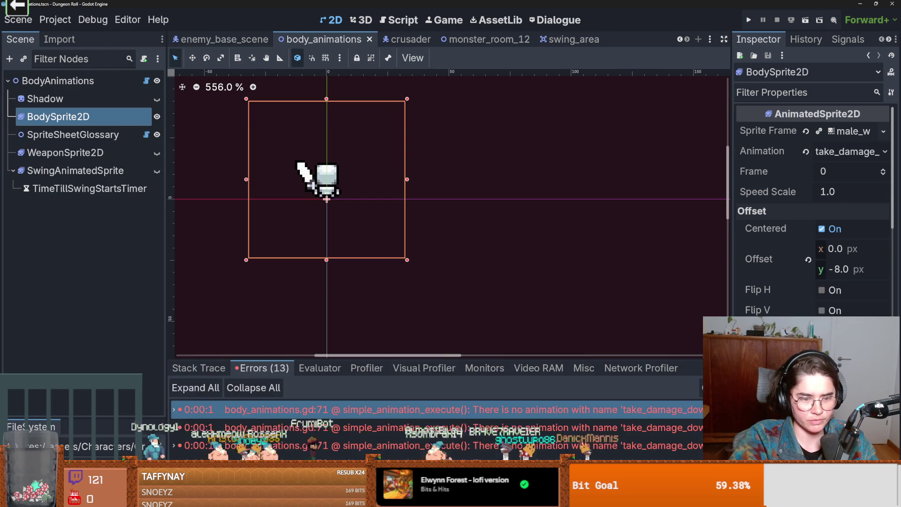
{"action": "left_click", "coordinate": [820, 20]}
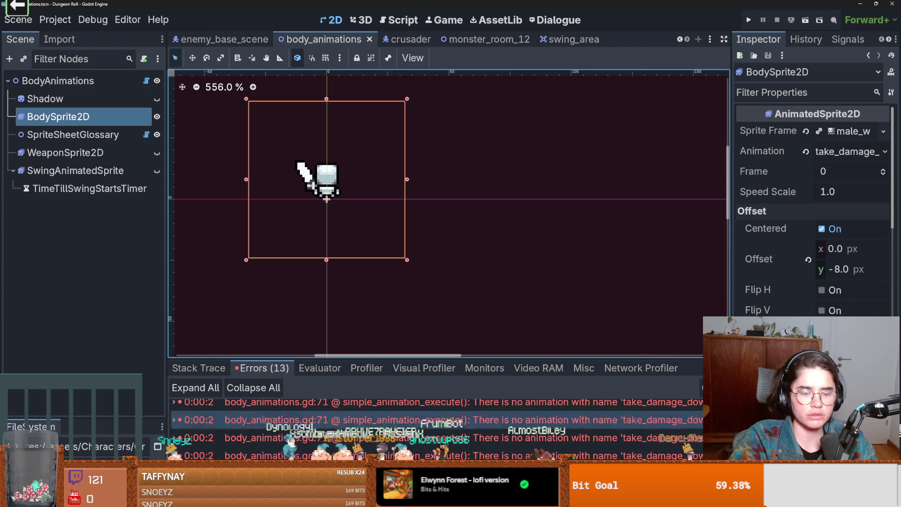
{"action": "key", "text": "alt+Tab"}
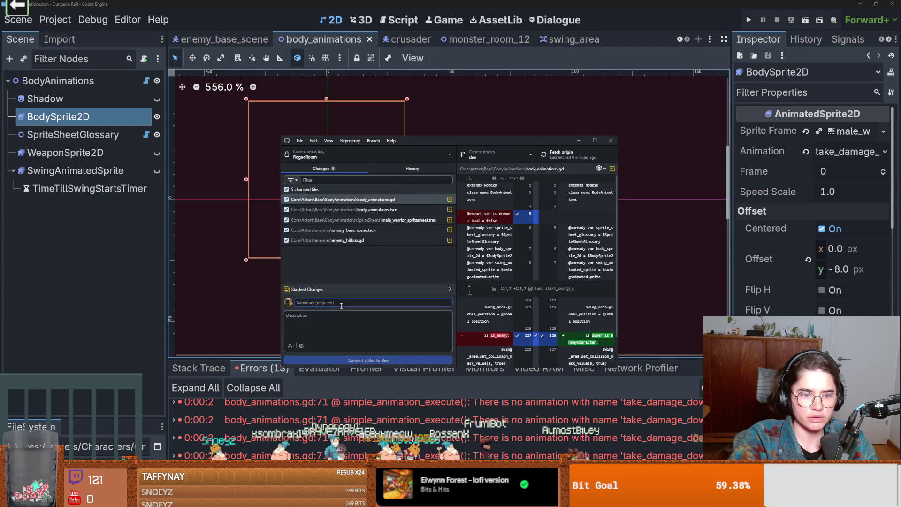
{"action": "type", "text": "I"}
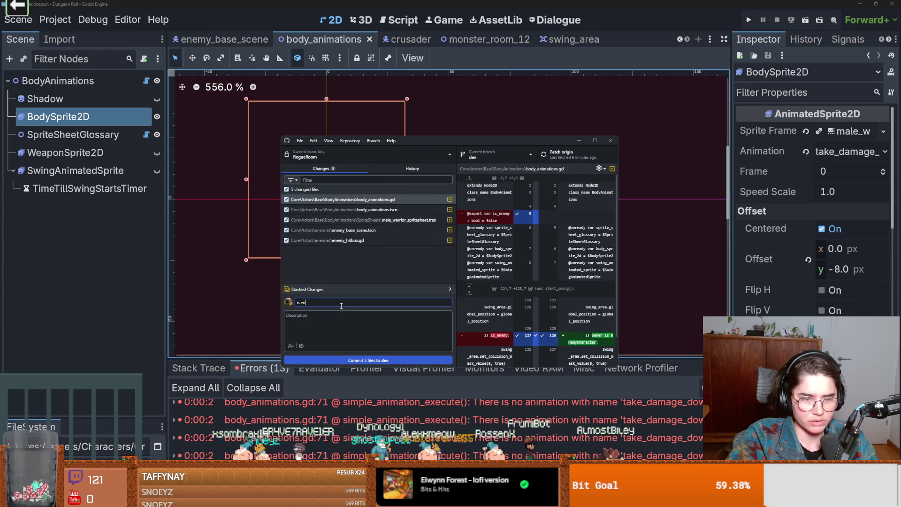
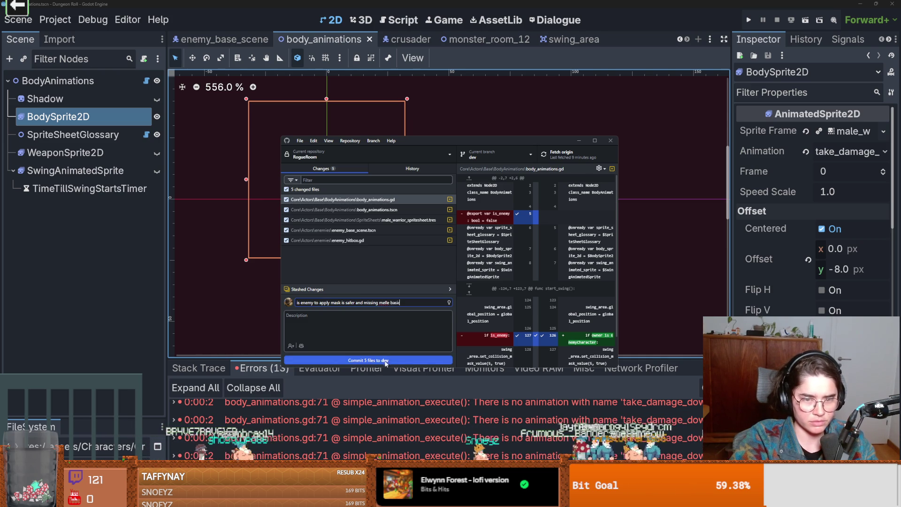
- Commit the 5 changed files to dev in GitHub Desktop, then return to Godot
{"action": "left_click", "coordinate": [361, 360]}
{"action": "left_click", "coordinate": [487, 86]}
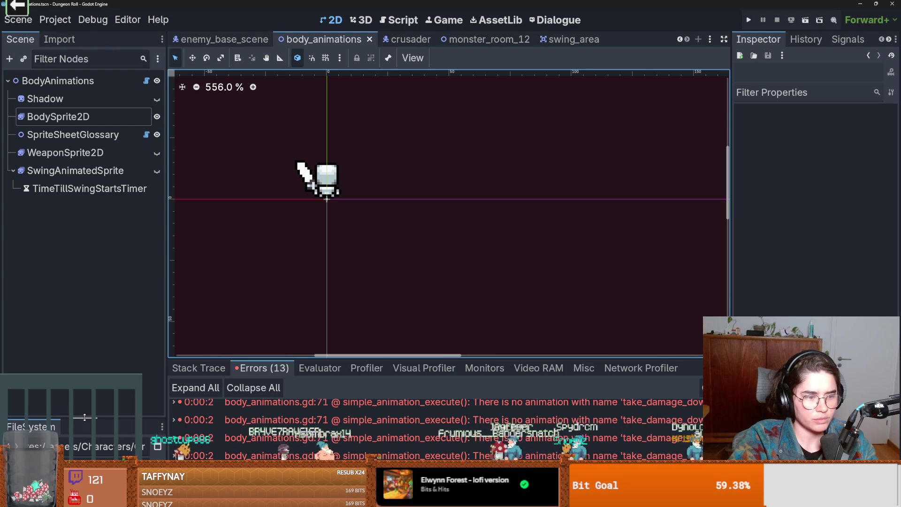
- Filter the FileSystem dock for 'archer' and open archer_enemy.tscn
{"action": "left_click_drag", "start_coordinate": [85, 418], "coordinate": [85, 186]}
{"action": "left_click", "coordinate": [61, 236]}
{"action": "type", "text": "archer"}
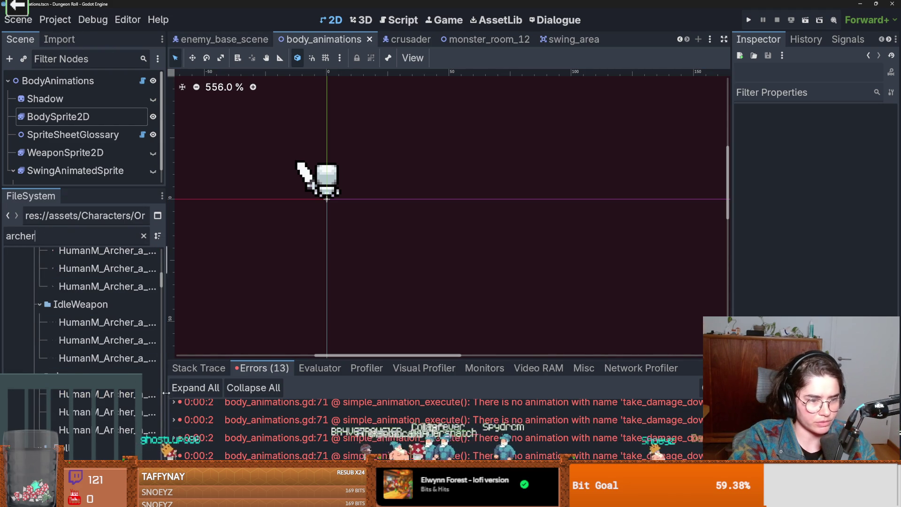
{"action": "left_click_drag", "start_coordinate": [167, 394], "coordinate": [284, 393]}
{"action": "scroll", "coordinate": [140, 329], "scroll_direction": "down", "scroll_amount": 15}
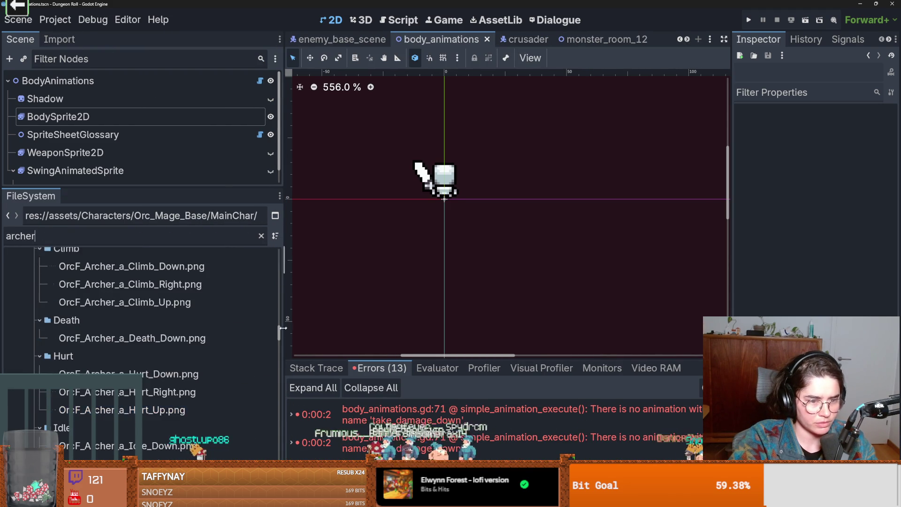
{"action": "scroll", "coordinate": [125, 390], "scroll_direction": "down", "scroll_amount": 5}
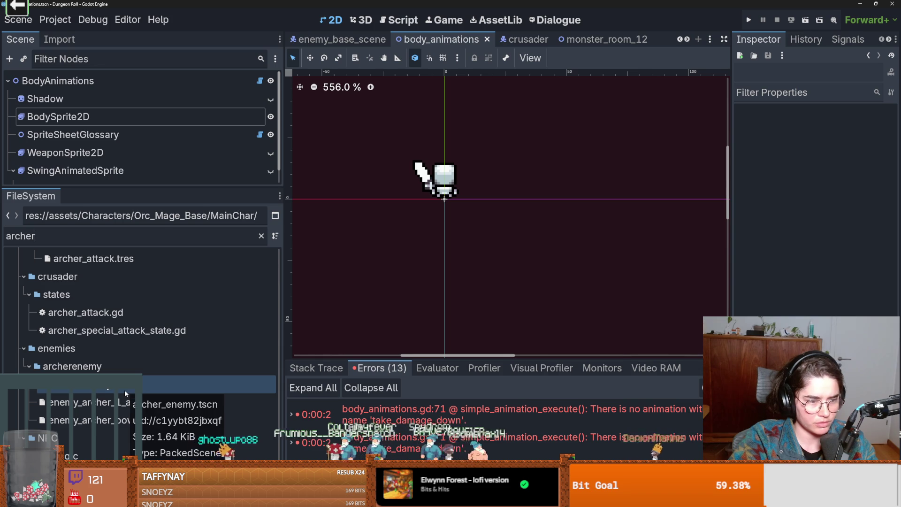
{"action": "double_click", "coordinate": [125, 389]}
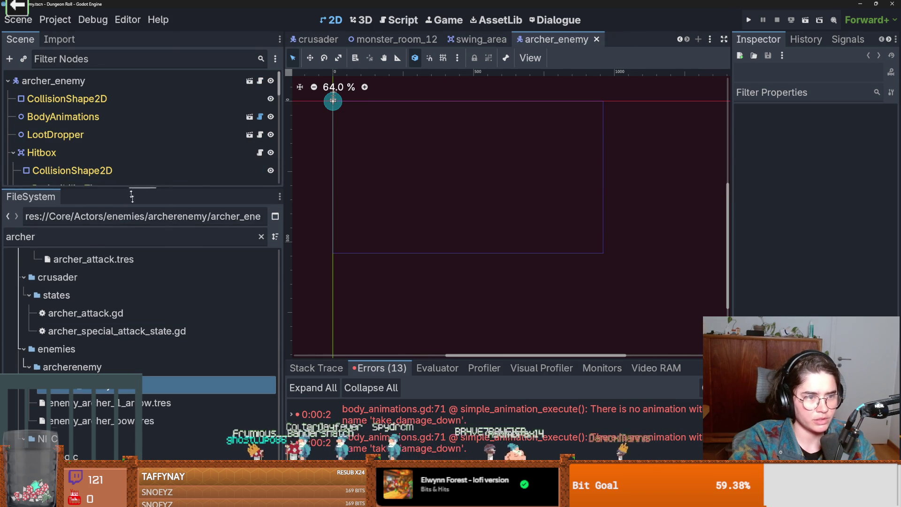
- Inspect the attack state and AttackCooldownTimer, and highlight attack_cooldown_timer uses in the attack state script
{"action": "left_click_drag", "start_coordinate": [128, 193], "coordinate": [127, 398]}
{"action": "scroll", "coordinate": [105, 293], "scroll_direction": "down", "scroll_amount": 3}
{"action": "left_click", "coordinate": [94, 191]}
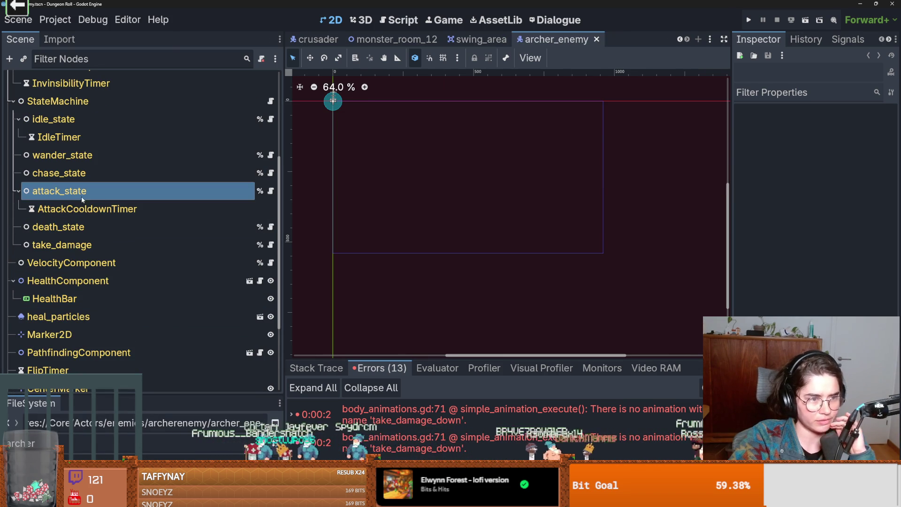
{"action": "left_click_drag", "start_coordinate": [736, 215], "coordinate": [468, 215]}
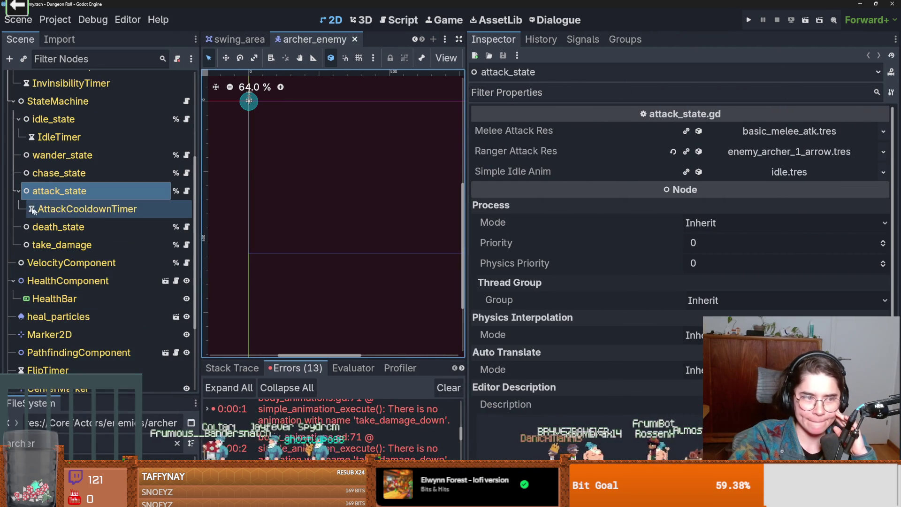
{"action": "left_click", "coordinate": [87, 209]}
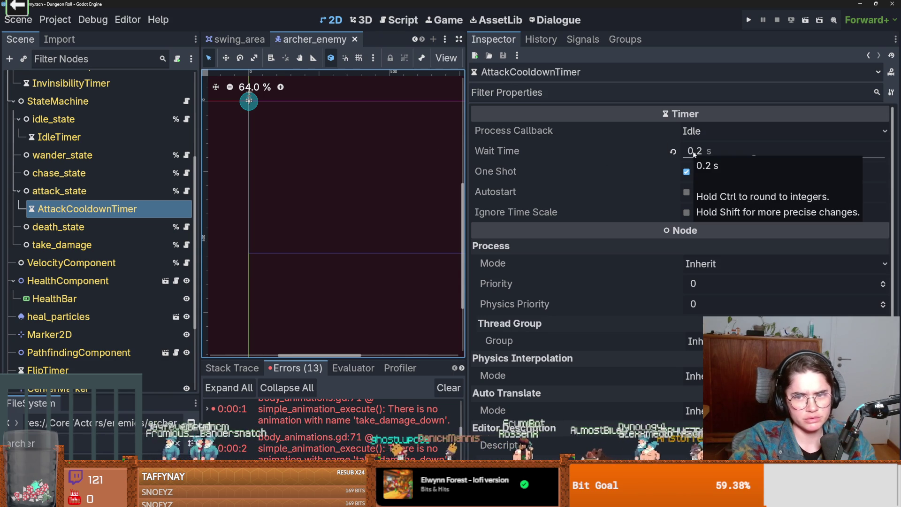
{"action": "left_click", "coordinate": [186, 191]}
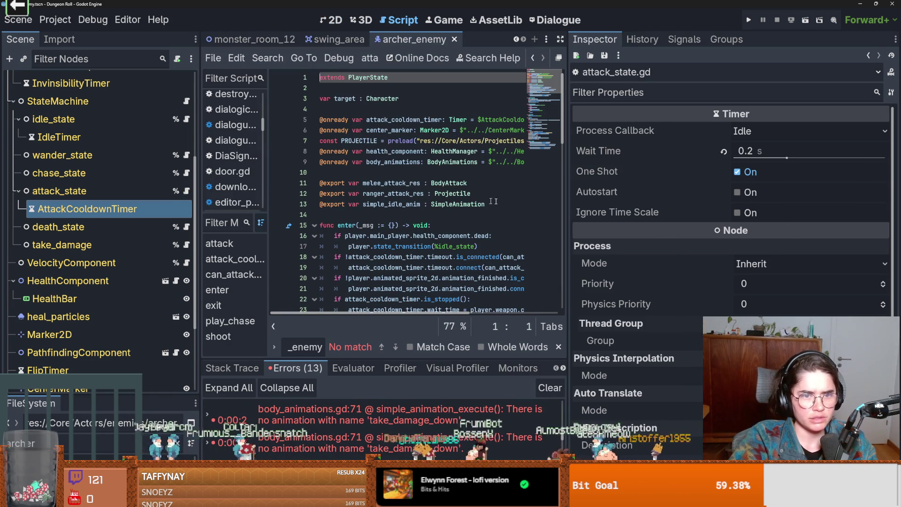
{"action": "double_click", "coordinate": [404, 120]}
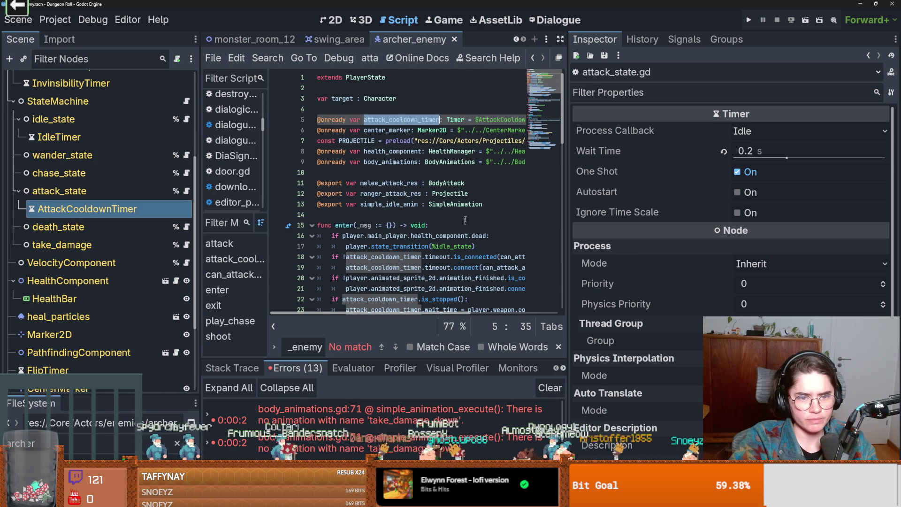
{"action": "left_click_drag", "start_coordinate": [572, 261], "coordinate": [756, 258]}
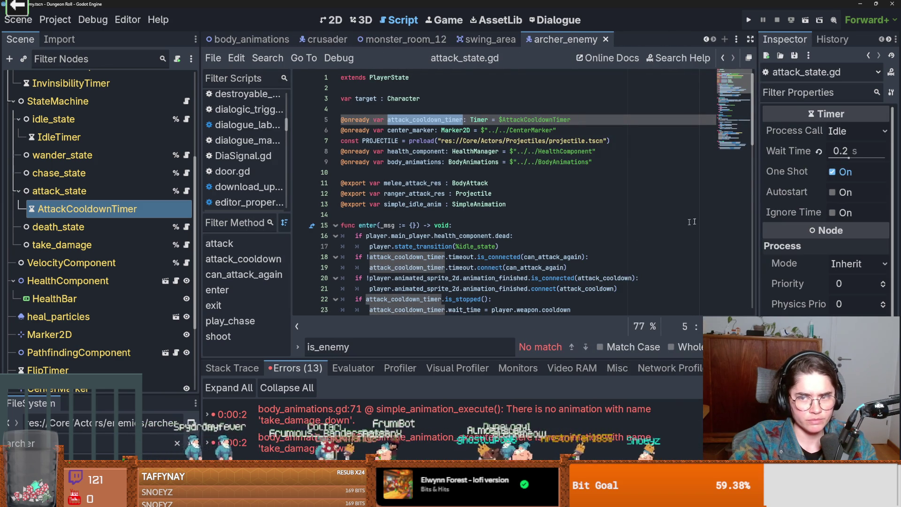
{"action": "left_click_drag", "start_coordinate": [757, 223], "coordinate": [551, 225]}
- Set the AttackCooldownTimer Wait Time to 2 seconds, save, and run the project
{"action": "left_click", "coordinate": [749, 151]}
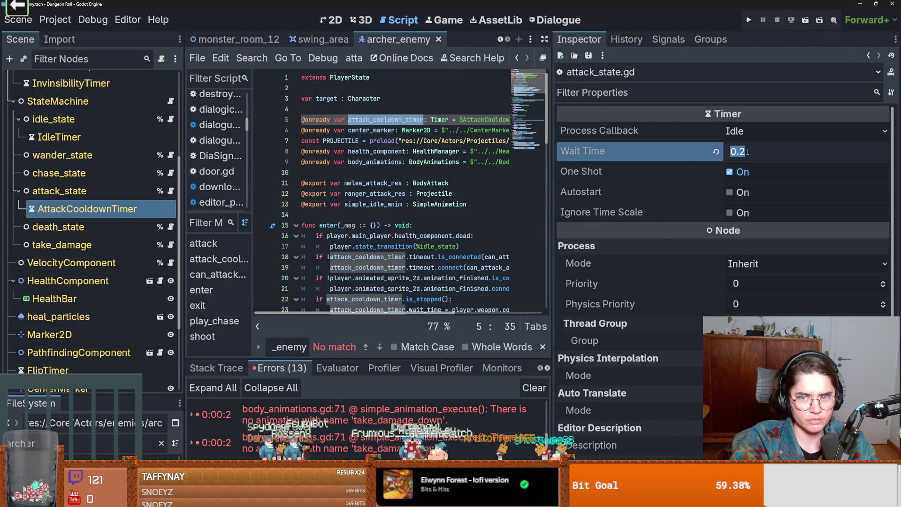
{"action": "type", "text": "2"}
{"action": "key", "text": "Return"}
{"action": "key", "text": "ctrl+s"}
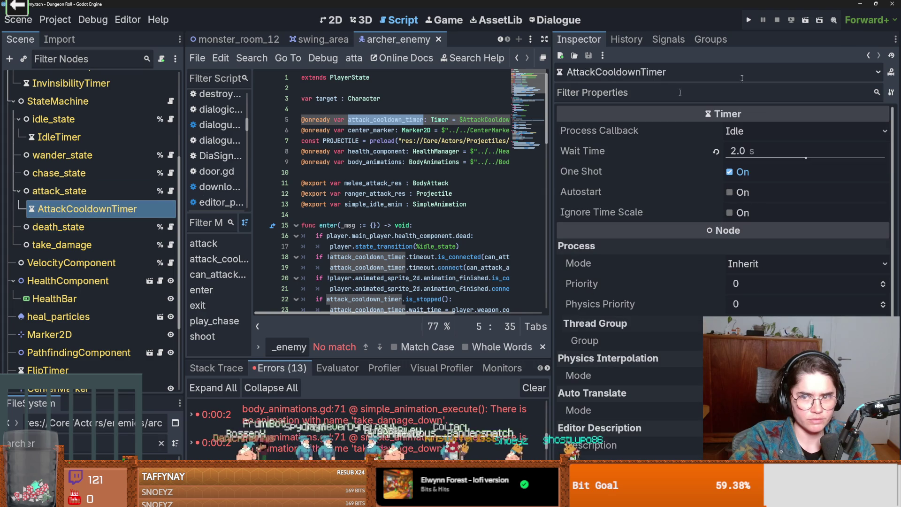
{"action": "left_click", "coordinate": [746, 21]}
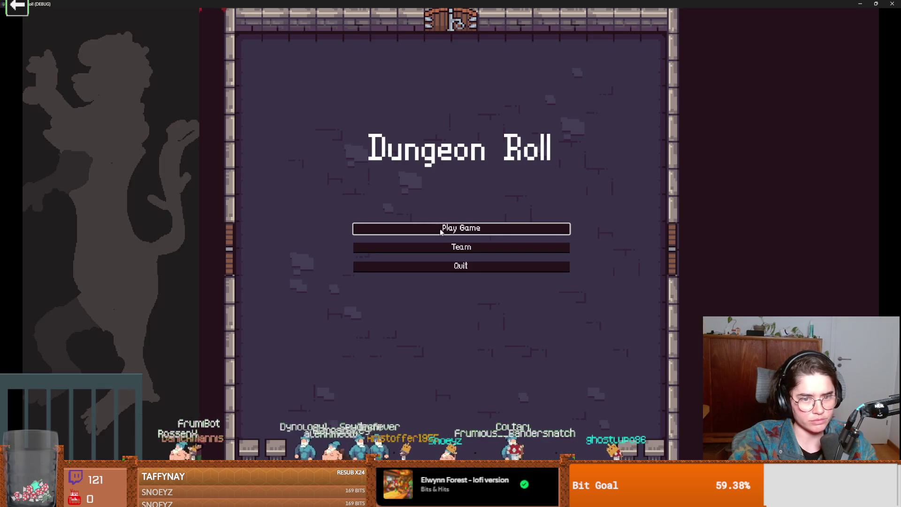
- Play as the Crusader, go through the left door, attack the enemies, then stop with F8
{"action": "left_click", "coordinate": [442, 230]}
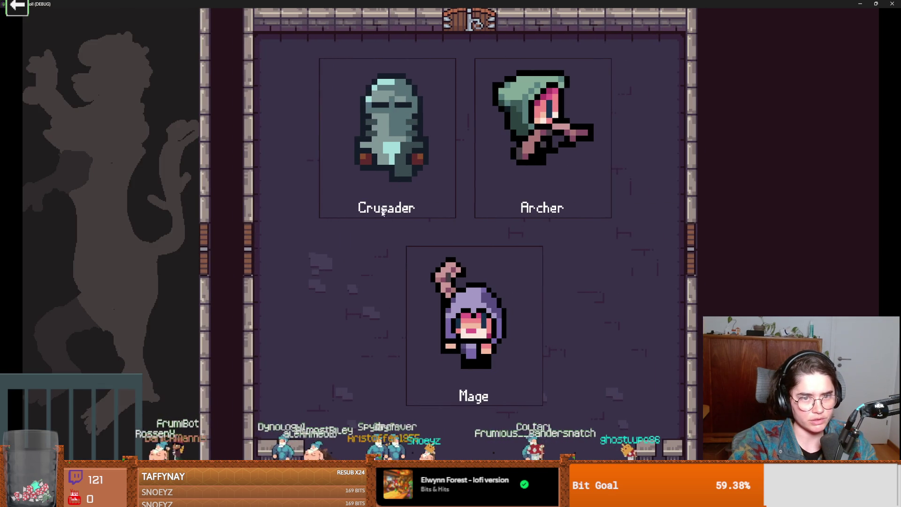
{"action": "left_click", "coordinate": [410, 215]}
{"action": "key", "text": "a"}
{"action": "key", "text": "s"}
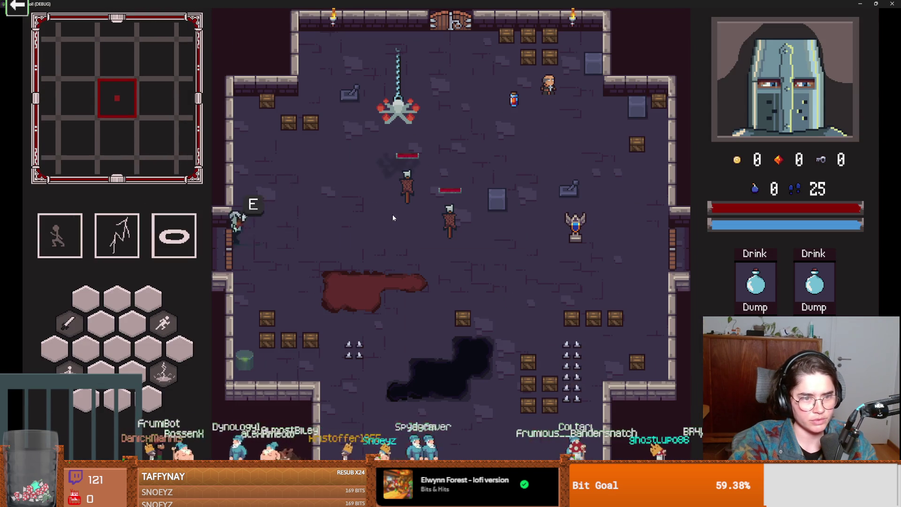
{"action": "key", "text": "a"}
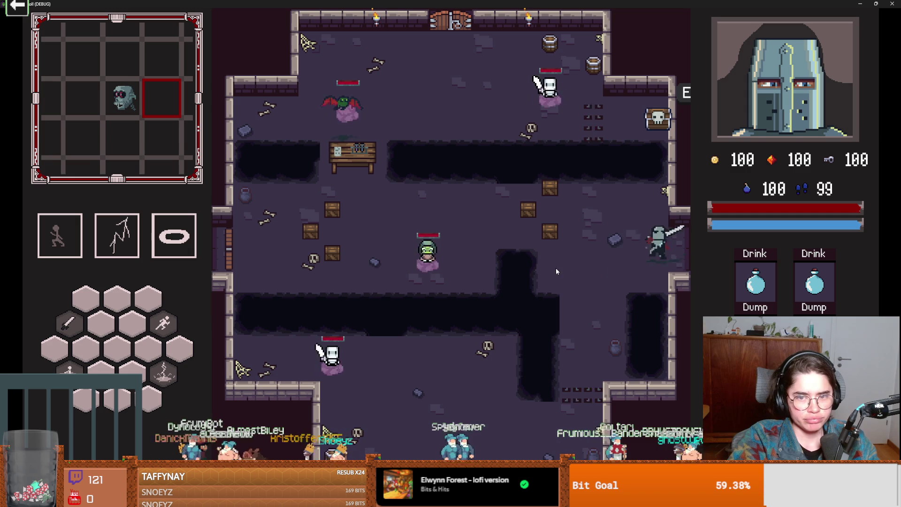
{"action": "key", "text": "a"}
{"action": "key", "text": "w"}
{"action": "left_click", "coordinate": [494, 239]}
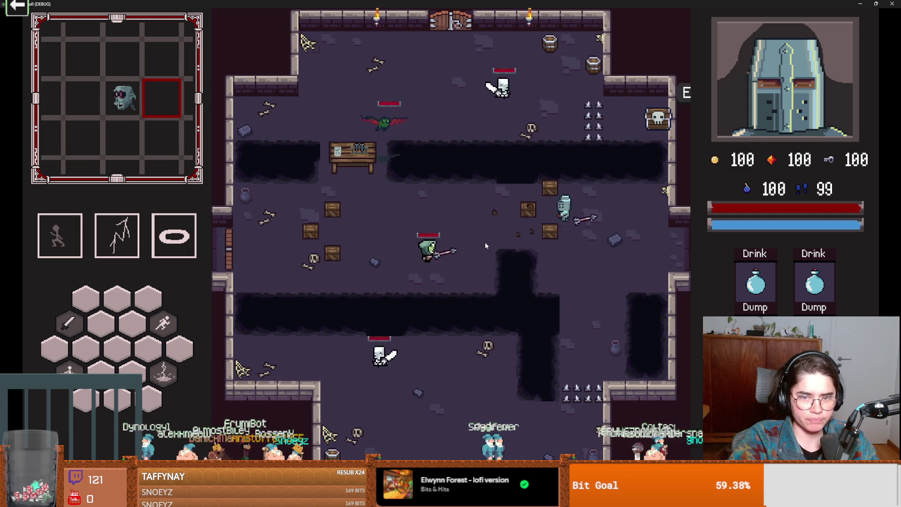
{"action": "key", "text": "F8"}
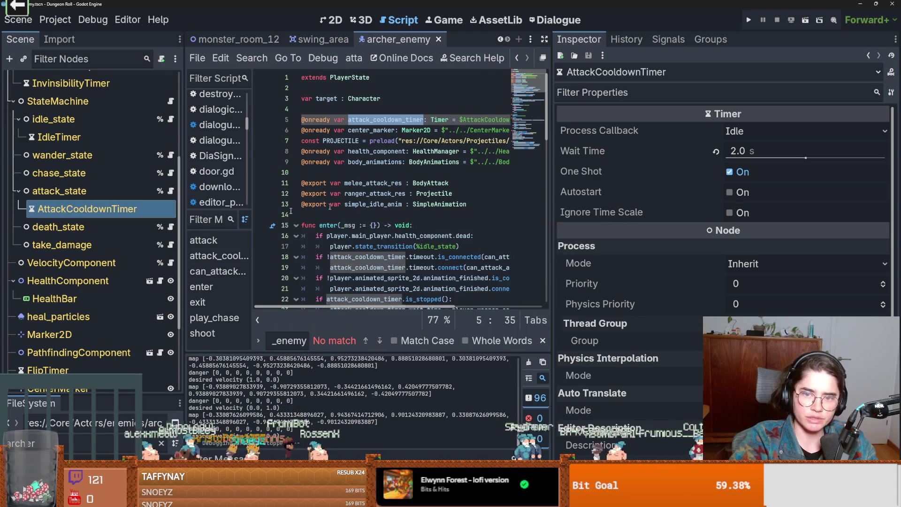
- Show the attack state's exported settings with the ranged attack resource expanded
{"action": "left_click", "coordinate": [103, 191]}
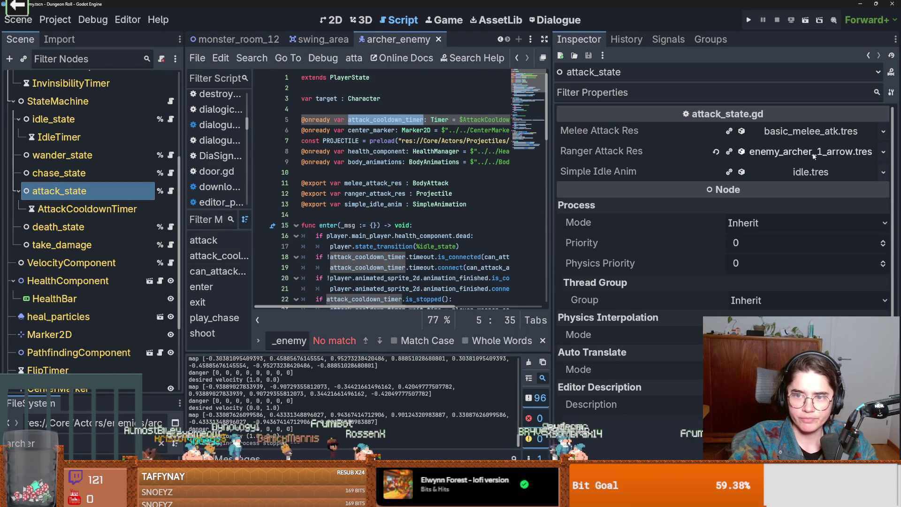
{"action": "left_click", "coordinate": [814, 153]}
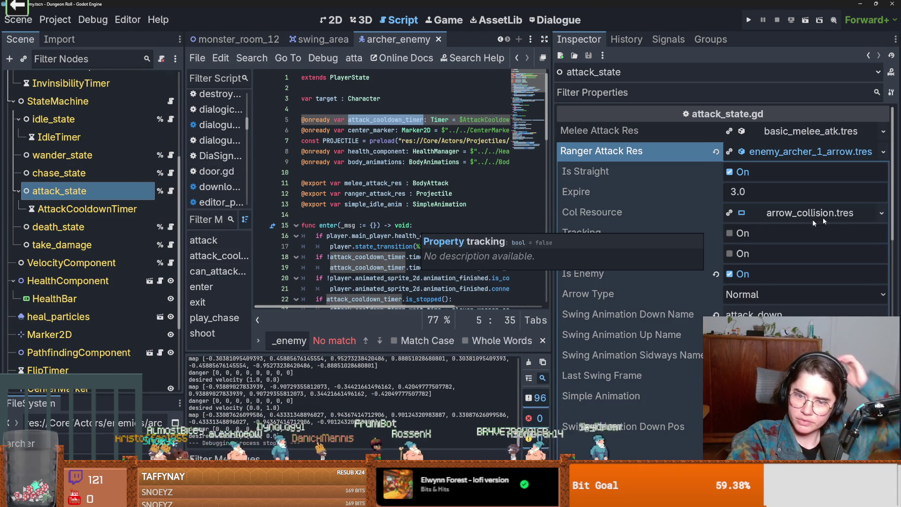
{"action": "scroll", "coordinate": [681, 218], "scroll_direction": "down", "scroll_amount": 3}
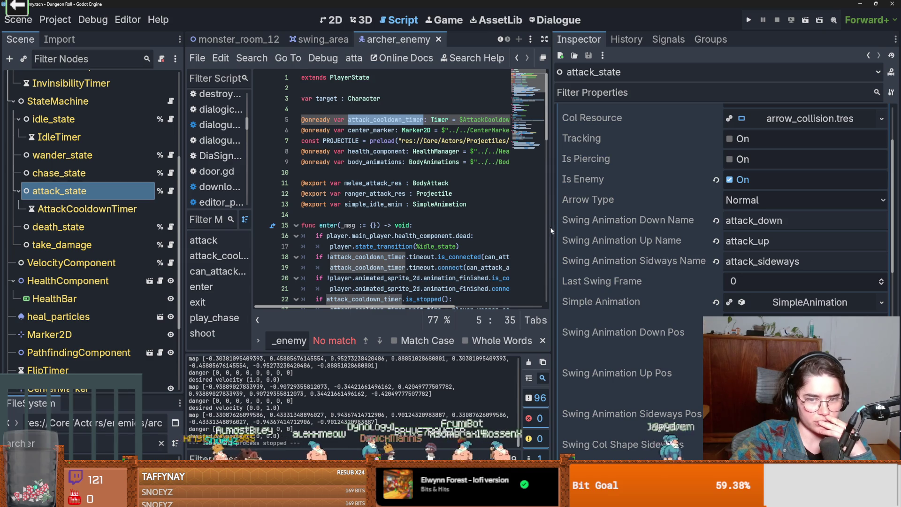
{"action": "left_click_drag", "start_coordinate": [551, 230], "coordinate": [651, 230]}
{"action": "scroll", "coordinate": [487, 257], "scroll_direction": "down", "scroll_amount": 3}
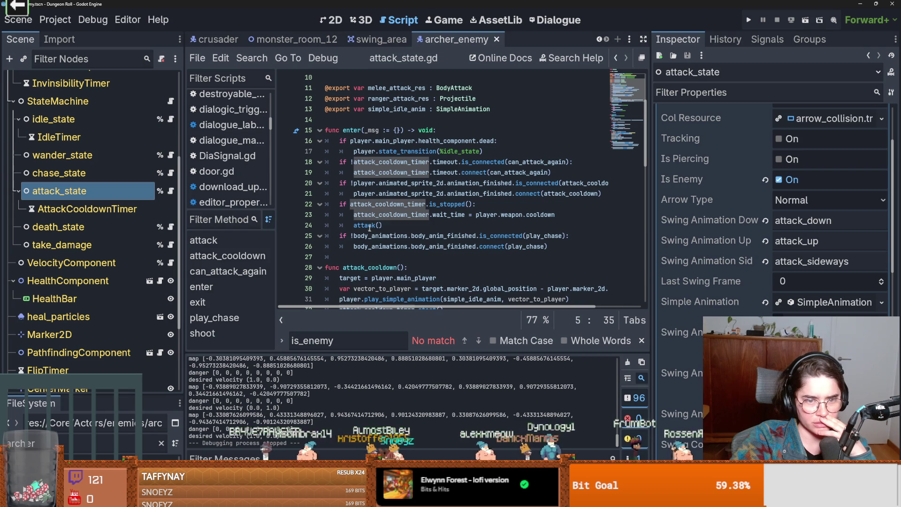
- Read the cooldown code on lines 22–24 and highlight every attack_cooldown_timer use
{"action": "left_click", "coordinate": [440, 205]}
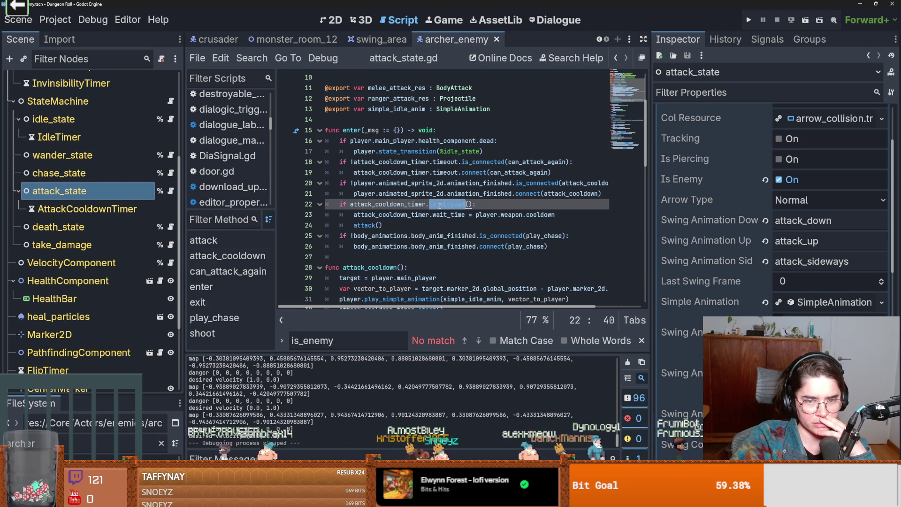
{"action": "left_click", "coordinate": [375, 215]}
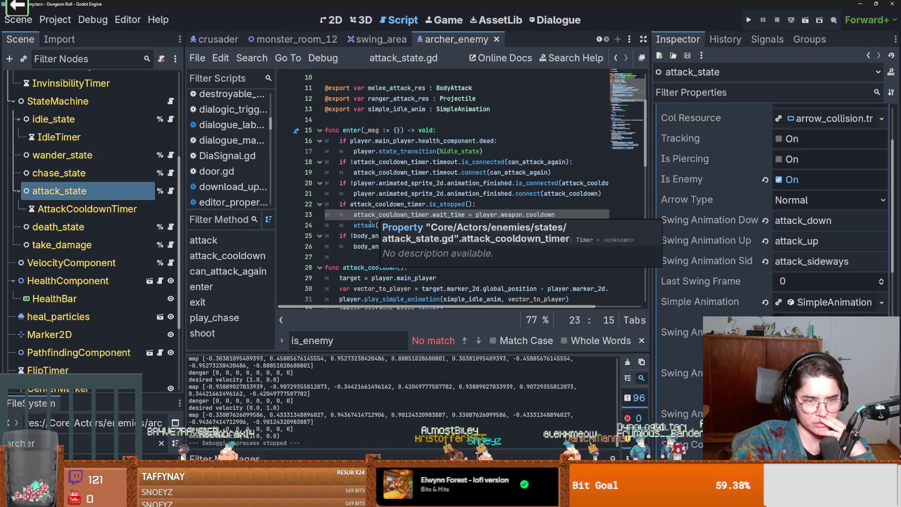
{"action": "double_click", "coordinate": [371, 225]}
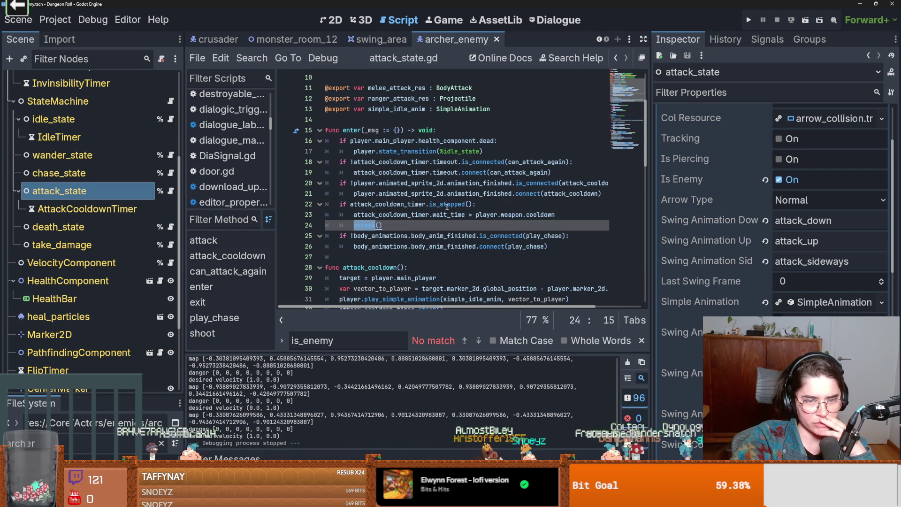
{"action": "left_click", "coordinate": [494, 206]}
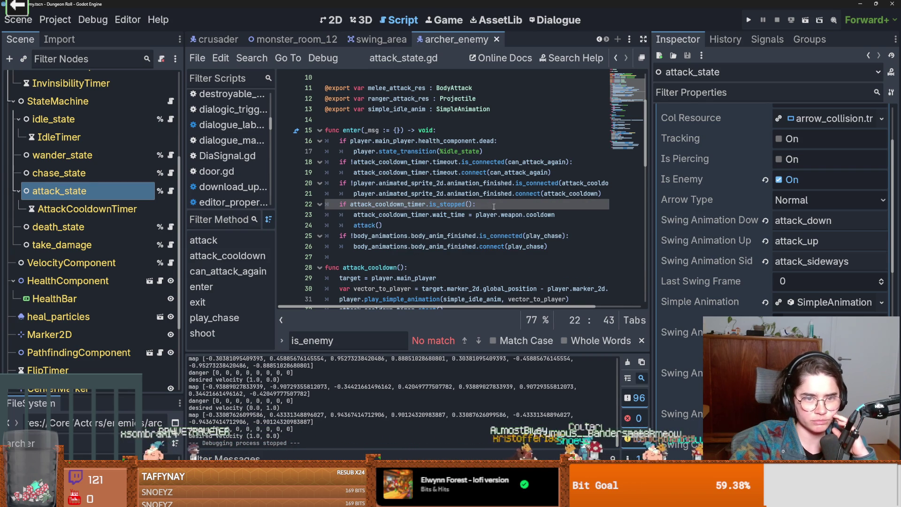
{"action": "left_click", "coordinate": [368, 226]}
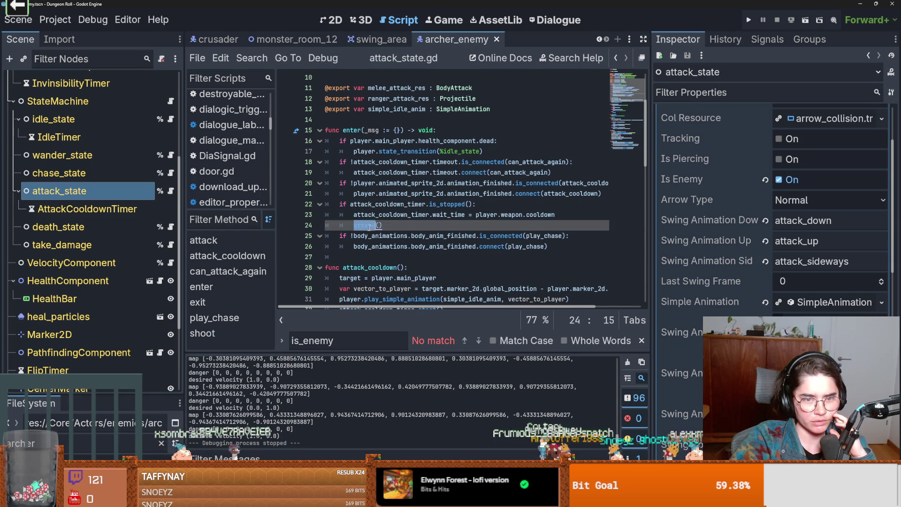
{"action": "double_click", "coordinate": [376, 204]}
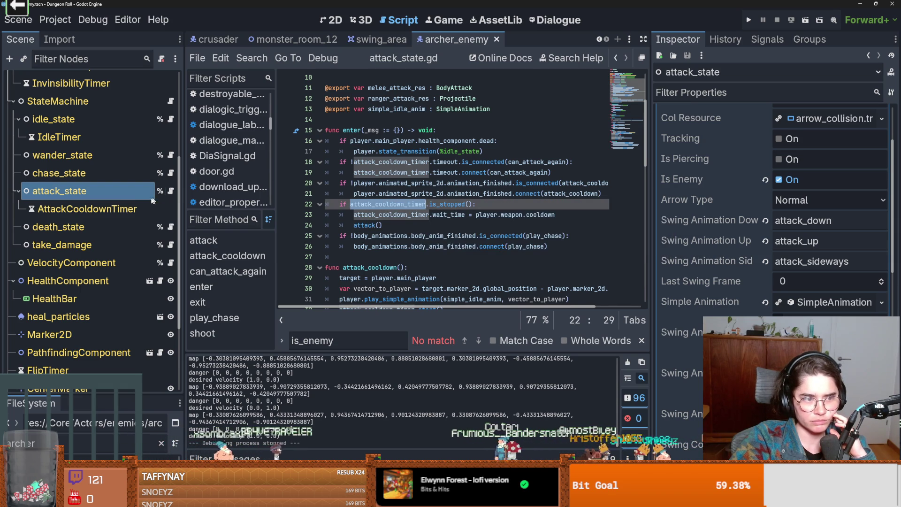
{"action": "left_click", "coordinate": [152, 207]}
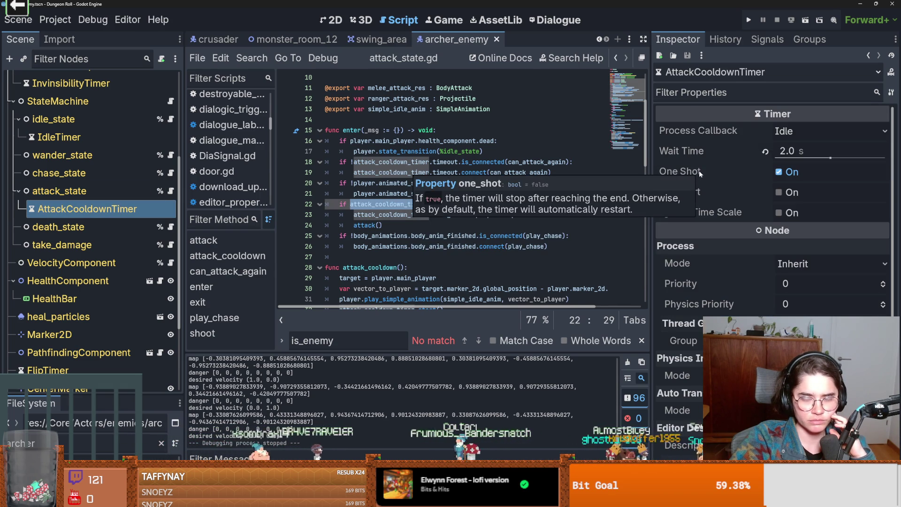
{"action": "left_click", "coordinate": [379, 226], "text": "ctrl"}
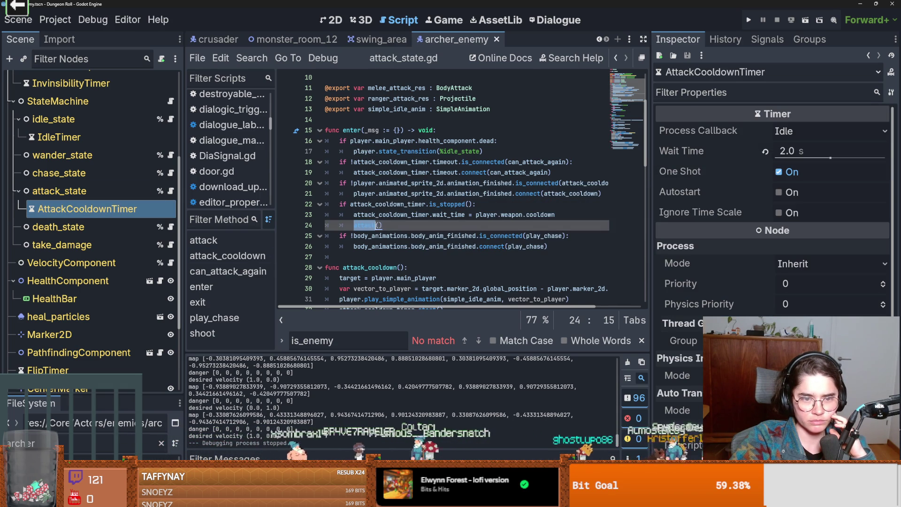
{"action": "scroll", "coordinate": [420, 266], "scroll_direction": "down", "scroll_amount": 3}
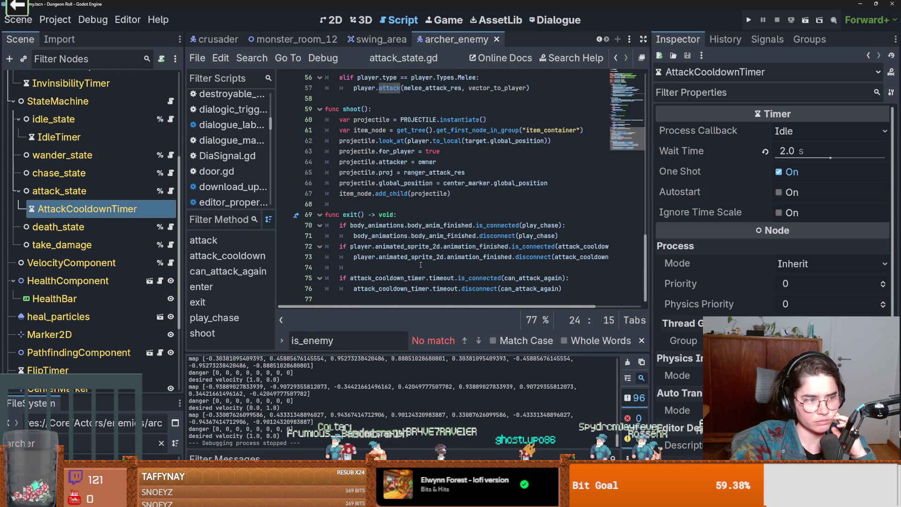
{"action": "scroll", "coordinate": [421, 265], "scroll_direction": "up", "scroll_amount": 6}
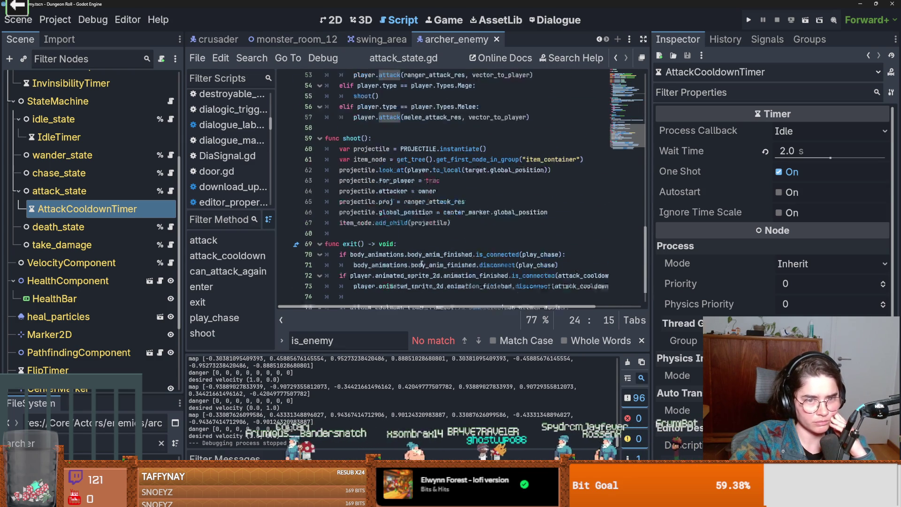
- Review the attack function, including the ranger's shoot() call
{"action": "left_click", "coordinate": [354, 203]}
{"action": "scroll", "coordinate": [371, 200], "scroll_direction": "down", "scroll_amount": 2}
{"action": "left_click", "coordinate": [394, 193]}
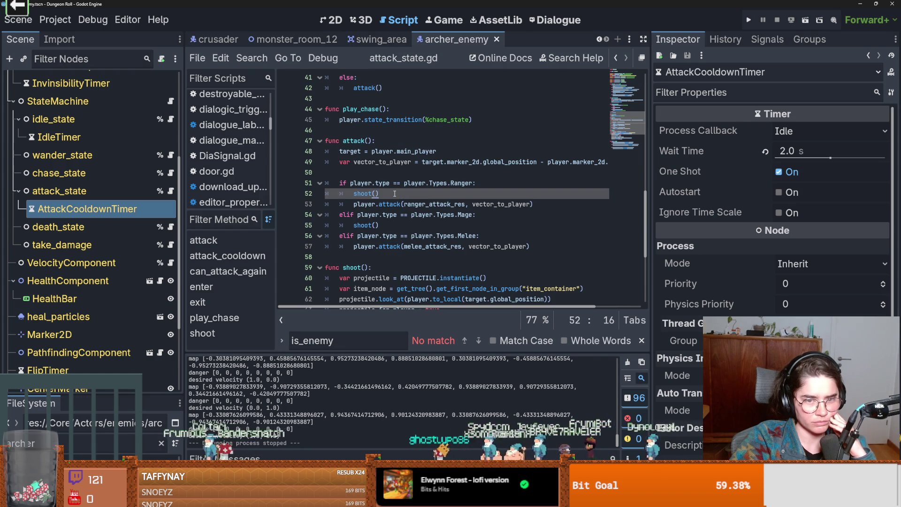
{"action": "scroll", "coordinate": [432, 168], "scroll_direction": "up", "scroll_amount": 10}
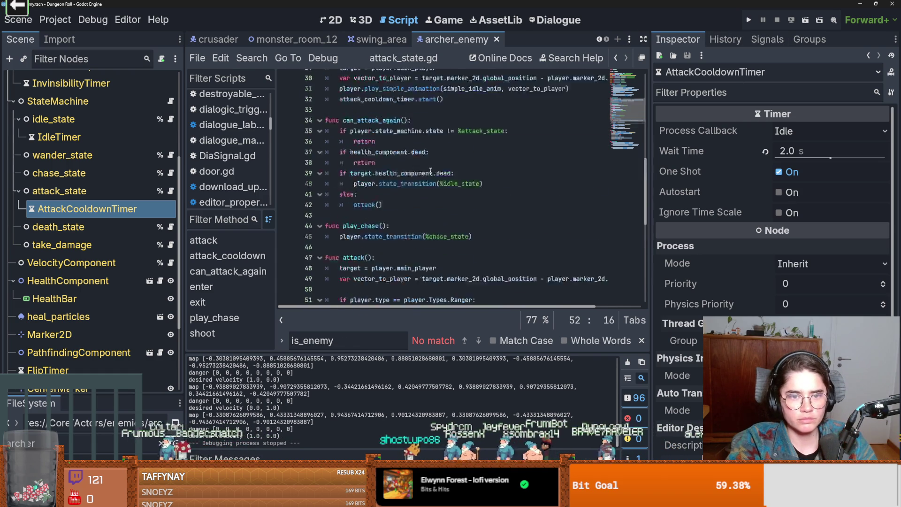
{"action": "scroll", "coordinate": [432, 168], "scroll_direction": "up", "scroll_amount": 1}
{"action": "scroll", "coordinate": [419, 183], "scroll_direction": "down", "scroll_amount": 1}
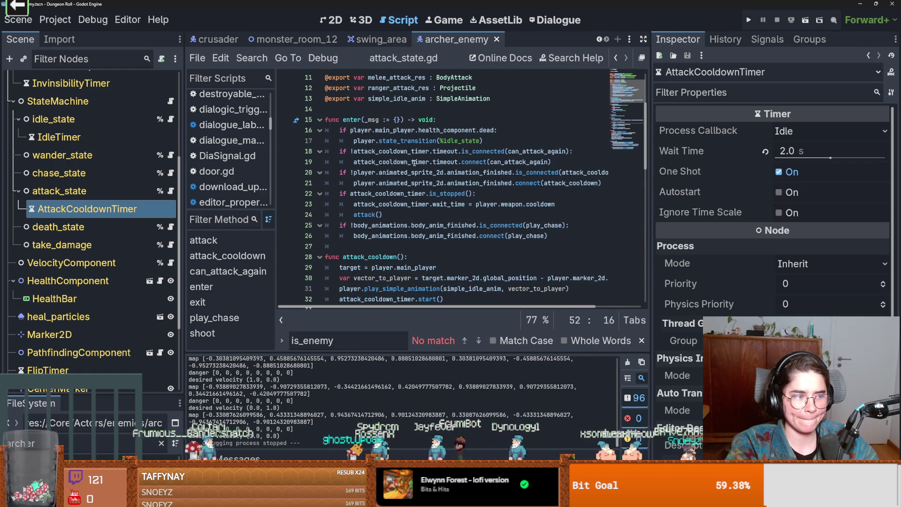
{"action": "mouse_move", "coordinate": [414, 164]}
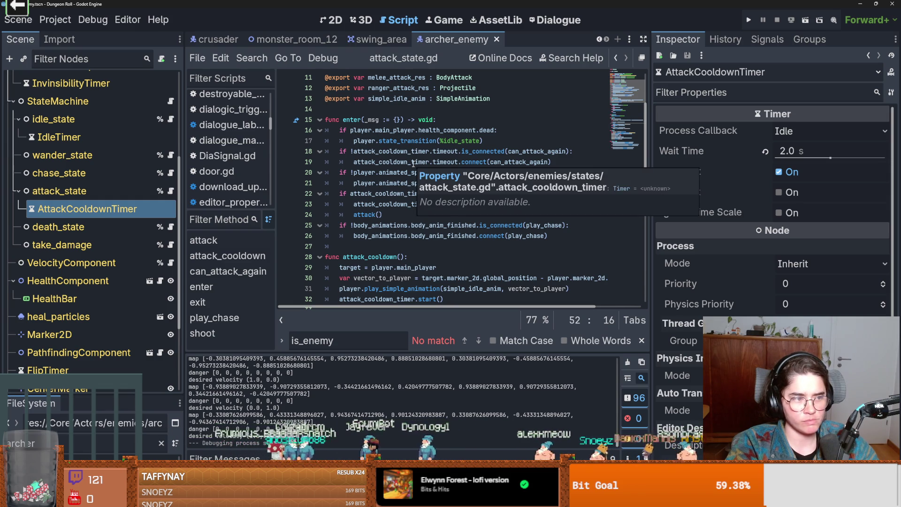
{"action": "scroll", "coordinate": [558, 173], "scroll_direction": "down", "scroll_amount": 2}
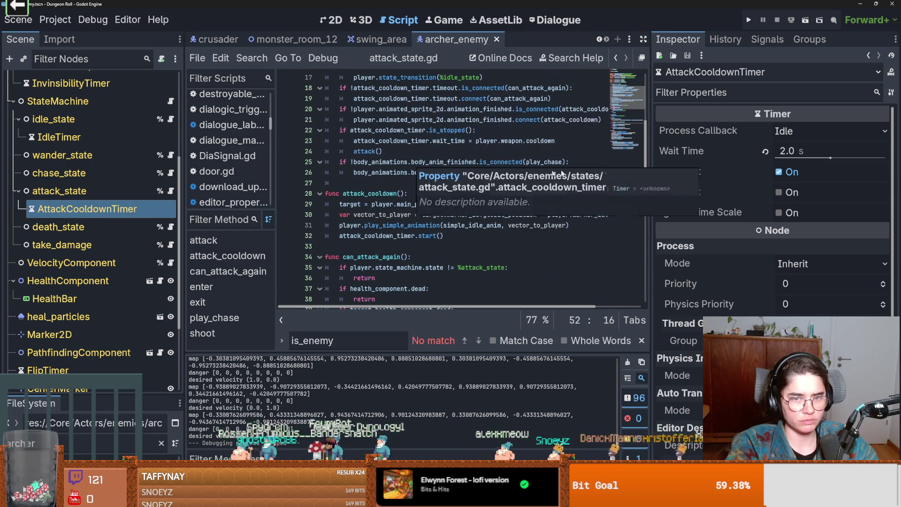
- Widen the Inspector and show the attack_state node's properties
{"action": "mouse_move", "coordinate": [649, 153]}
{"action": "left_mouse_down"}
{"action": "mouse_move", "coordinate": [671, 150]}
{"action": "mouse_move", "coordinate": [537, 147]}
{"action": "left_mouse_up"}
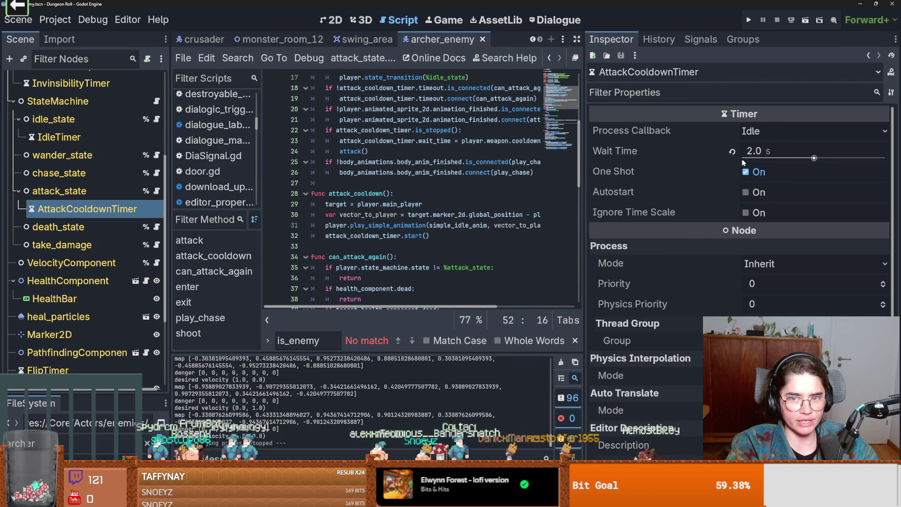
{"action": "left_click", "coordinate": [109, 193]}
{"action": "left_click", "coordinate": [801, 149]}
- Expand the enemy_archer_bow.tres weapon to show its 3.0 Cooldown, and save the scene
{"action": "left_click", "coordinate": [797, 152]}
{"action": "scroll", "coordinate": [747, 216], "scroll_direction": "down", "scroll_amount": 6}
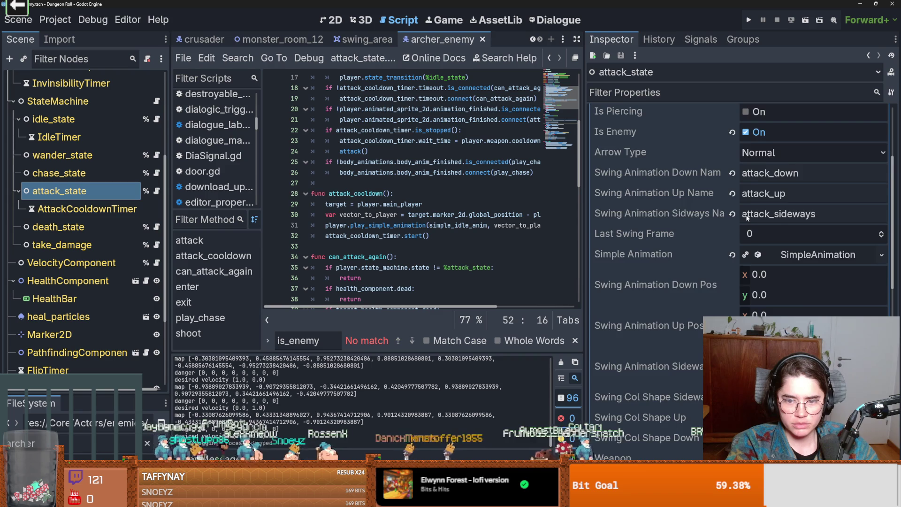
{"action": "left_click", "coordinate": [613, 316]}
{"action": "scroll", "coordinate": [684, 284], "scroll_direction": "down", "scroll_amount": 5}
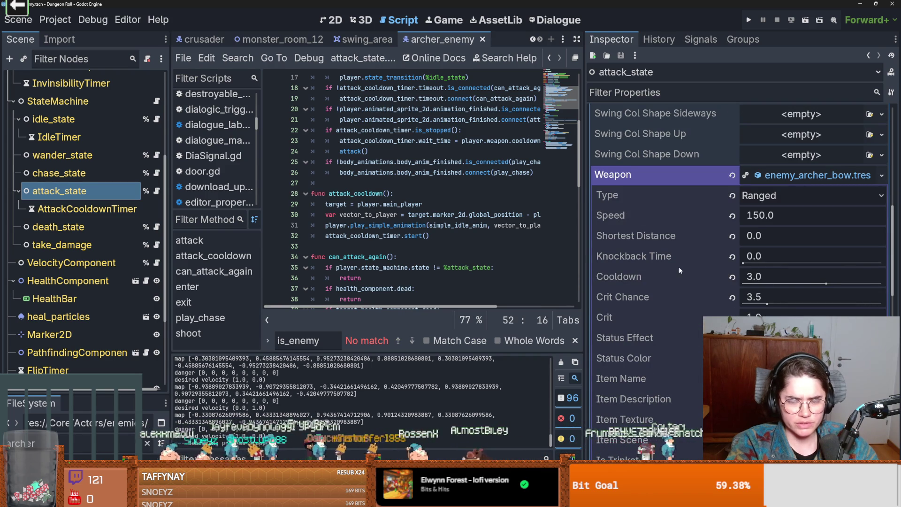
{"action": "key", "text": "ctrl+s"}
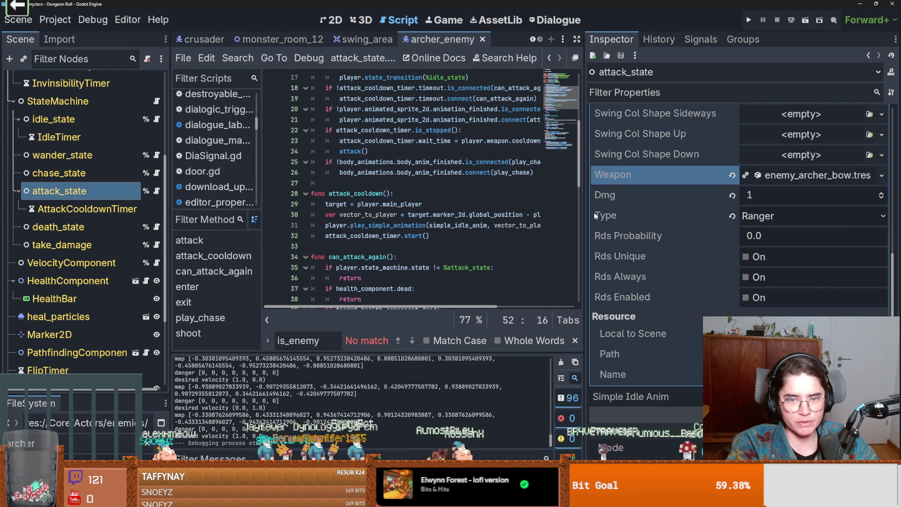
- Widen the code editor and select the can_attack_again function name
{"action": "left_click_drag", "start_coordinate": [584, 219], "coordinate": [703, 219]}
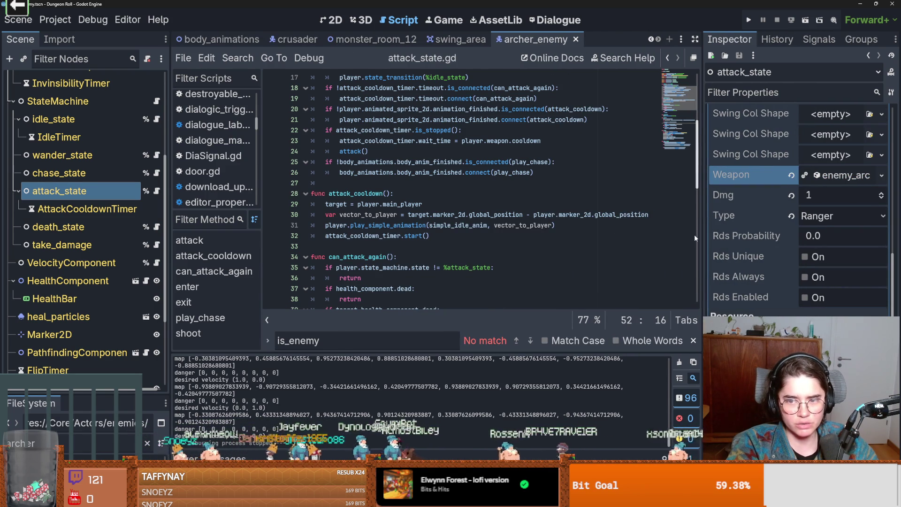
{"action": "scroll", "coordinate": [469, 212], "scroll_direction": "up", "scroll_amount": 5}
{"action": "scroll", "coordinate": [448, 216], "scroll_direction": "down", "scroll_amount": 6}
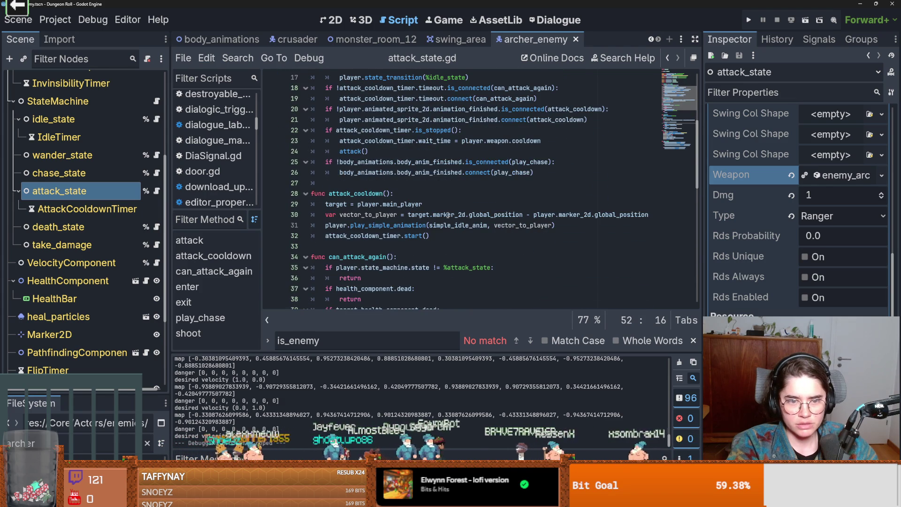
{"action": "scroll", "coordinate": [448, 215], "scroll_direction": "down", "scroll_amount": 3}
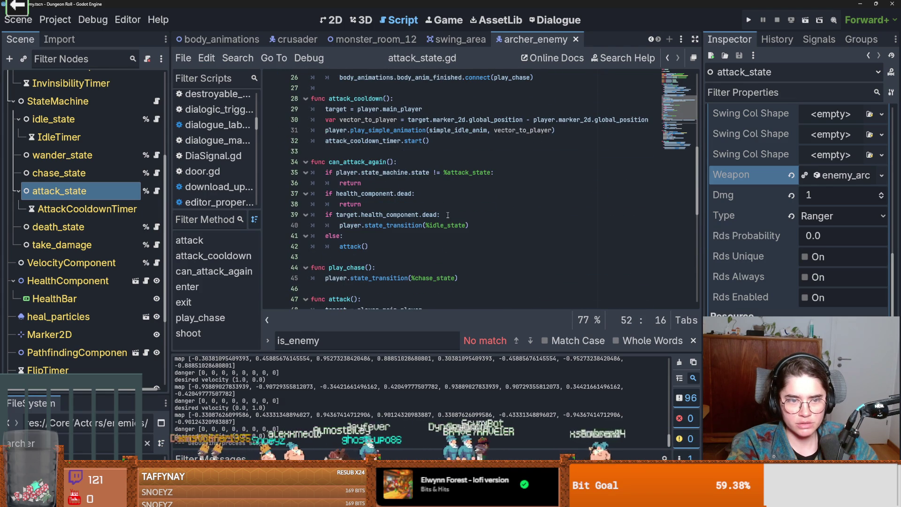
{"action": "double_click", "coordinate": [346, 161]}
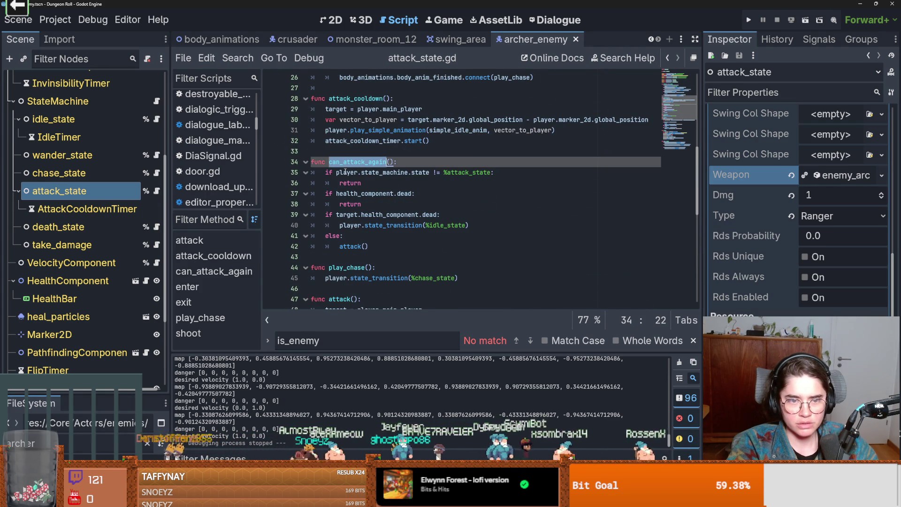
{"action": "scroll", "coordinate": [420, 228], "scroll_direction": "down", "scroll_amount": 1}
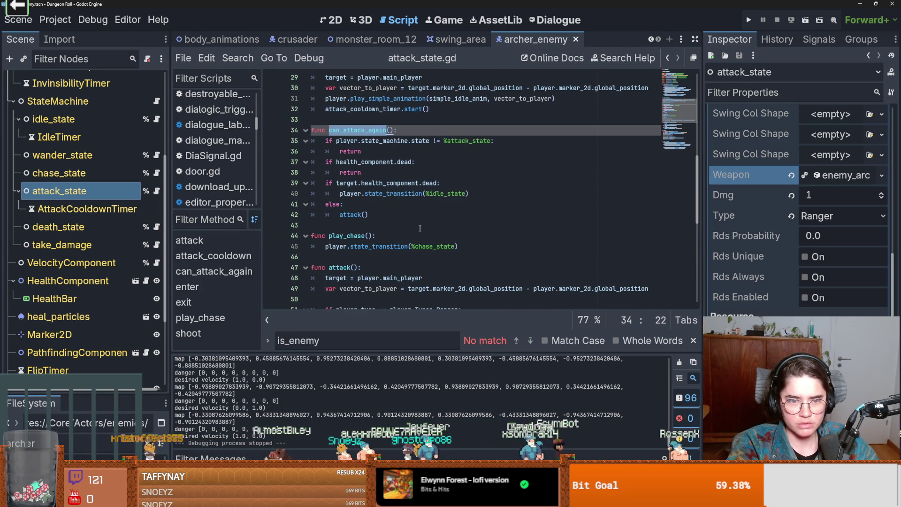
- Trace the attack() call inside can_attack_again and return to its definition
{"action": "double_click", "coordinate": [355, 214]}
{"action": "key", "text": "alt+Left"}
{"action": "scroll", "coordinate": [430, 221], "scroll_direction": "up", "scroll_amount": 5}
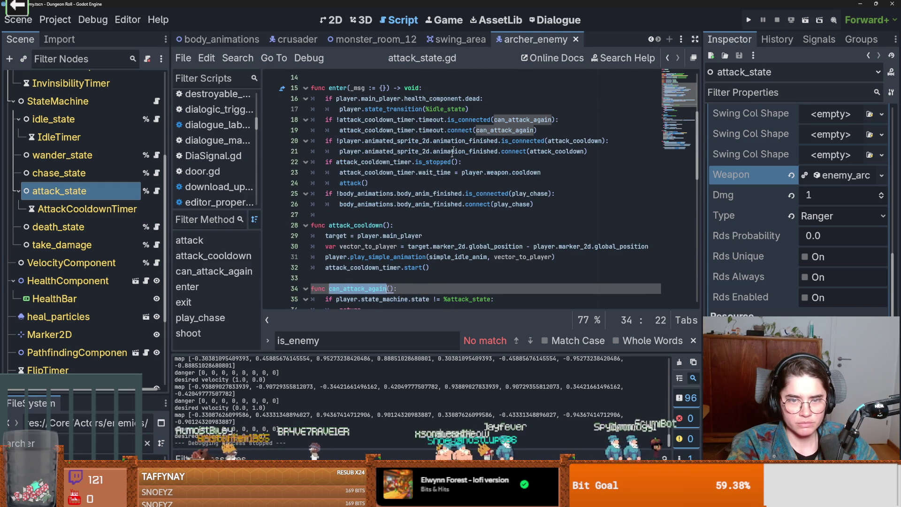
{"action": "scroll", "coordinate": [452, 151], "scroll_direction": "down", "scroll_amount": 5}
{"action": "scroll", "coordinate": [436, 204], "scroll_direction": "down", "scroll_amount": 1}
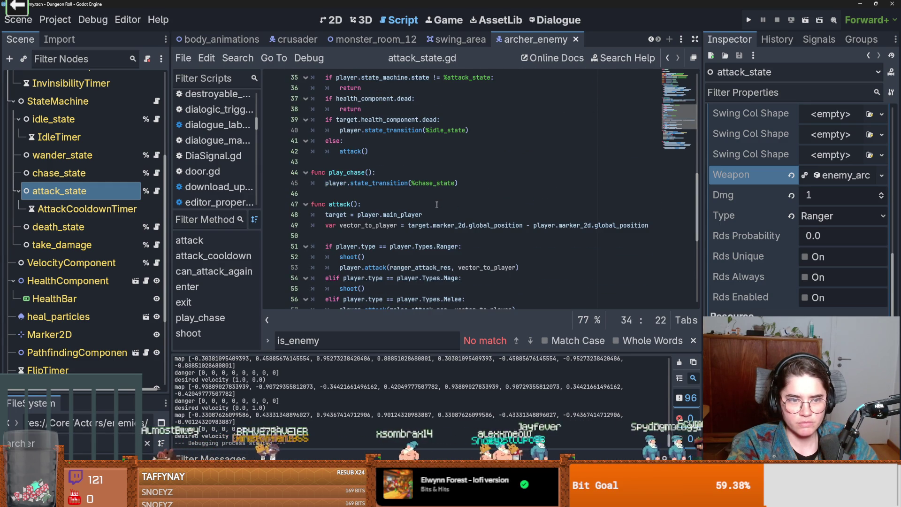
{"action": "scroll", "coordinate": [429, 178], "scroll_direction": "up", "scroll_amount": 5}
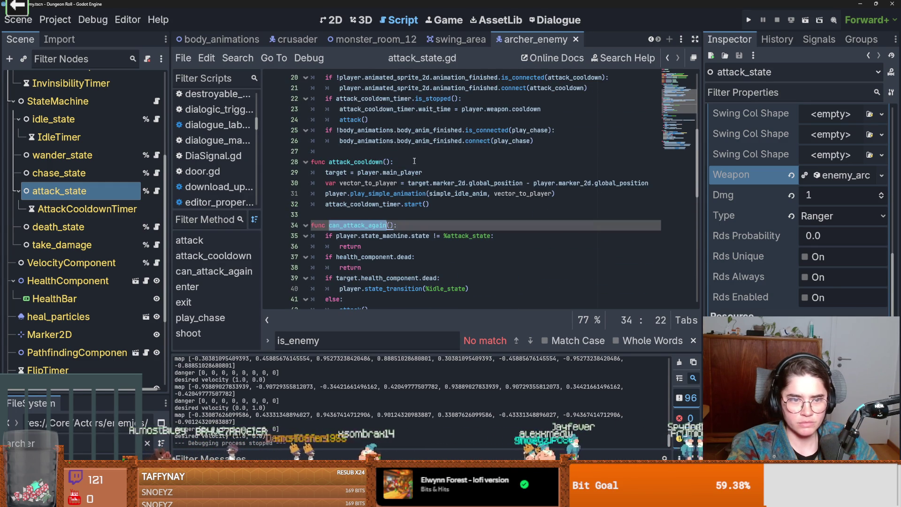
{"action": "scroll", "coordinate": [415, 161], "scroll_direction": "up", "scroll_amount": 4}
- Add print("entering attack") as the first line of enter() and run with F5
{"action": "left_click", "coordinate": [444, 150]}
{"action": "key", "text": "Return"}
{"action": "type", "text": "print(\"entering attack\")"}
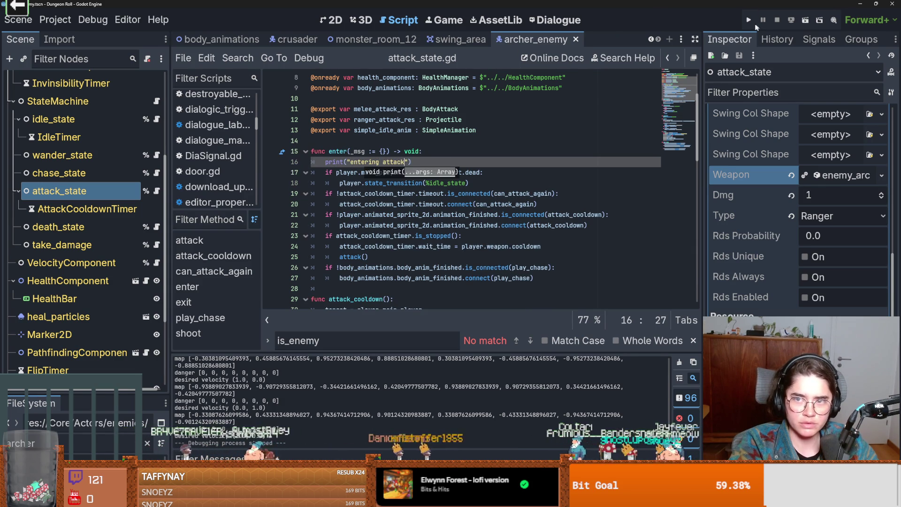
{"action": "key", "text": "F5"}
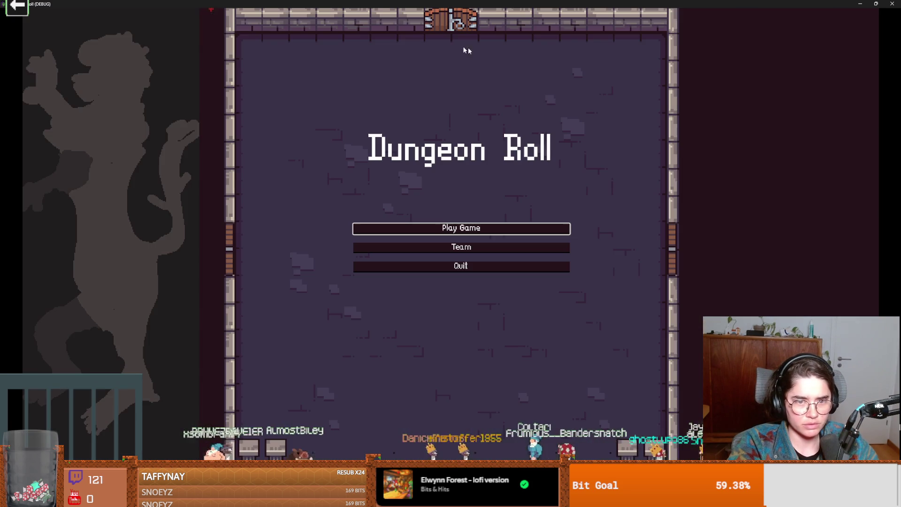
- Close the game, review spawn_archers() in the TilemapArena scene's arena.gd, and rerun the project
{"action": "left_click_drag", "start_coordinate": [452, 4], "coordinate": [518, 181]}
{"action": "left_click", "coordinate": [590, 182]}
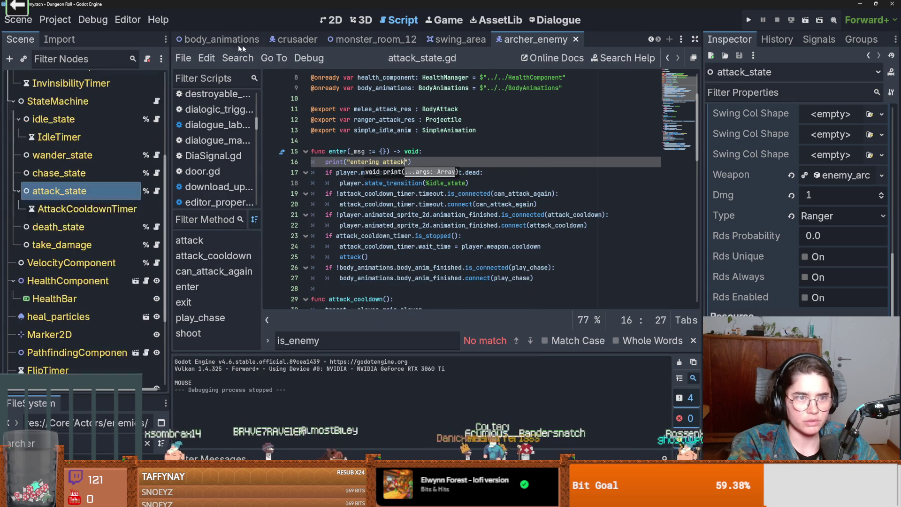
{"action": "scroll", "coordinate": [661, 42], "scroll_direction": "up", "scroll_amount": 8}
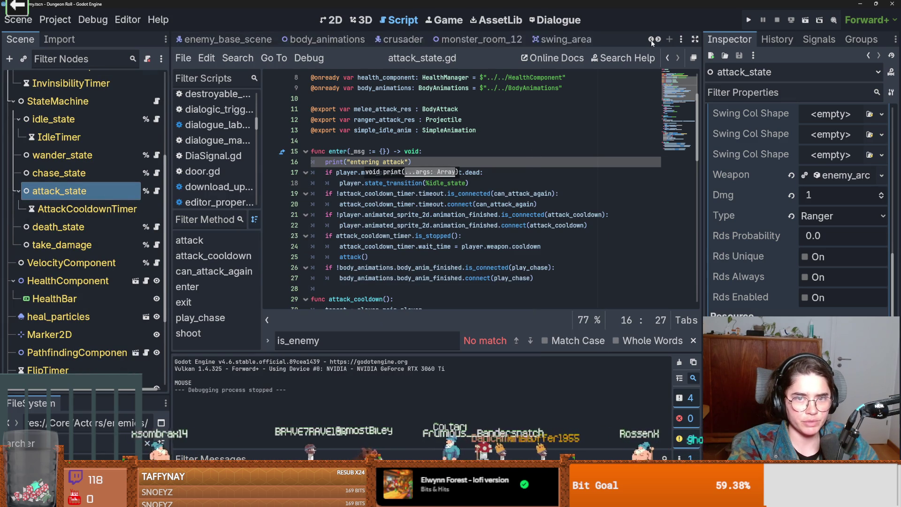
{"action": "left_click", "coordinate": [371, 41]}
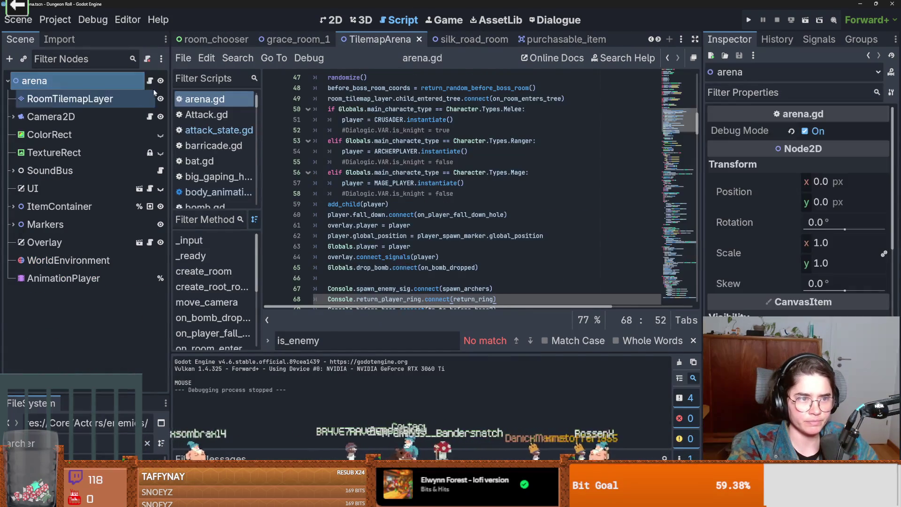
{"action": "scroll", "coordinate": [436, 219], "scroll_direction": "down", "scroll_amount": 10}
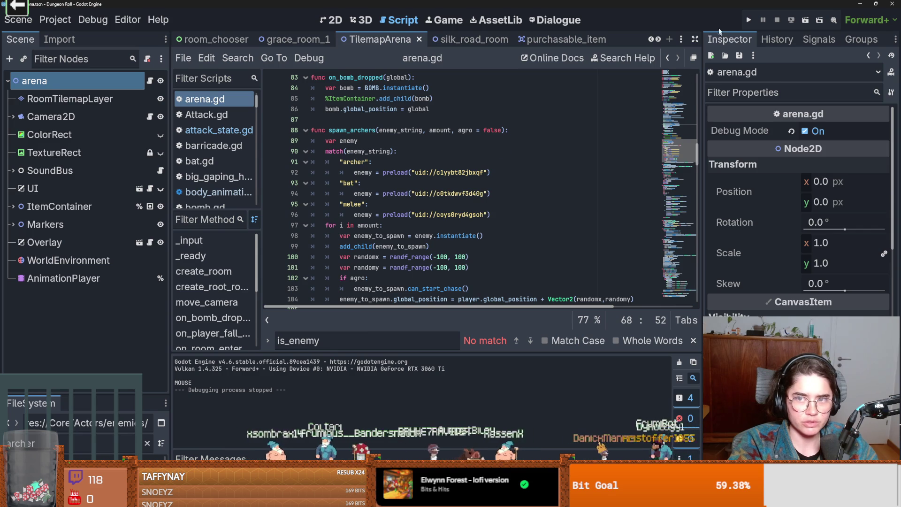
{"action": "left_click", "coordinate": [748, 20]}
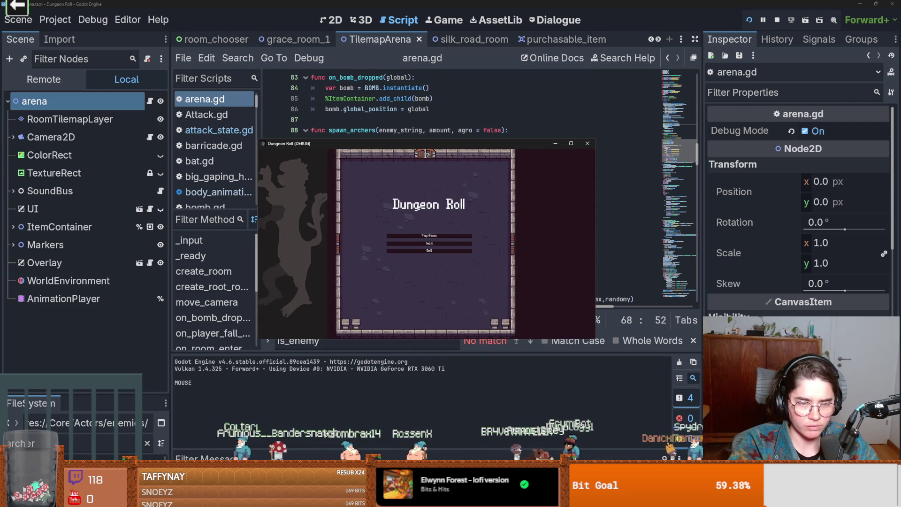
- As the knight, spawn an archer with spawn_enemy "archer" 1 true, then close the game
{"action": "left_click", "coordinate": [446, 234]}
{"action": "left_click", "coordinate": [395, 196]}
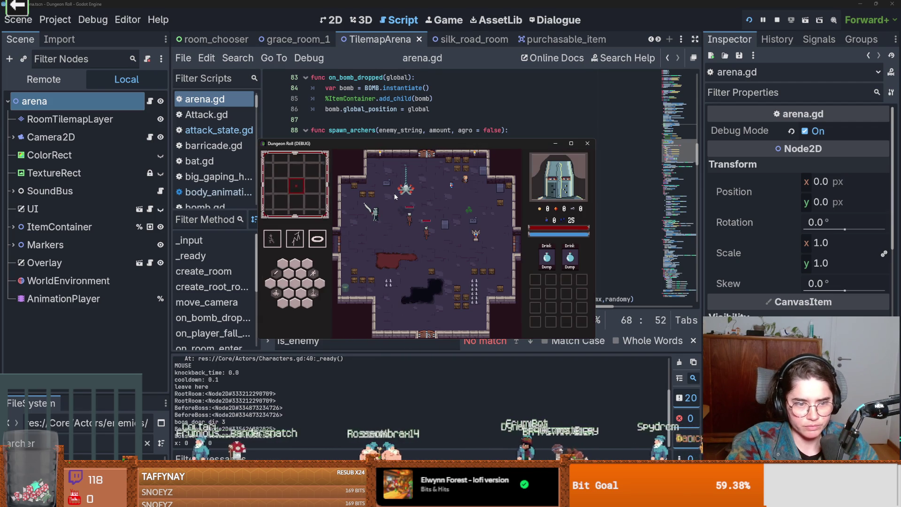
{"action": "key", "text": "grave"}
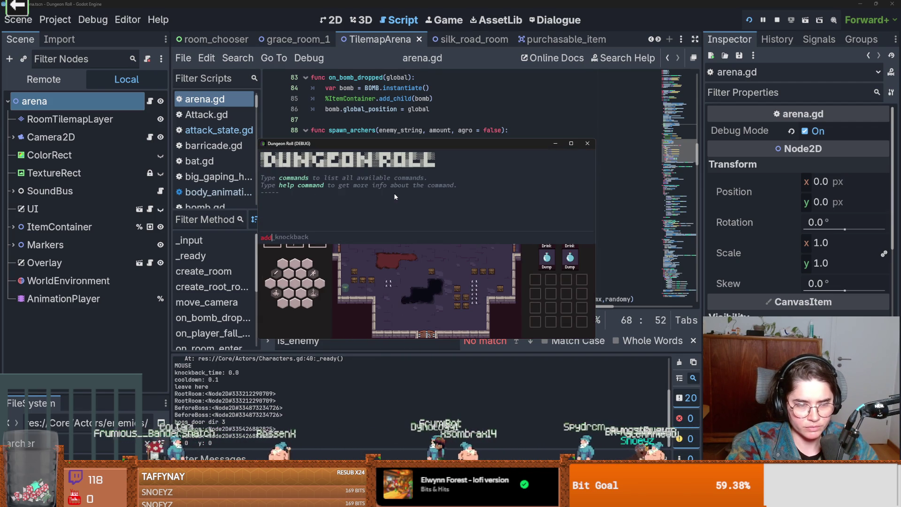
{"action": "type", "text": "spawn"}
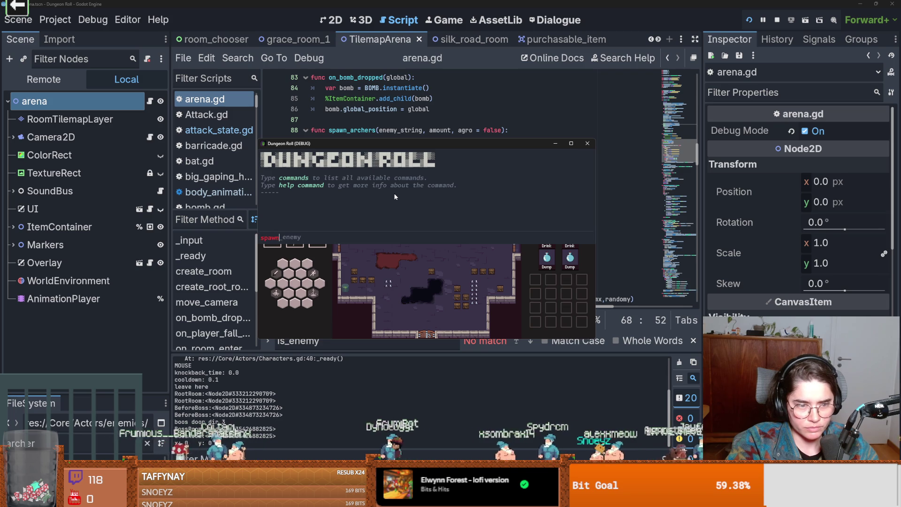
{"action": "type", "text": "_enemy \"ar"}
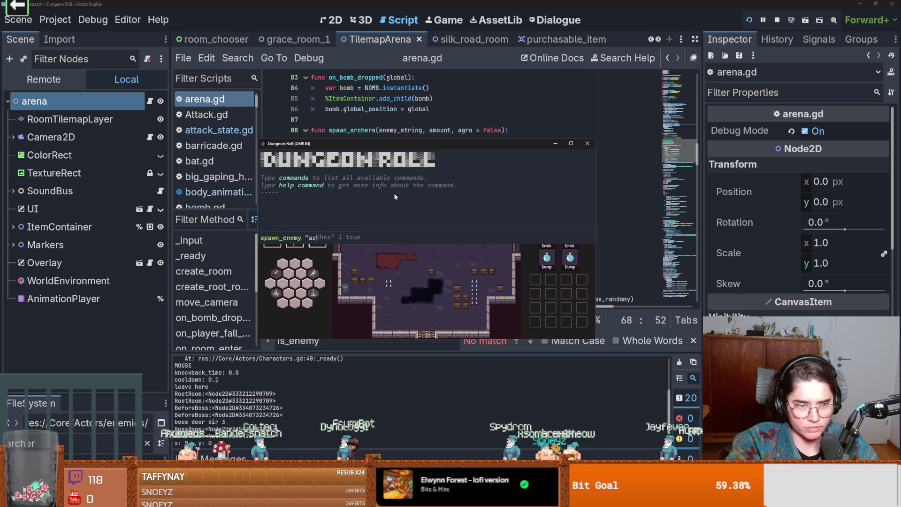
{"action": "type", "text": "cher\" 1 true"}
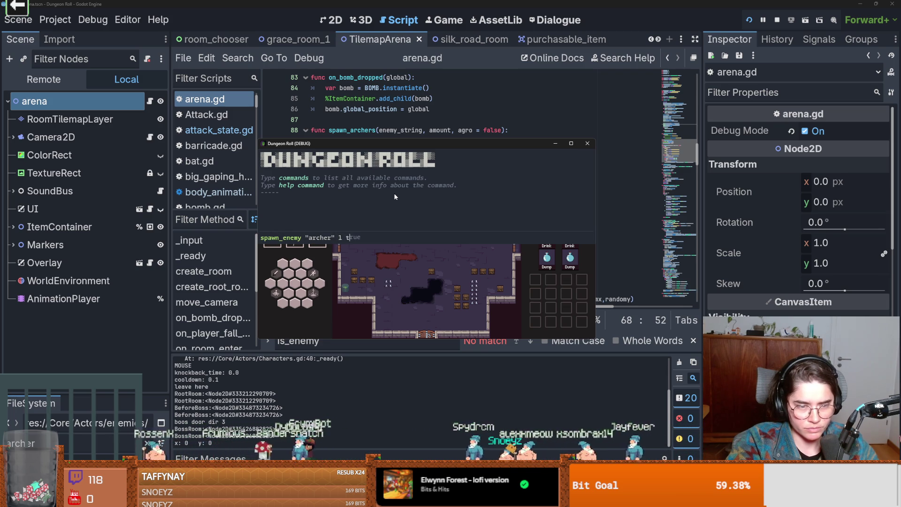
{"action": "key", "text": "Return"}
{"action": "key", "text": "grave"}
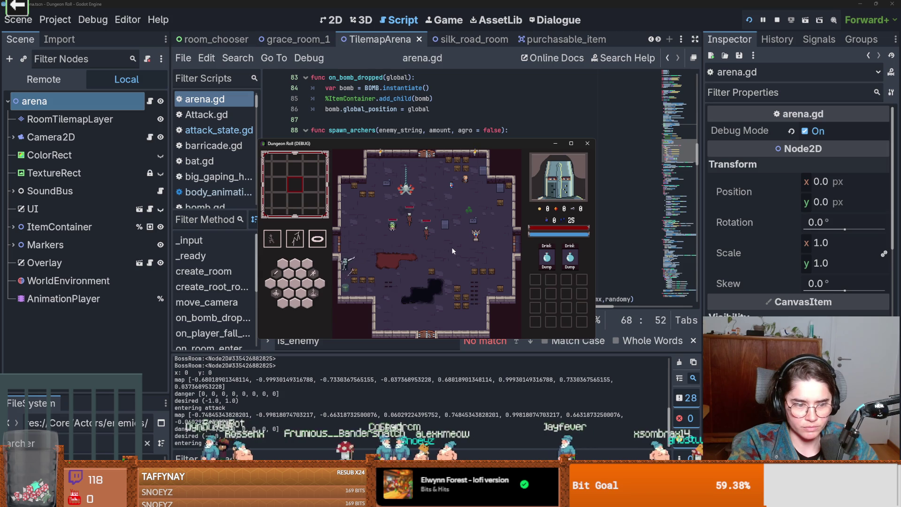
{"action": "left_click", "coordinate": [587, 144]}
{"action": "scroll", "coordinate": [408, 216], "scroll_direction": "up", "scroll_amount": 4}
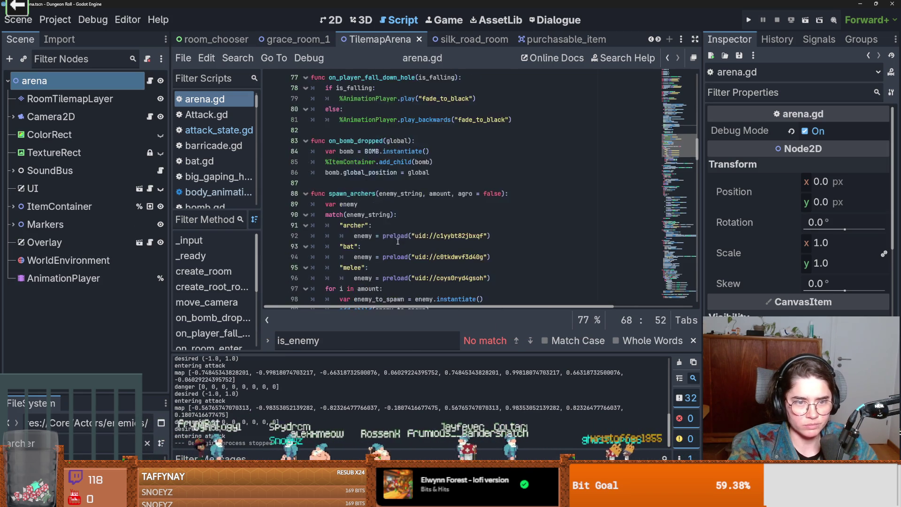
- Open attack_state.gd from the enemy_base_scene tab, scroll to exit(), and launch the game
{"action": "scroll", "coordinate": [398, 241], "scroll_direction": "up", "scroll_amount": 5}
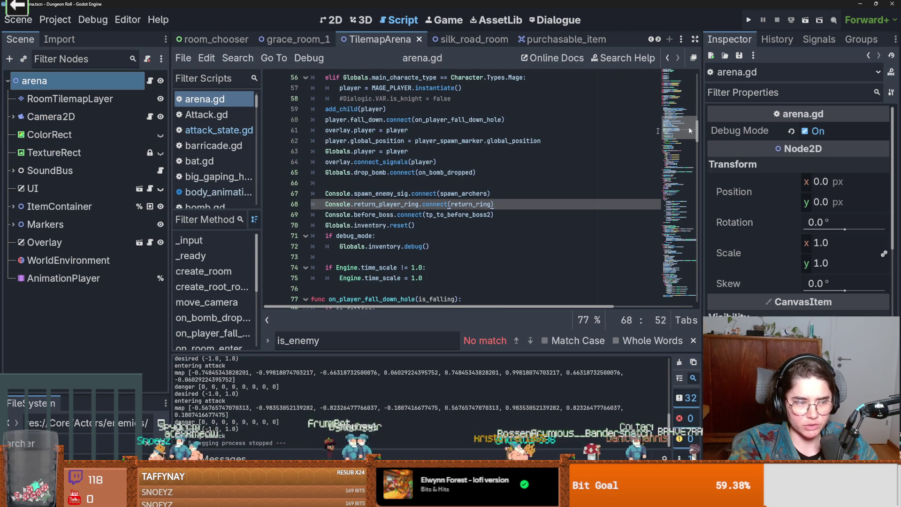
{"action": "left_click", "coordinate": [659, 41]}
{"action": "left_click", "coordinate": [660, 41]}
{"action": "left_click", "coordinate": [659, 41]}
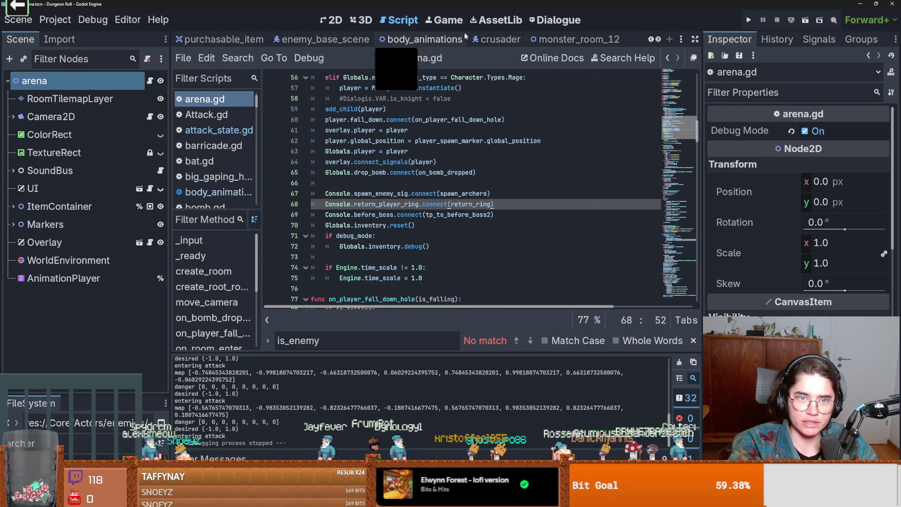
{"action": "left_click", "coordinate": [338, 39]}
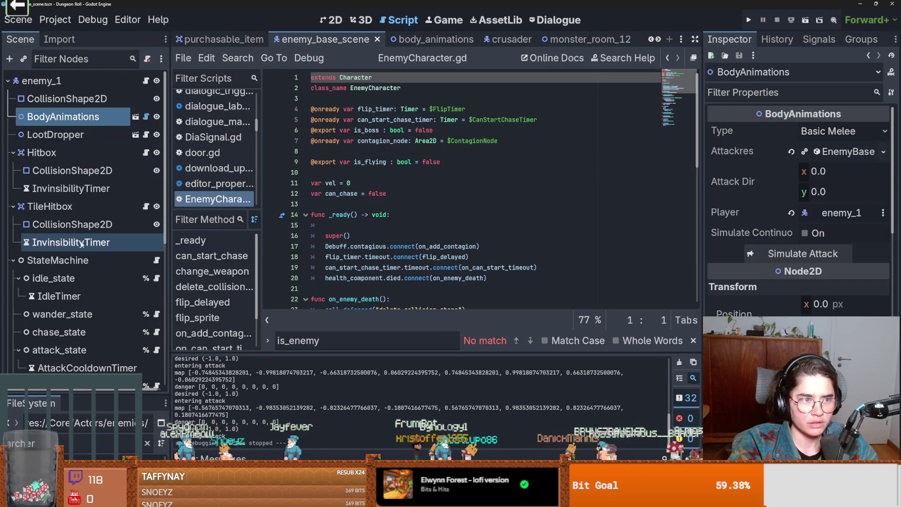
{"action": "scroll", "coordinate": [85, 251], "scroll_direction": "down", "scroll_amount": 5}
{"action": "left_click", "coordinate": [157, 233]}
{"action": "scroll", "coordinate": [415, 276], "scroll_direction": "down", "scroll_amount": 10}
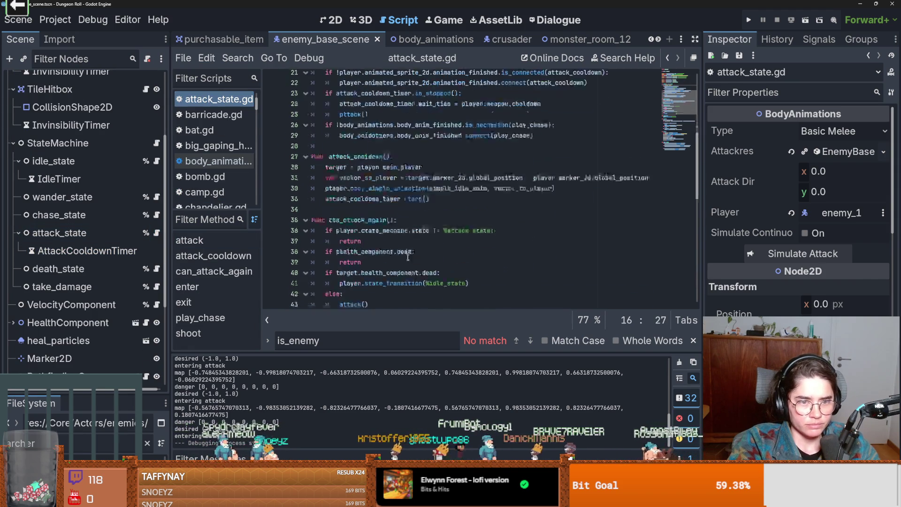
{"action": "scroll", "coordinate": [415, 276], "scroll_direction": "down", "scroll_amount": 3}
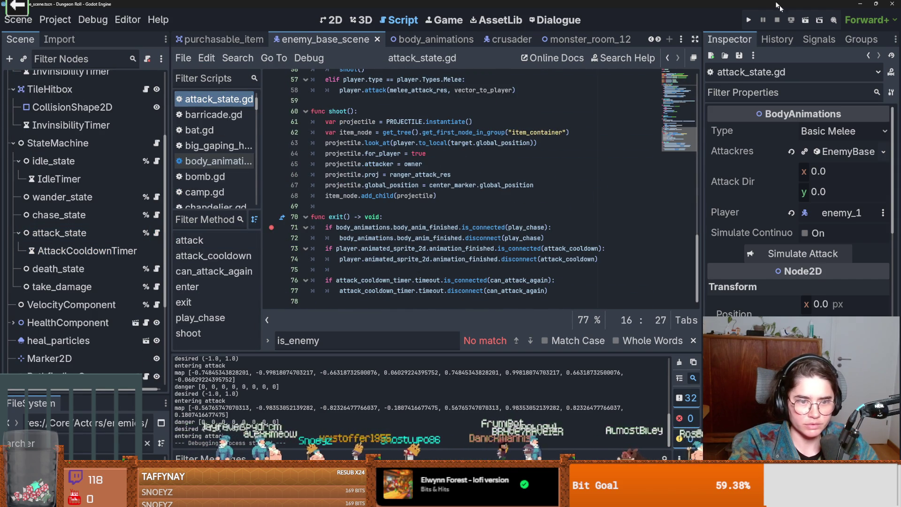
{"action": "left_click", "coordinate": [751, 21]}
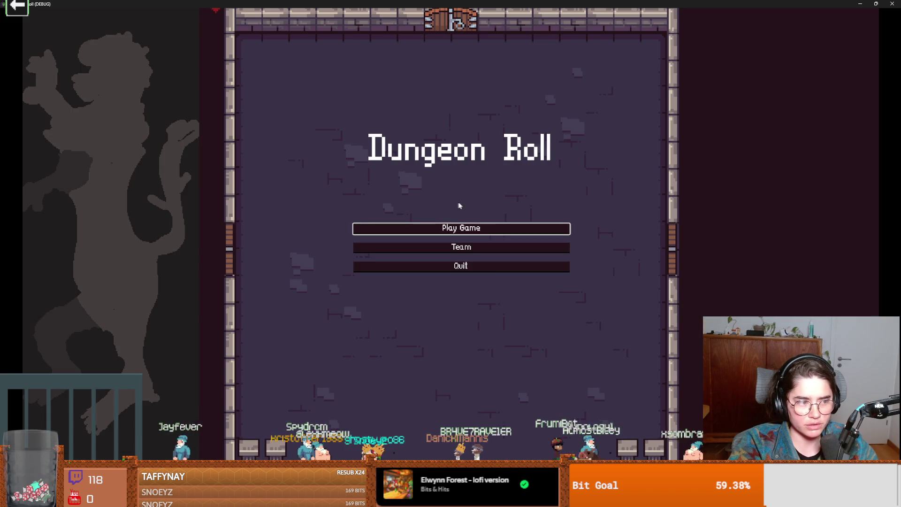
- Start a Crusader game and spawn archers by autocompleting spawn_enemy in the debug console
{"action": "left_click", "coordinate": [488, 228]}
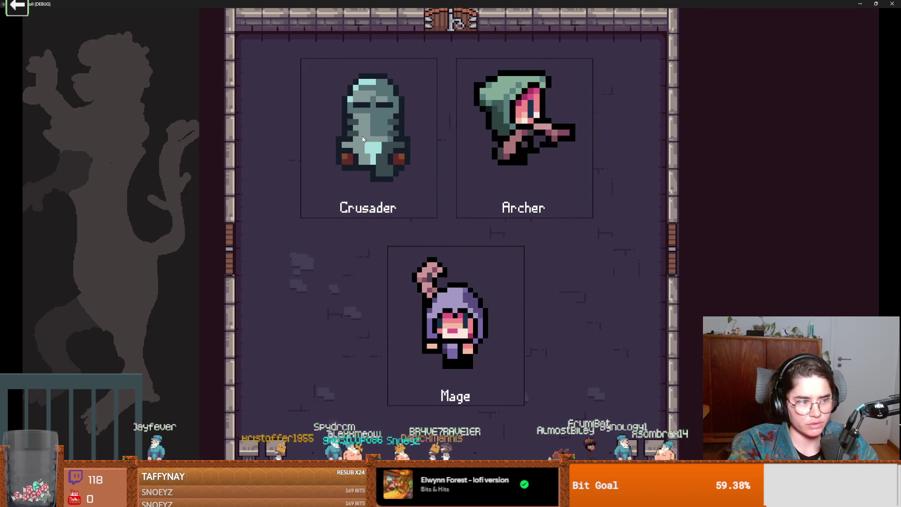
{"action": "key", "text": "Return"}
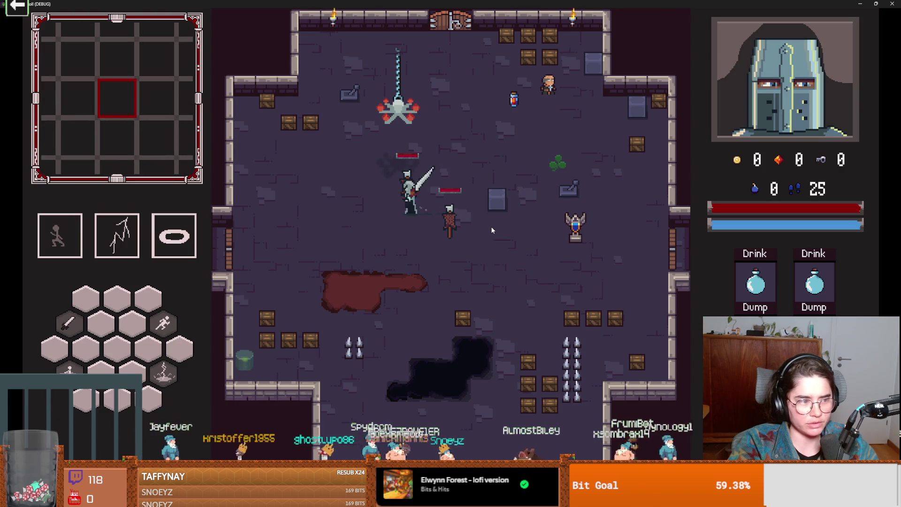
{"action": "key", "text": "grave"}
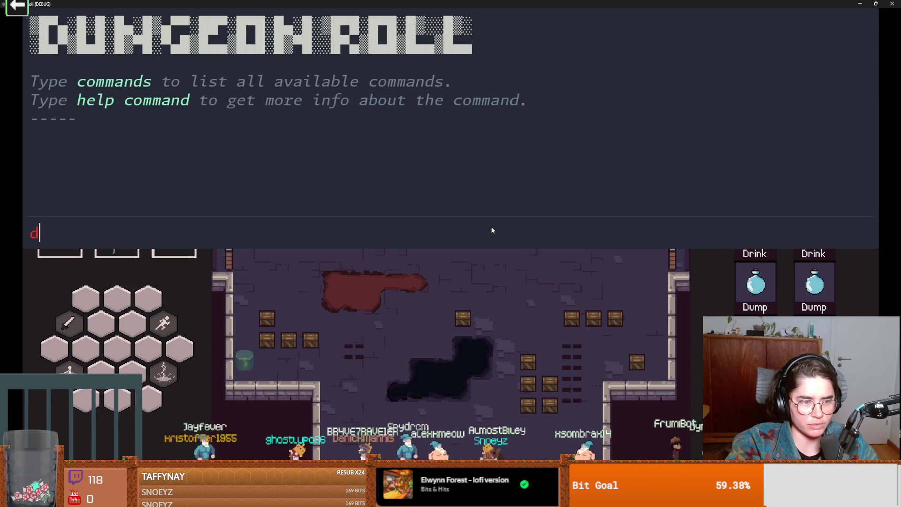
{"action": "type", "text": "spawn"}
{"action": "key", "text": "Tab"}
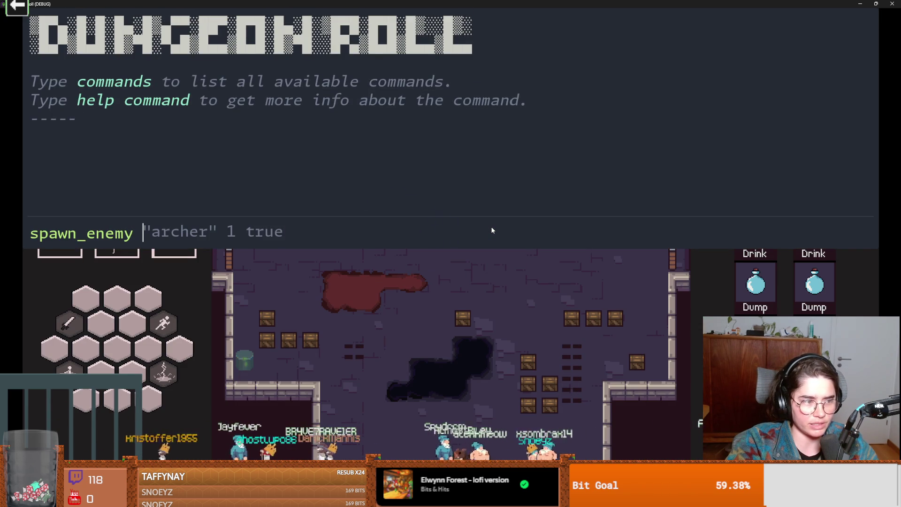
{"action": "key", "text": "Tab"}
{"action": "key", "text": "Return"}
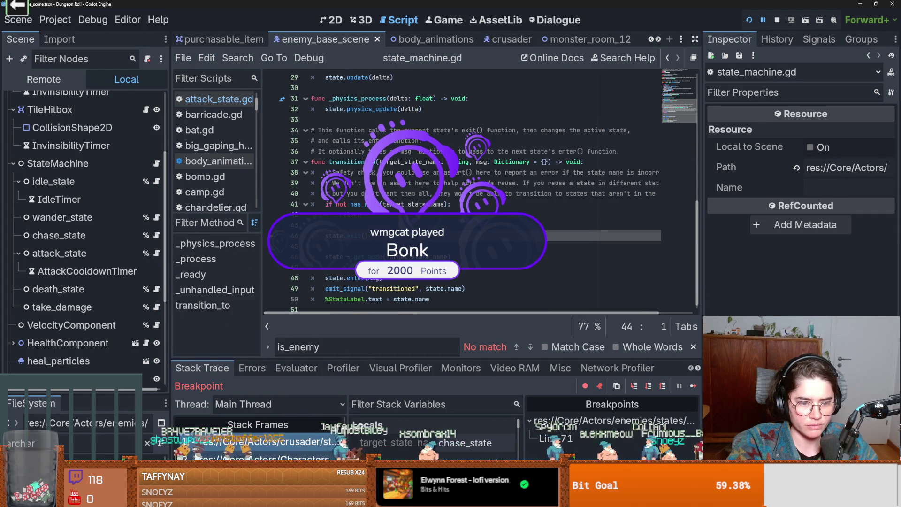
- Trace the paused call stack through the Characters.gd, attack_state.gd and body_animations.gd frames
{"action": "left_click", "coordinate": [258, 458]}
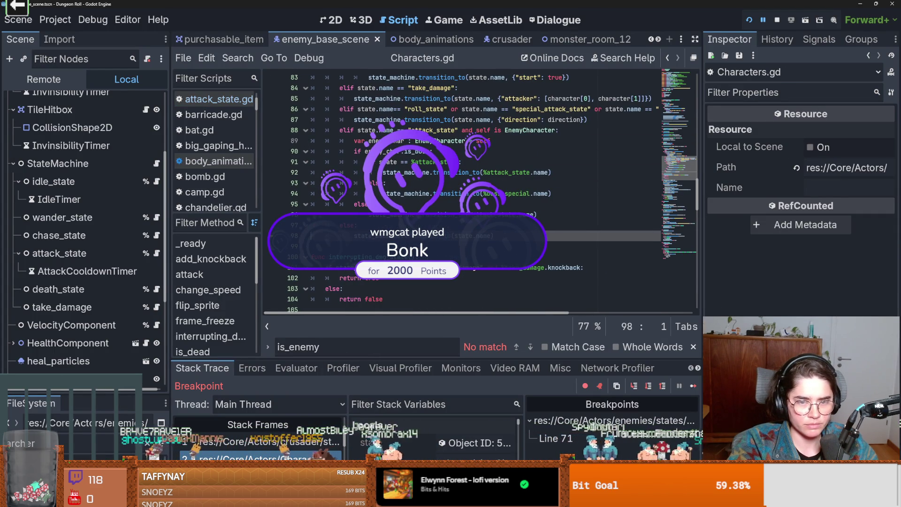
{"action": "scroll", "coordinate": [462, 192], "scroll_direction": "up", "scroll_amount": 3}
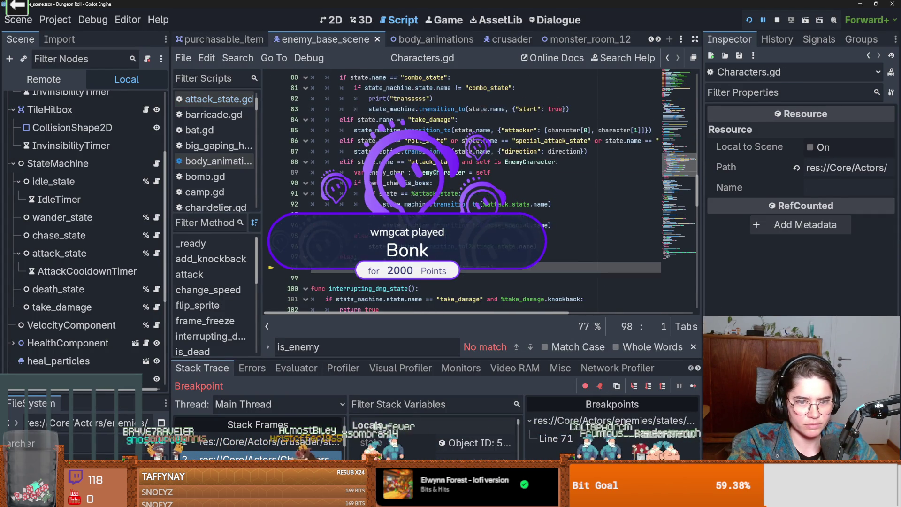
{"action": "left_click", "coordinate": [258, 458]}
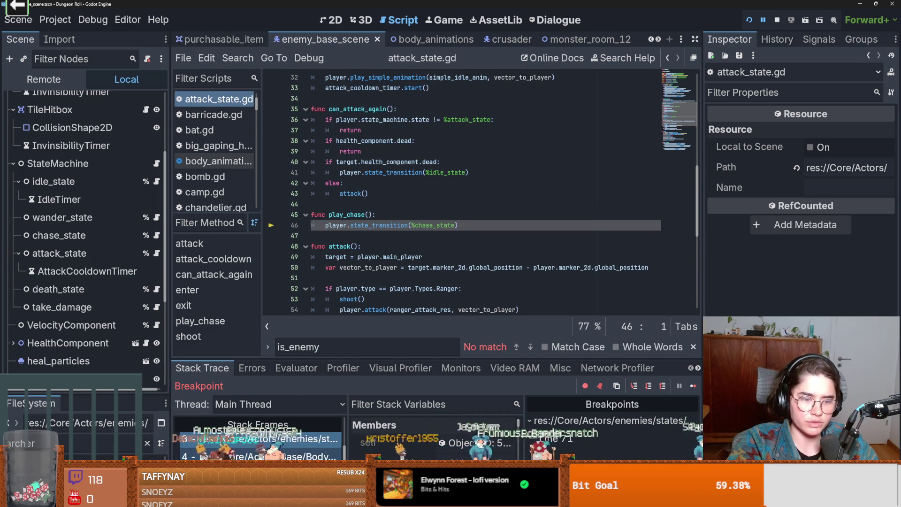
{"action": "key", "text": "Down"}
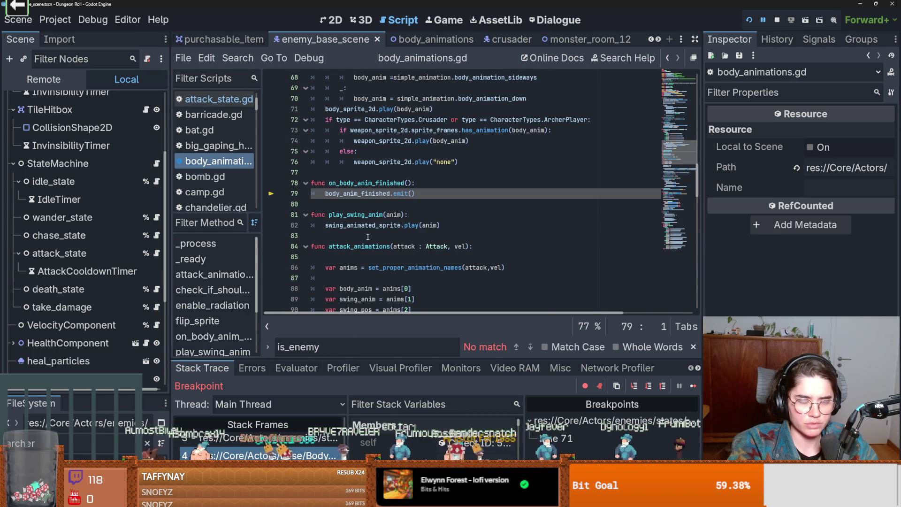
{"action": "scroll", "coordinate": [374, 235], "scroll_direction": "up", "scroll_amount": 1}
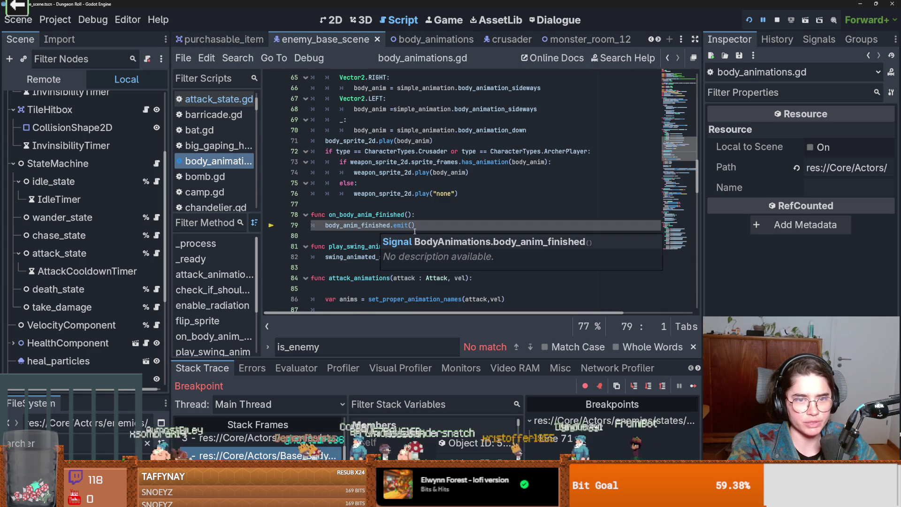
{"action": "scroll", "coordinate": [415, 231], "scroll_direction": "up", "scroll_amount": 3}
{"action": "scroll", "coordinate": [412, 228], "scroll_direction": "down", "scroll_amount": 4}
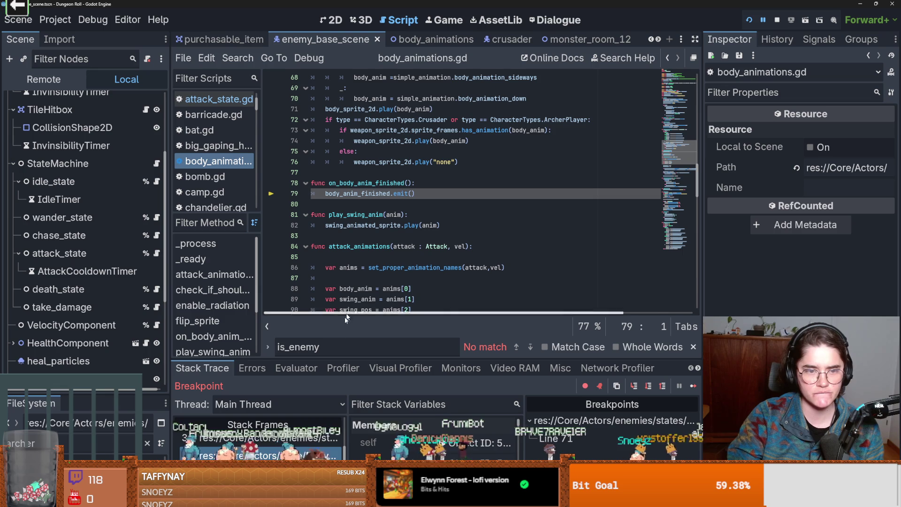
{"action": "left_click", "coordinate": [320, 441]}
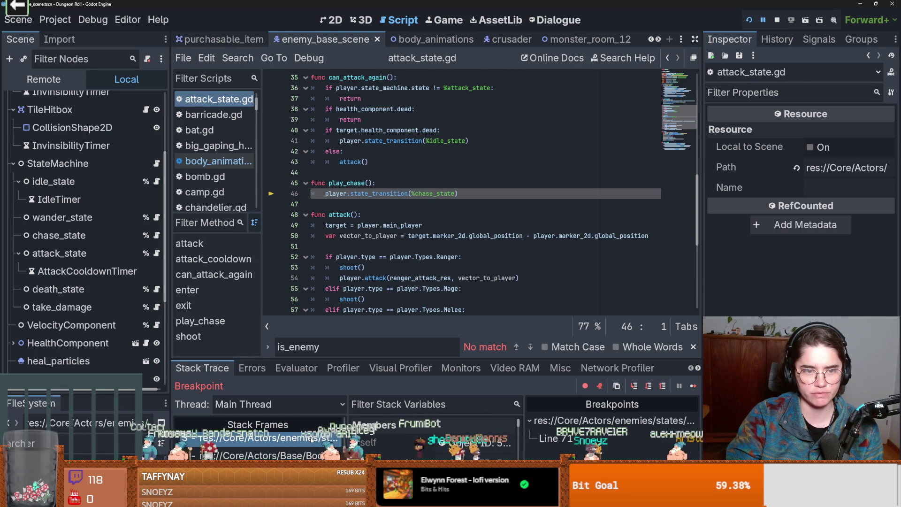
{"action": "scroll", "coordinate": [365, 255], "scroll_direction": "up", "scroll_amount": 1}
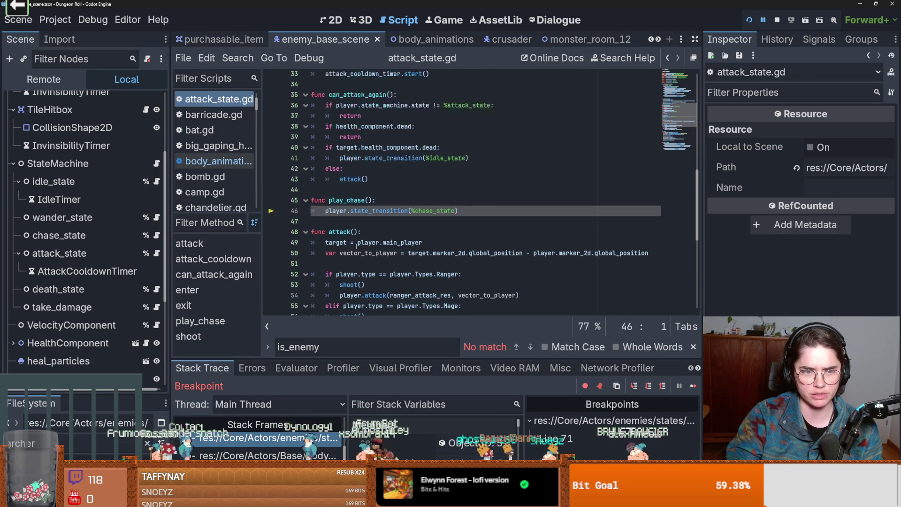
{"action": "scroll", "coordinate": [365, 255], "scroll_direction": "down", "scroll_amount": 5}
- Resume to the next breakpoint and add a blank line inside on_body_anim_finished
{"action": "key", "text": "F12"}
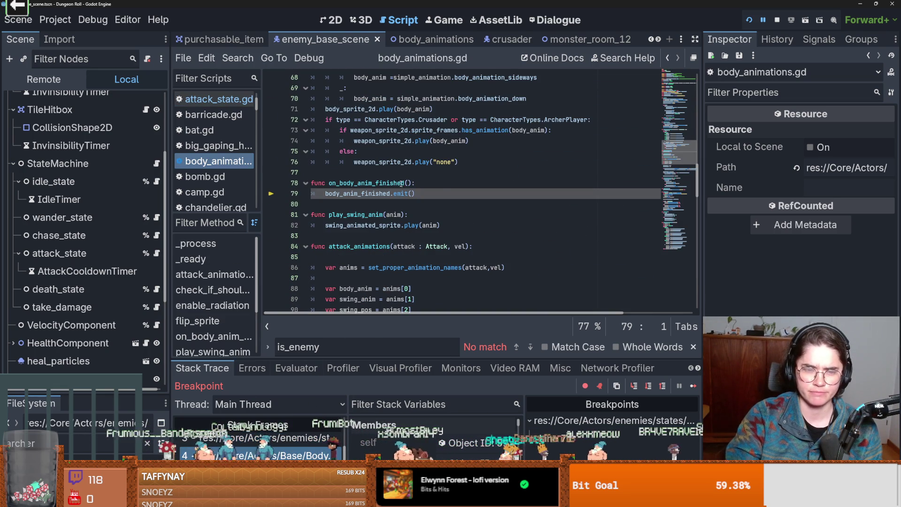
{"action": "left_click", "coordinate": [431, 184]}
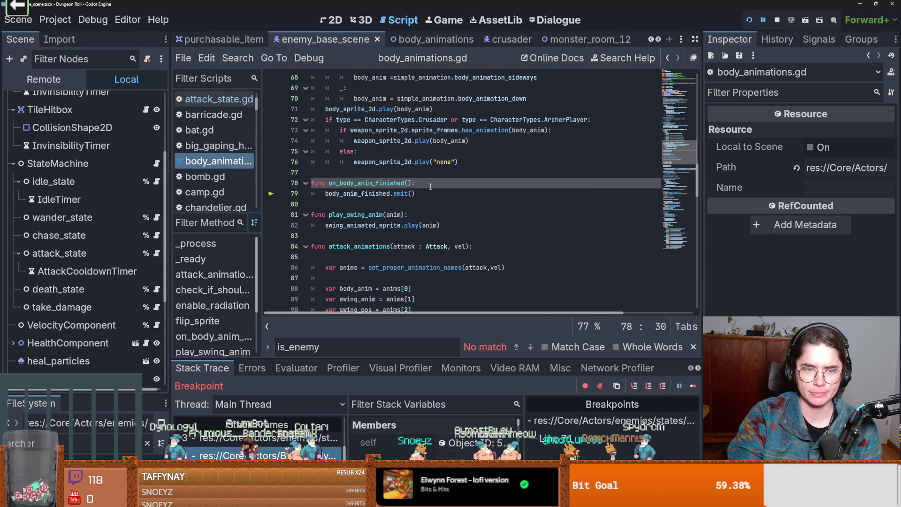
{"action": "key", "text": "Return"}
{"action": "type", "text": "if"}
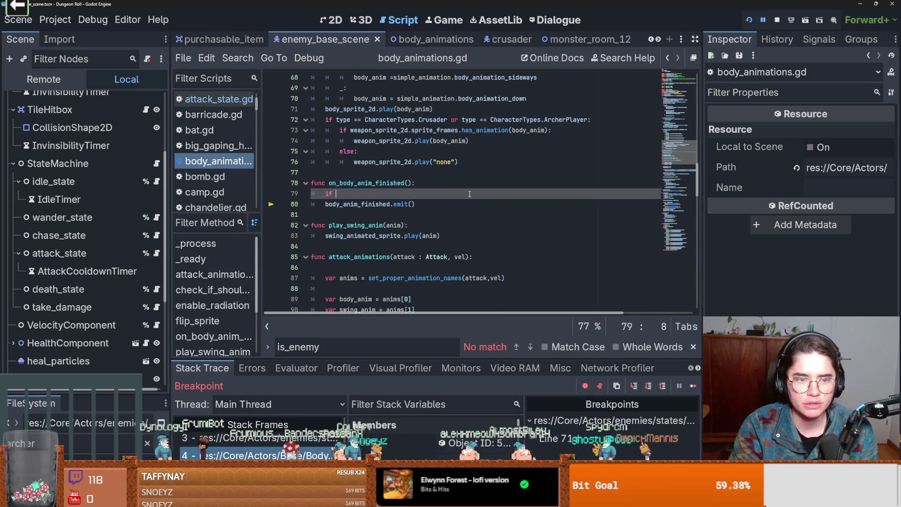
{"action": "scroll", "coordinate": [469, 194], "scroll_direction": "up", "scroll_amount": 20}
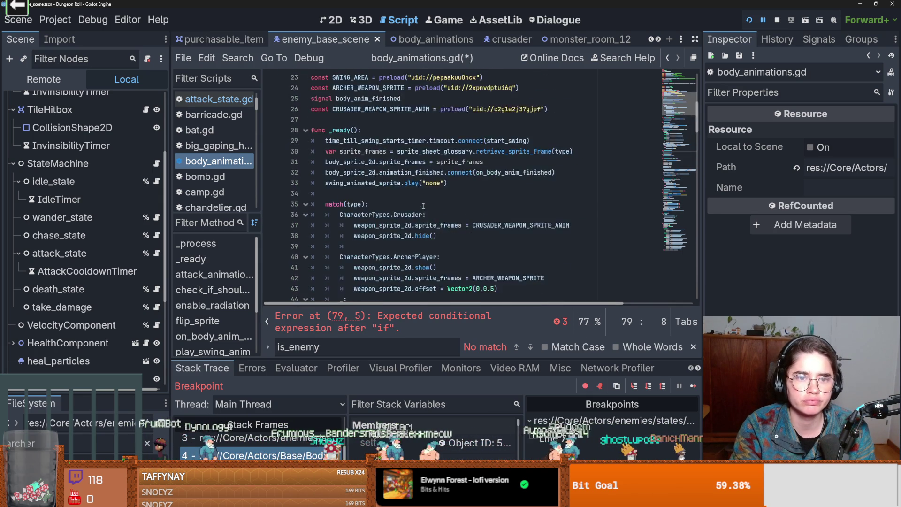
{"action": "scroll", "coordinate": [413, 186], "scroll_direction": "down", "scroll_amount": 12}
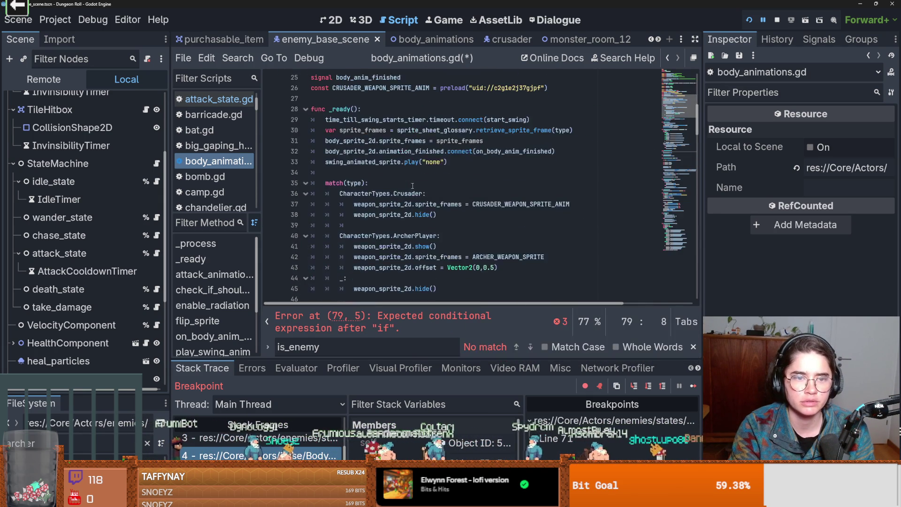
{"action": "scroll", "coordinate": [413, 187], "scroll_direction": "down", "scroll_amount": 6}
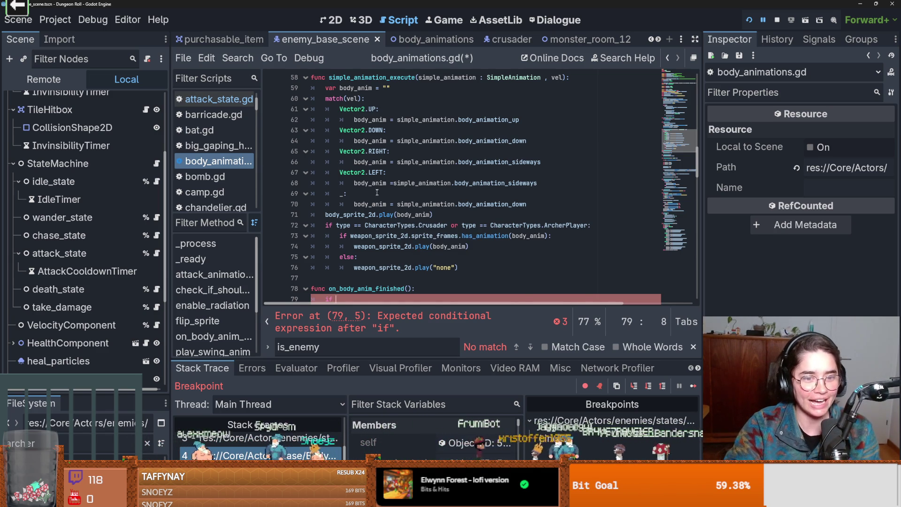
{"action": "scroll", "coordinate": [385, 202], "scroll_direction": "down", "scroll_amount": 4}
{"action": "scroll", "coordinate": [409, 223], "scroll_direction": "up", "scroll_amount": 4}
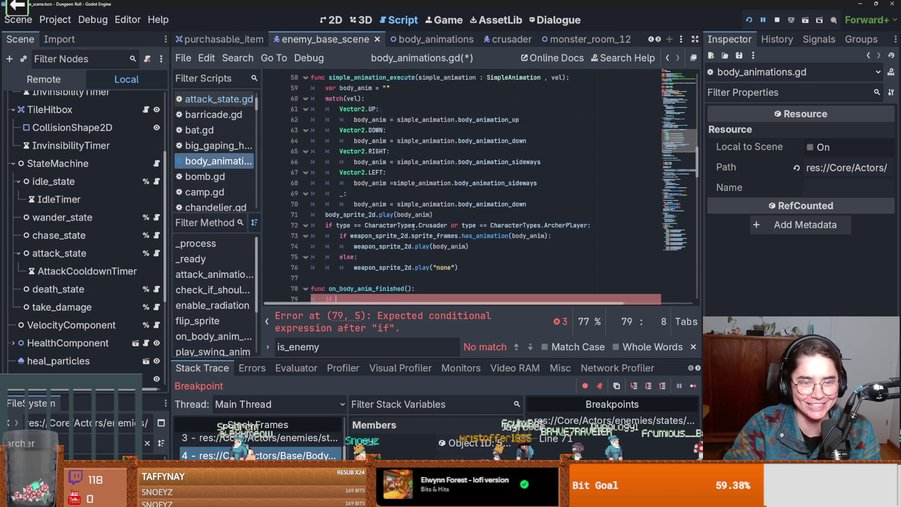
{"action": "scroll", "coordinate": [413, 227], "scroll_direction": "up", "scroll_amount": 2}
{"action": "scroll", "coordinate": [413, 227], "scroll_direction": "up", "scroll_amount": 3}
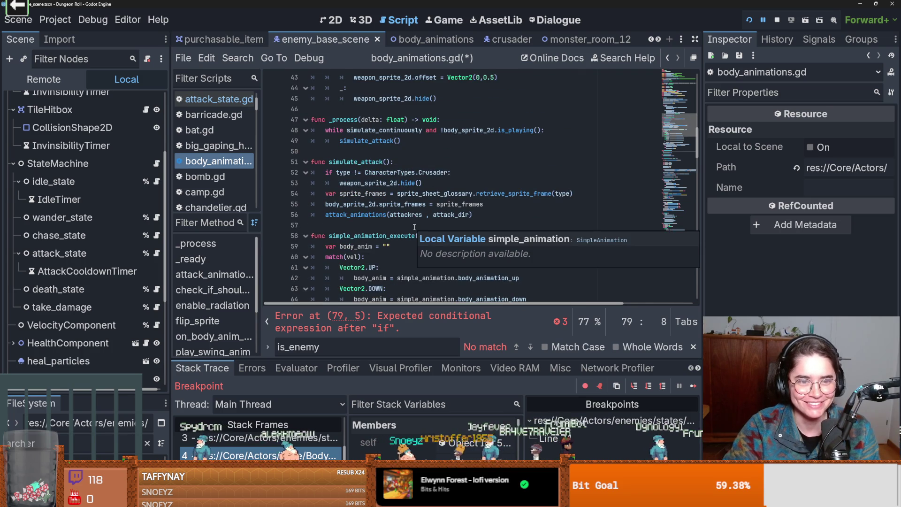
{"action": "scroll", "coordinate": [414, 227], "scroll_direction": "up", "scroll_amount": 4}
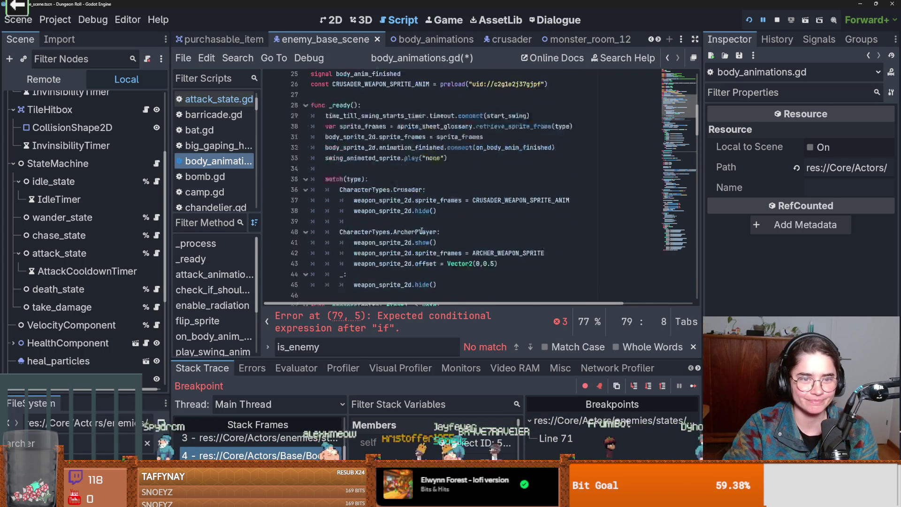
{"action": "scroll", "coordinate": [421, 230], "scroll_direction": "down", "scroll_amount": 4}
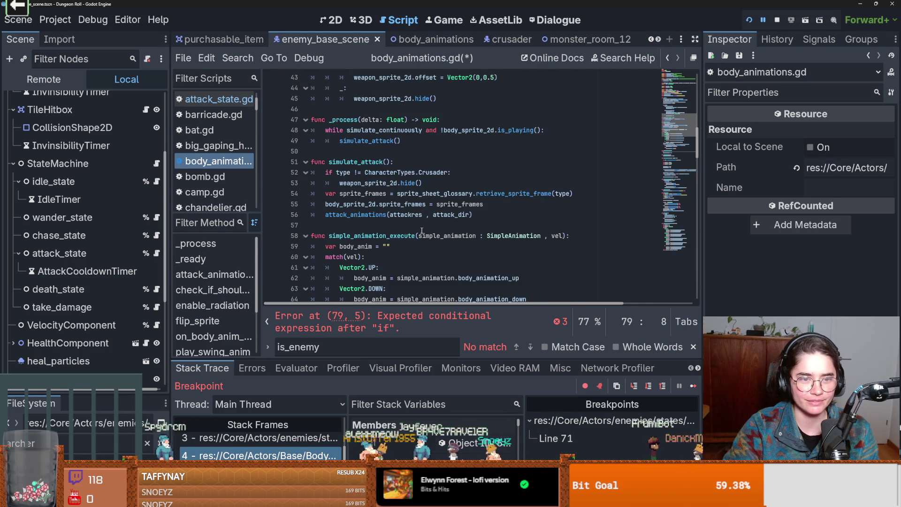
{"action": "scroll", "coordinate": [422, 230], "scroll_direction": "down", "scroll_amount": 2}
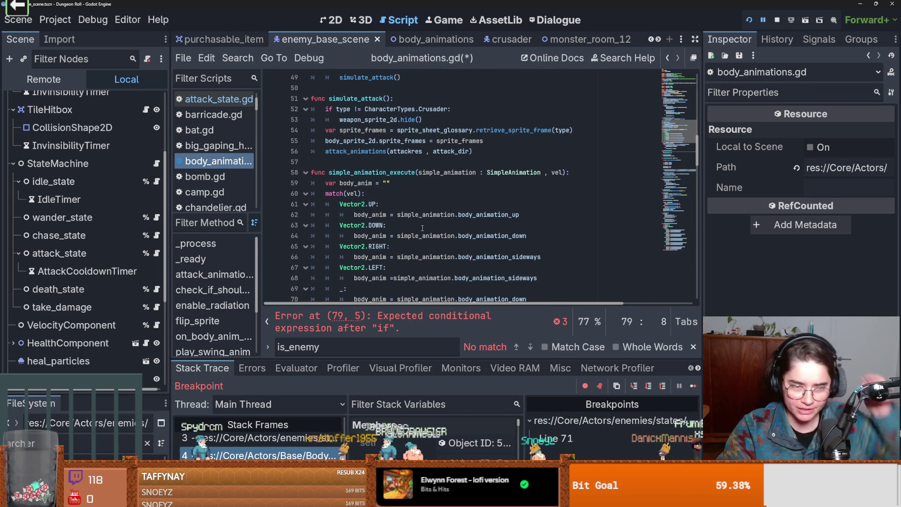
{"action": "scroll", "coordinate": [423, 221], "scroll_direction": "down", "scroll_amount": 7}
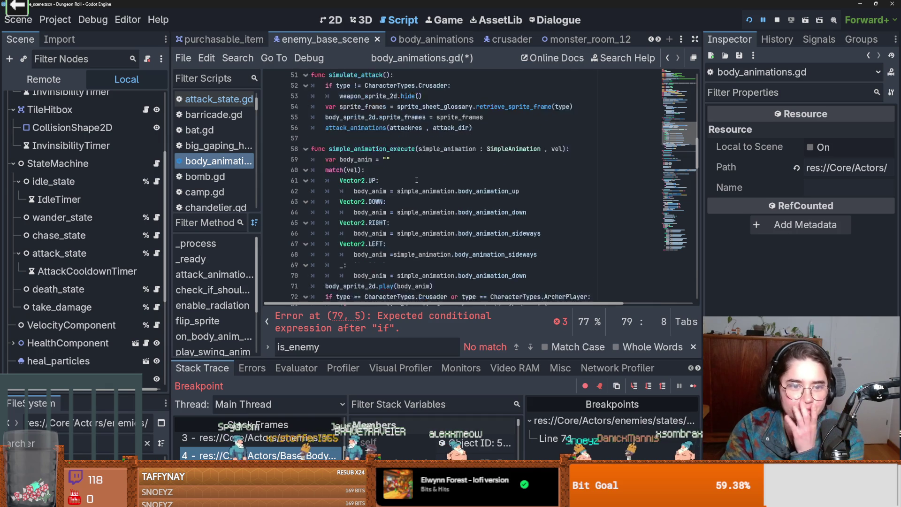
{"action": "scroll", "coordinate": [411, 190], "scroll_direction": "down", "scroll_amount": 10}
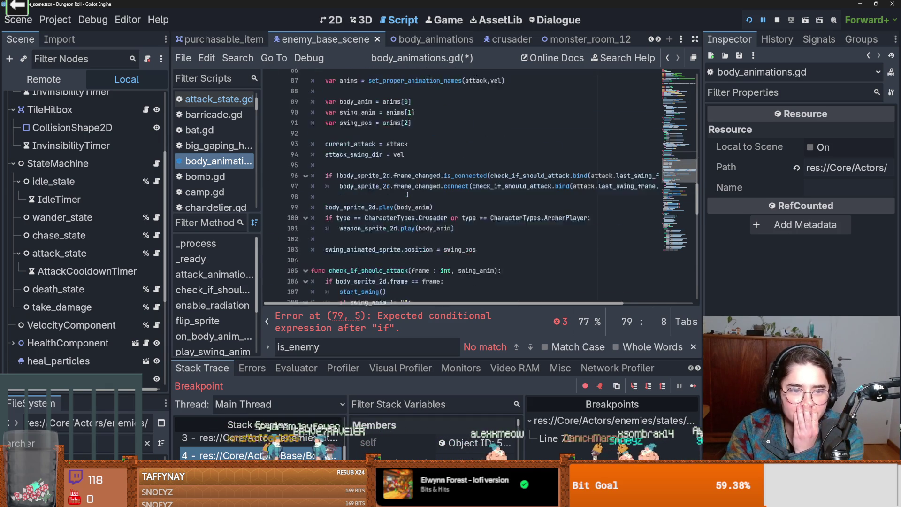
{"action": "scroll", "coordinate": [407, 194], "scroll_direction": "up", "scroll_amount": 11}
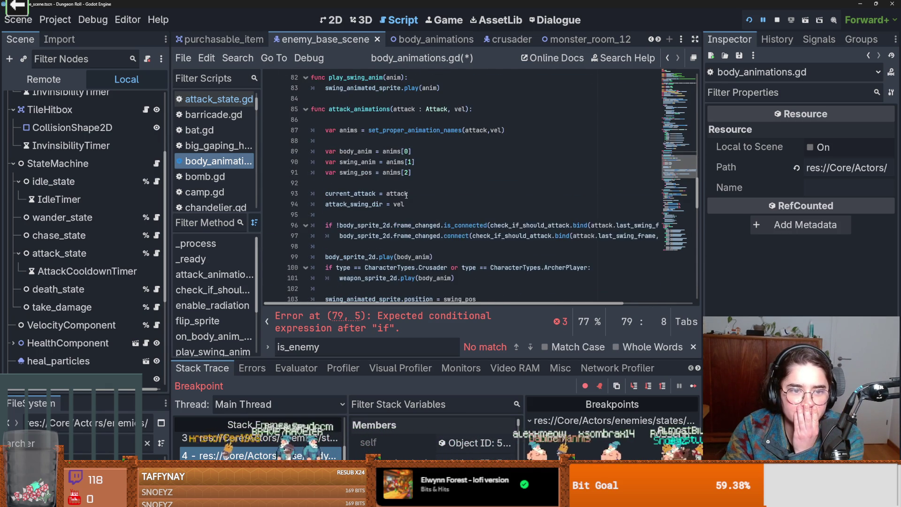
{"action": "scroll", "coordinate": [406, 197], "scroll_direction": "up", "scroll_amount": 4}
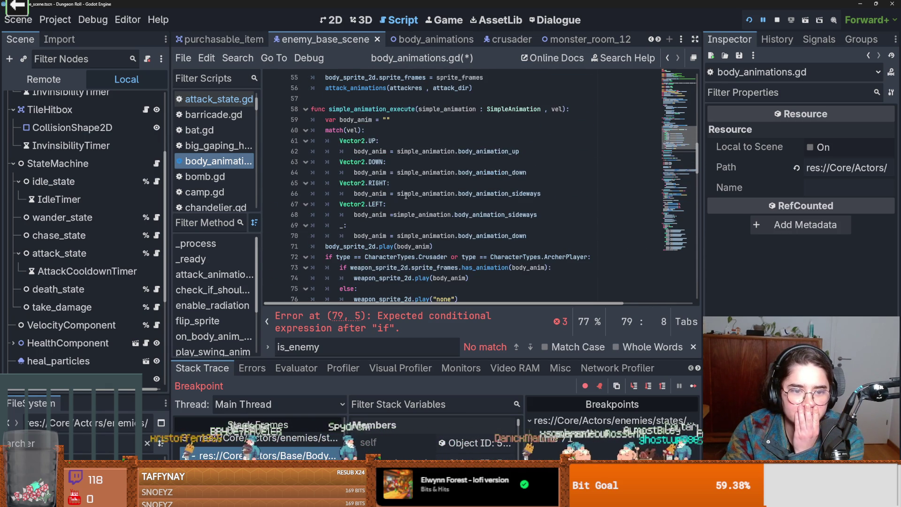
{"action": "scroll", "coordinate": [406, 197], "scroll_direction": "up", "scroll_amount": 5}
{"action": "scroll", "coordinate": [406, 196], "scroll_direction": "up", "scroll_amount": 3}
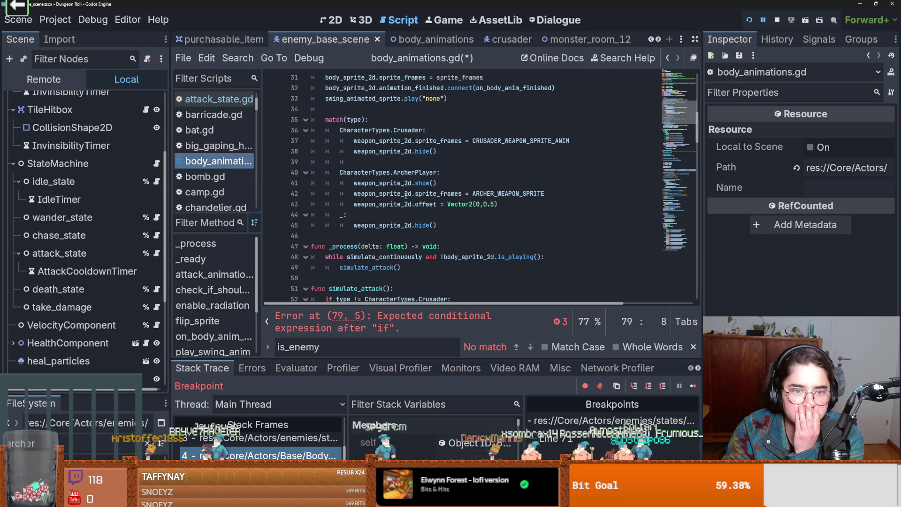
{"action": "scroll", "coordinate": [406, 196], "scroll_direction": "up", "scroll_amount": 4}
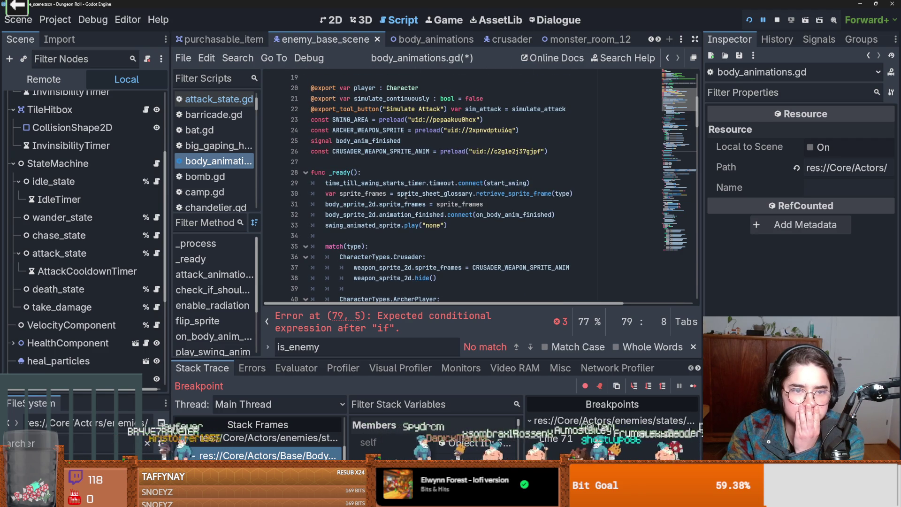
{"action": "scroll", "coordinate": [406, 196], "scroll_direction": "down", "scroll_amount": 15}
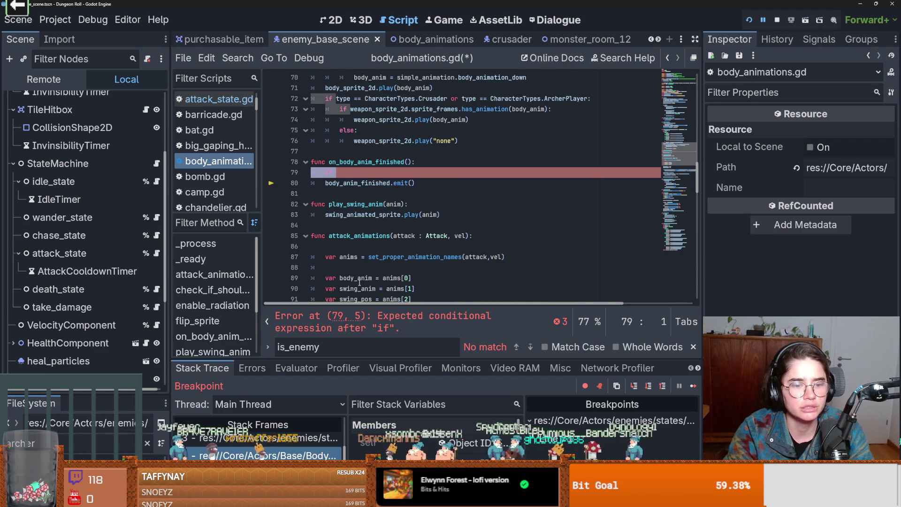
{"action": "left_click", "coordinate": [317, 437]}
- Insert a blank line in play_chase, save, and select the Melee type check on line 58
{"action": "key", "text": "ctrl+shift+Return"}
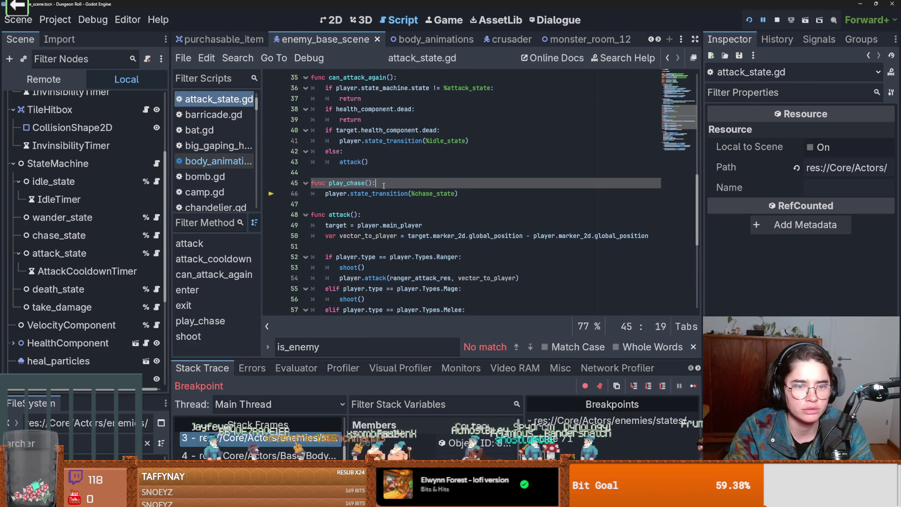
{"action": "key", "text": "ctrl+s"}
{"action": "scroll", "coordinate": [422, 217], "scroll_direction": "down", "scroll_amount": 2}
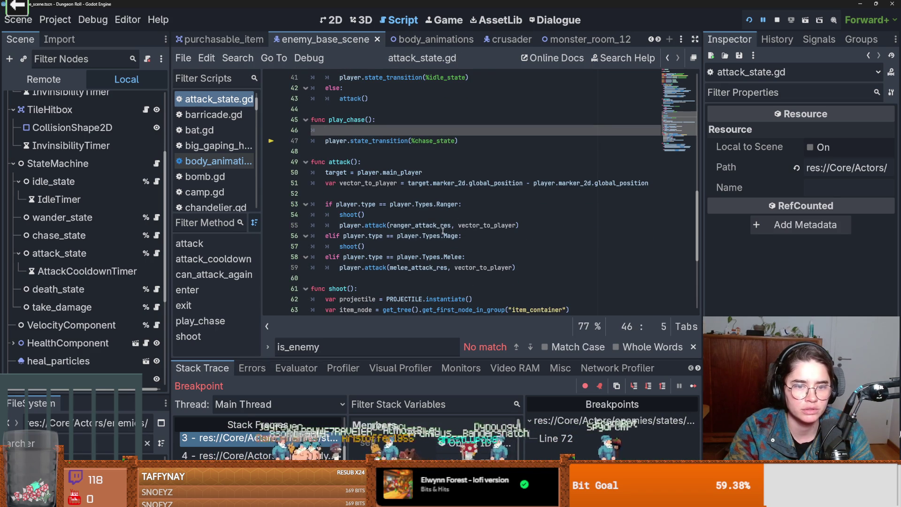
{"action": "left_click_drag", "start_coordinate": [473, 257], "coordinate": [319, 259]}
- Add 'if player.type == player.Types.Melee:' on line 46, indent the chase transition under it, and run
{"action": "left_click", "coordinate": [342, 130]}
{"action": "type", "text": "if"}
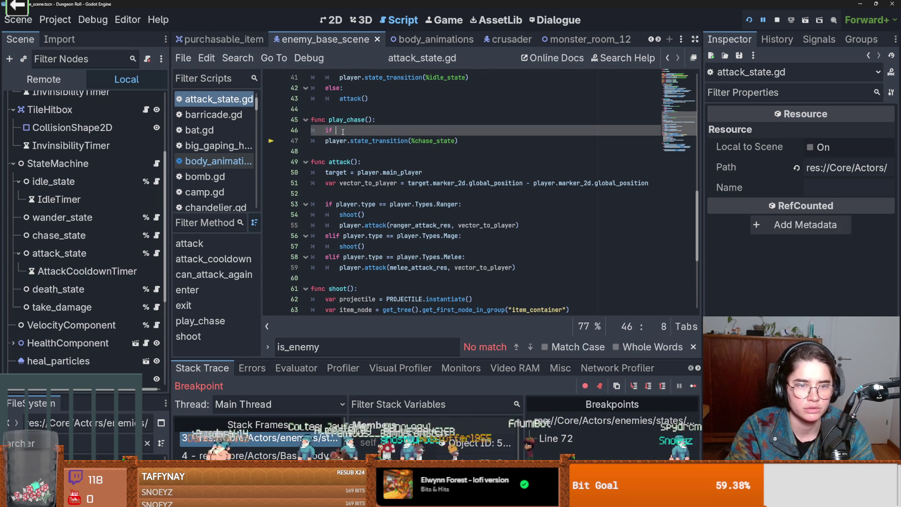
{"action": "left_click_drag", "start_coordinate": [350, 130], "coordinate": [336, 130]}
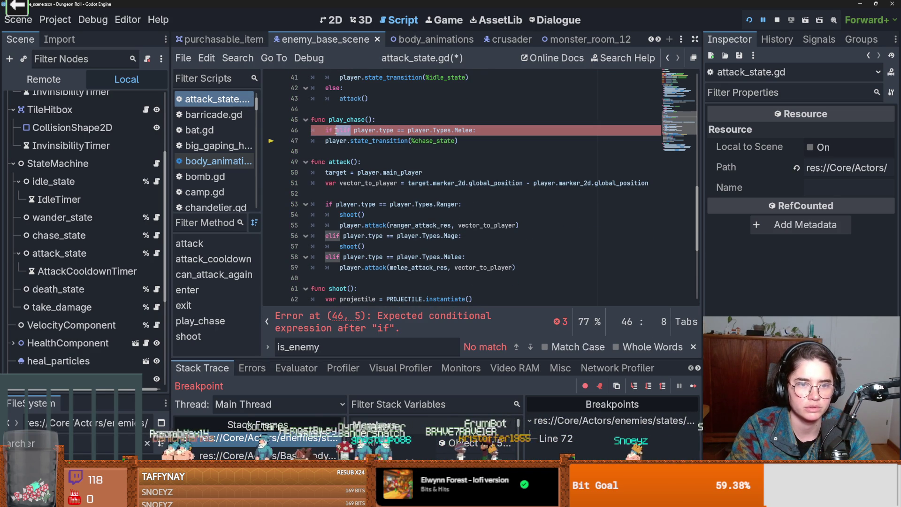
{"action": "key", "text": "Down"}
{"action": "key", "text": "Home"}
{"action": "key", "text": "Tab"}
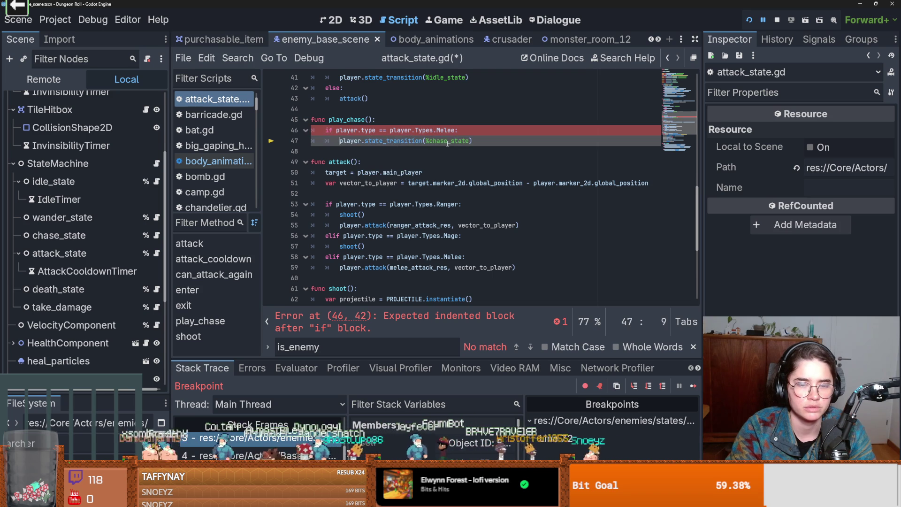
{"action": "left_click", "coordinate": [749, 22]}
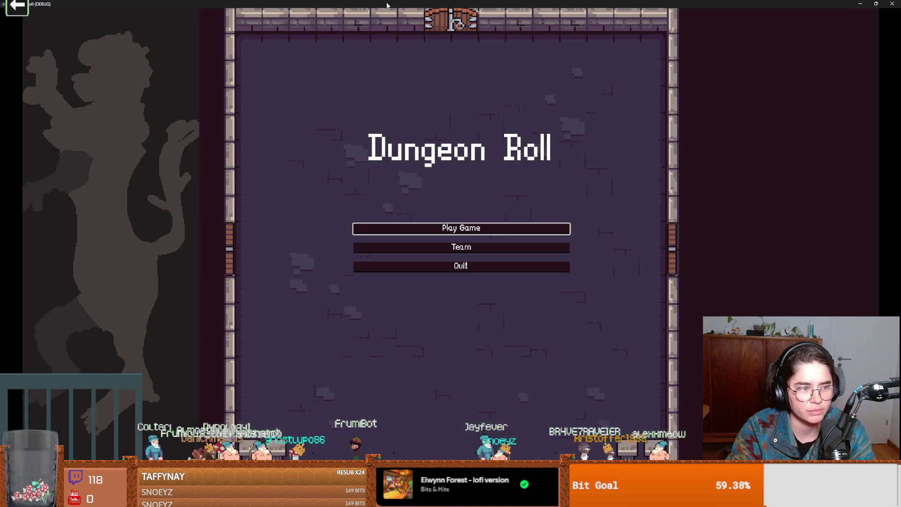
- Start a new game as the Crusader and spawn an archer with spawn_enemy "archer" 1 true
{"action": "left_click", "coordinate": [478, 228]}
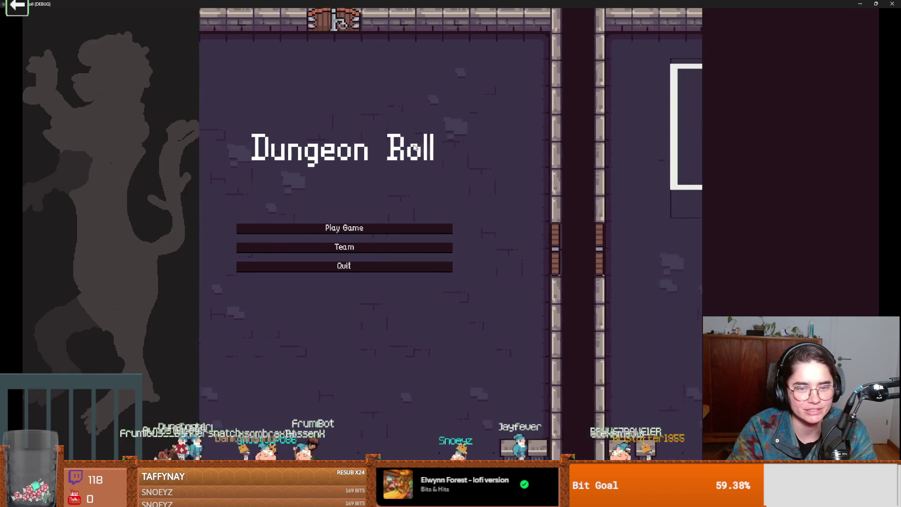
{"action": "left_click", "coordinate": [436, 252]}
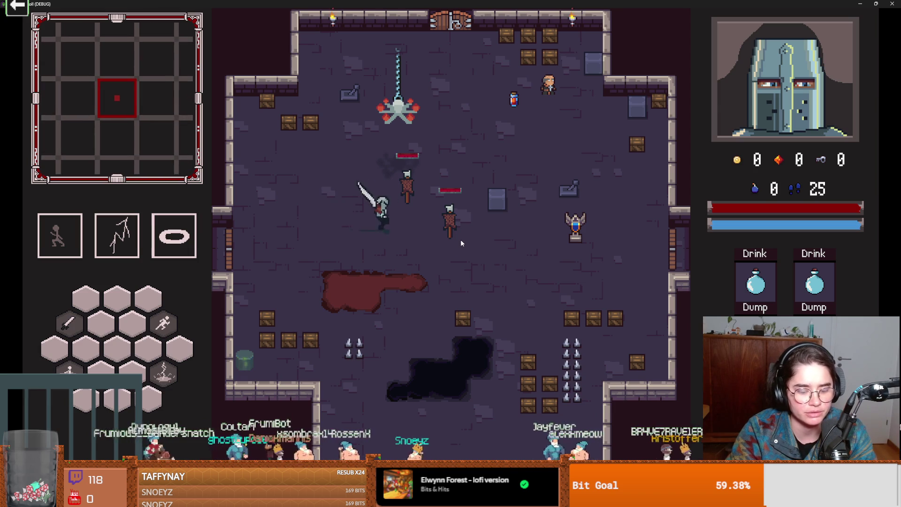
{"action": "key", "text": "grave"}
{"action": "type", "text": "spawn_enemy"}
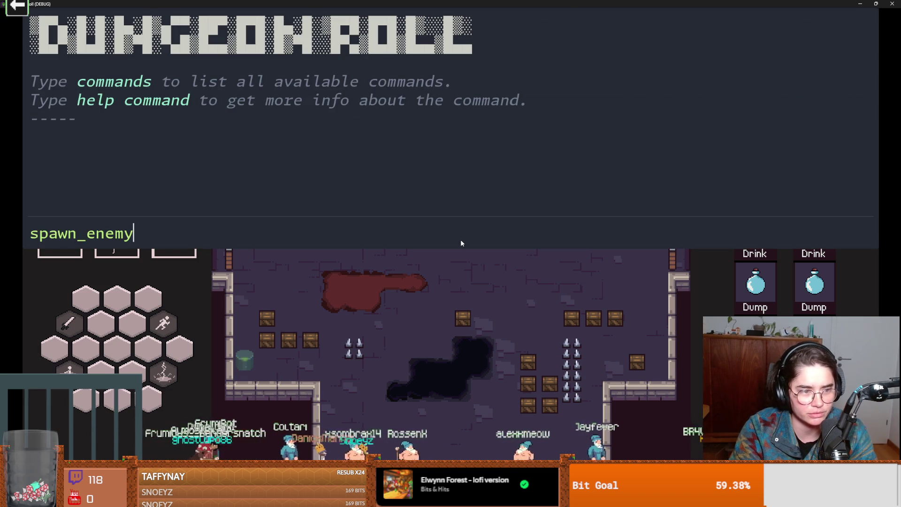
{"action": "type", "text": "\"archer\" 1 true"}
{"action": "key", "text": "Return"}
- Move left and attack the enemies, then exit fullscreen and close the game
{"action": "key", "text": "grave"}
{"action": "key", "text": "a"}
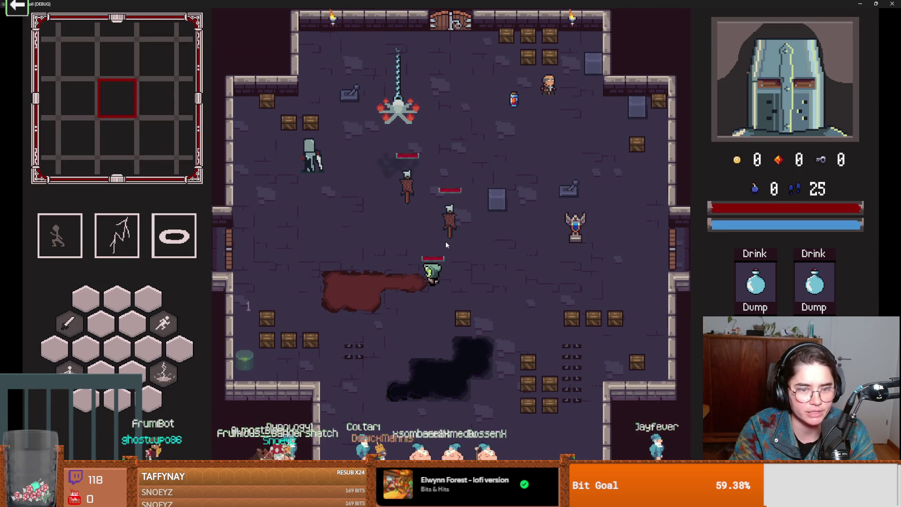
{"action": "left_click", "coordinate": [444, 242]}
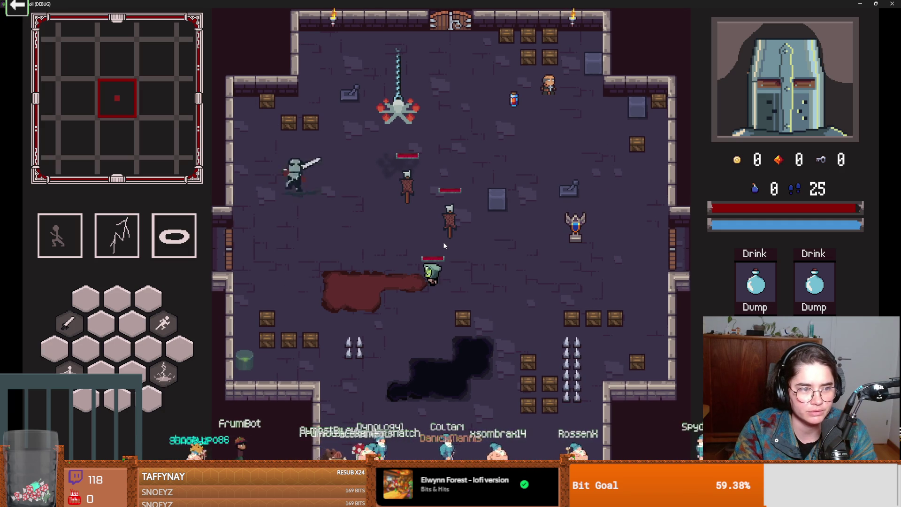
{"action": "key", "text": "super+Down"}
{"action": "left_click", "coordinate": [612, 144]}
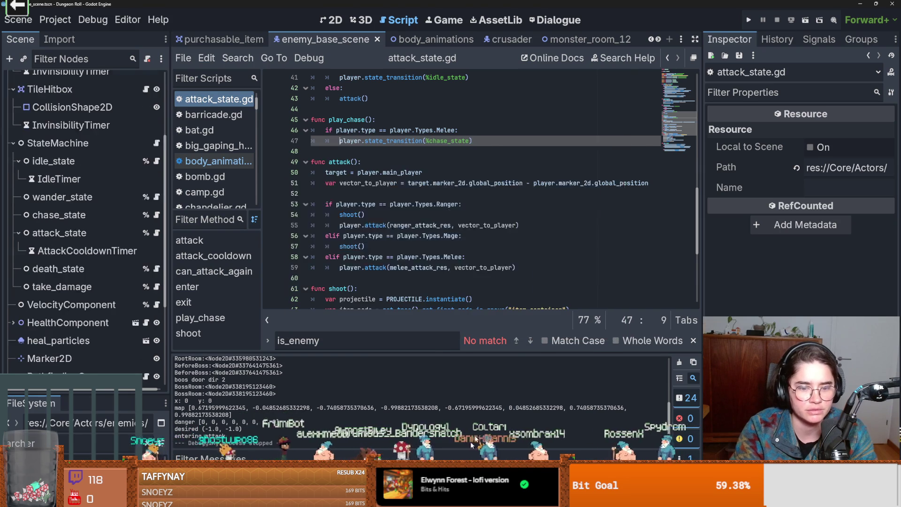
- Commit the 3 changed files to dev with a summary fixing the archer's repeated, too-fast attacks
{"action": "key", "text": "alt+Tab"}
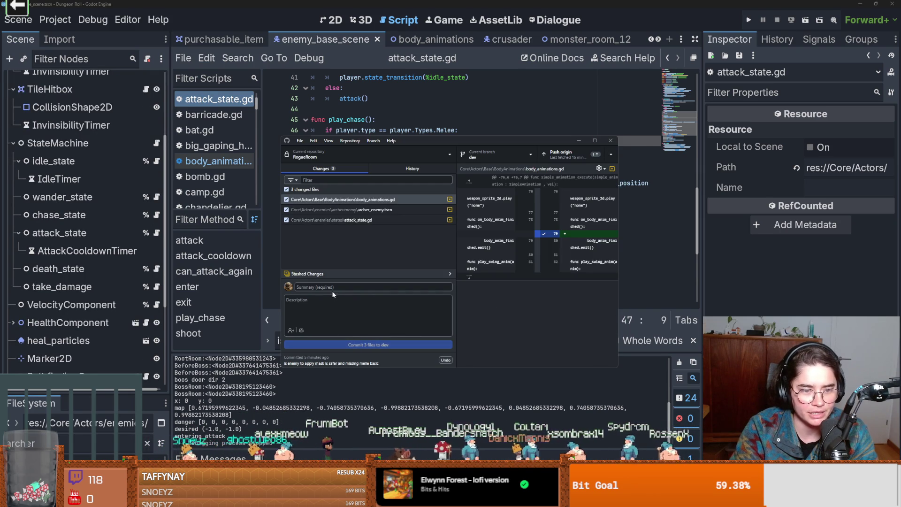
{"action": "type", "text": "archers not being a lil"}
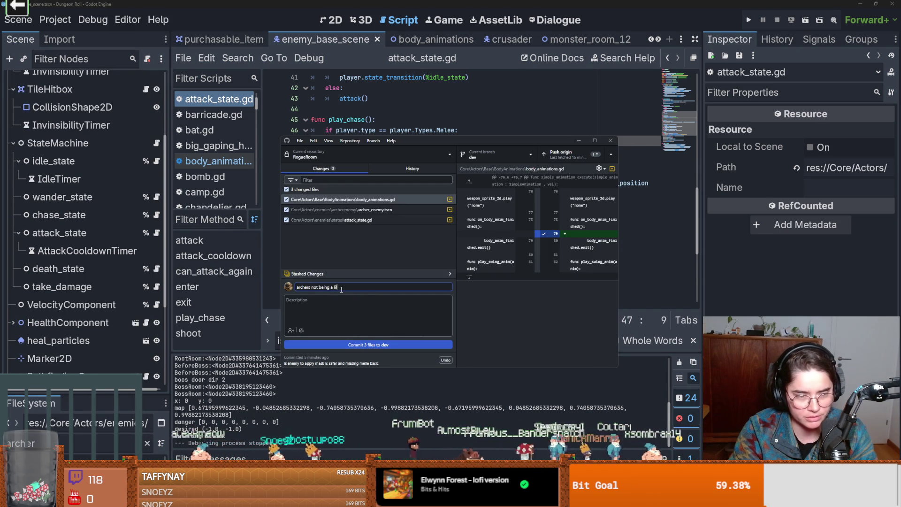
{"action": "key", "text": "BackSpace"}
{"action": "type", "text": "ar"}
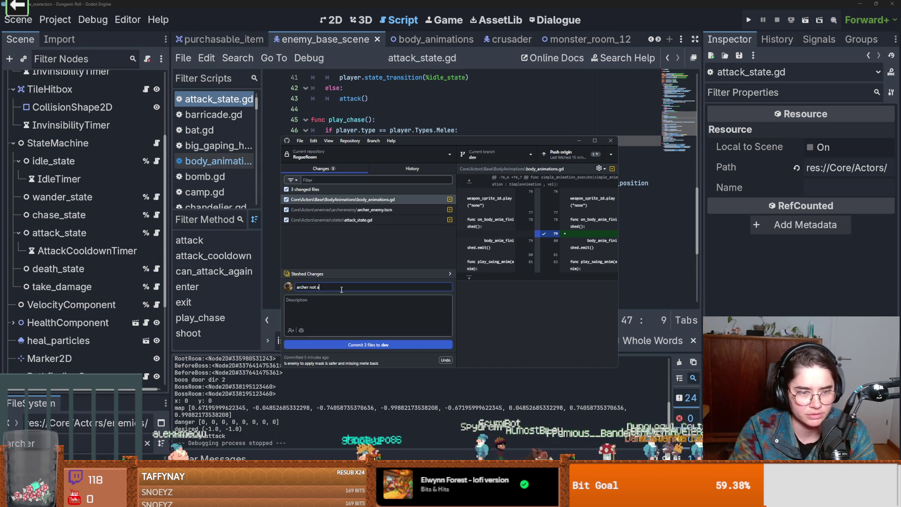
{"action": "type", "text": "into attack state multip"}
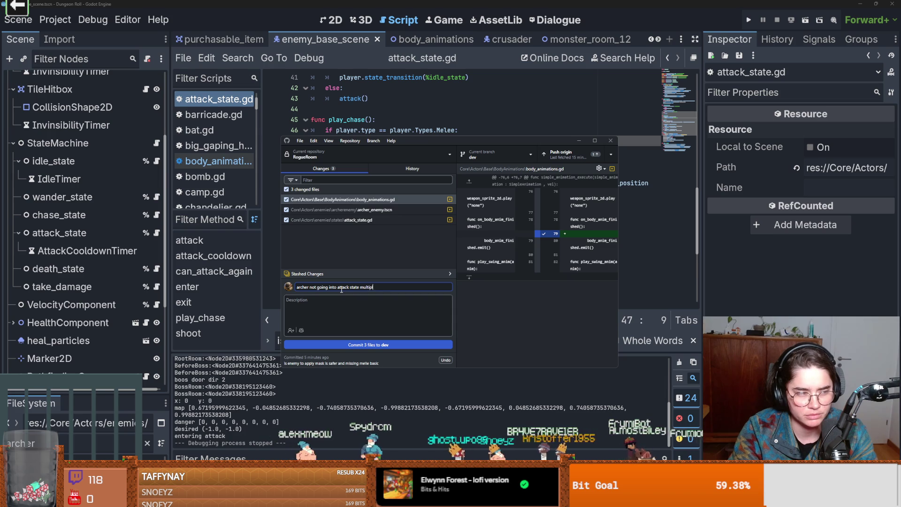
{"action": "type", "text": "and att"}
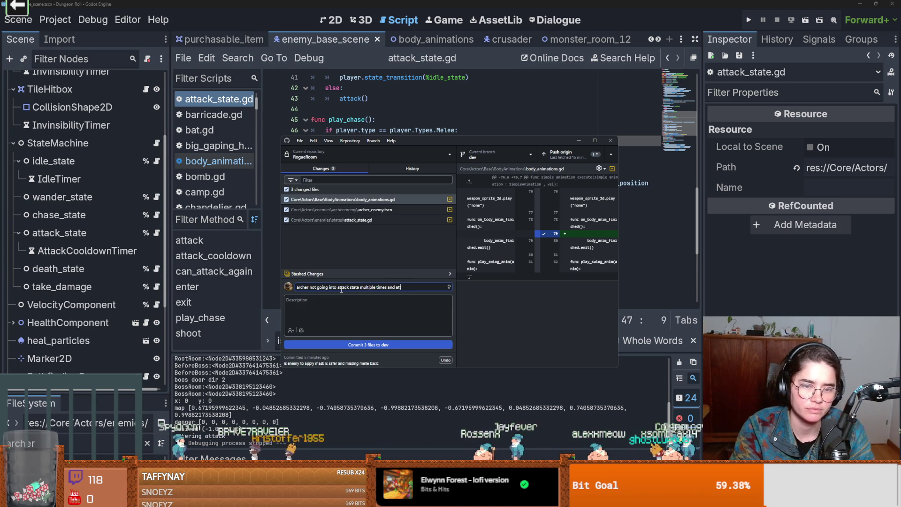
{"action": "type", "text": "uick"}
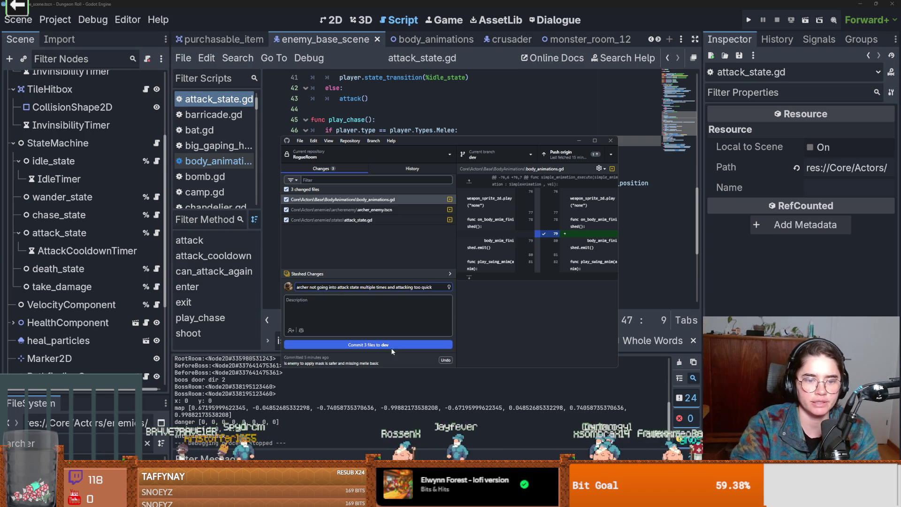
{"action": "left_click", "coordinate": [390, 346]}
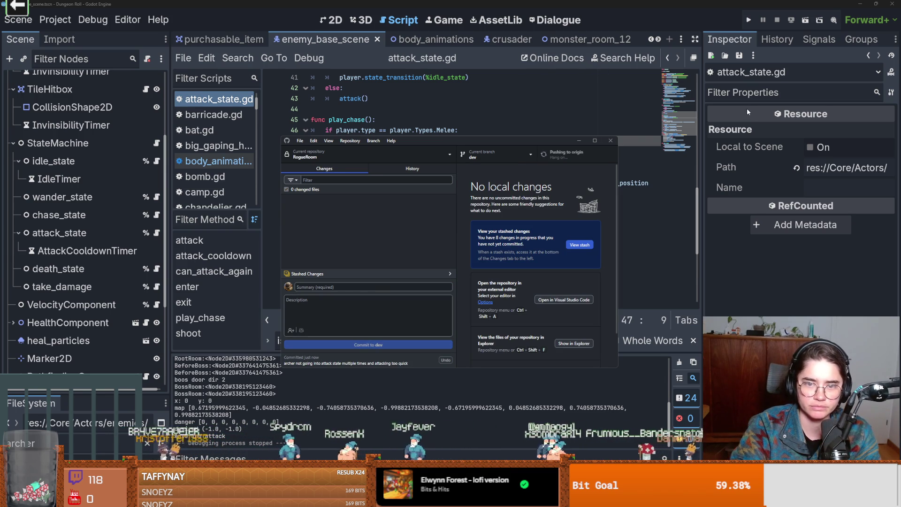
{"action": "left_click", "coordinate": [627, 109]}
{"action": "left_click", "coordinate": [819, 22]}
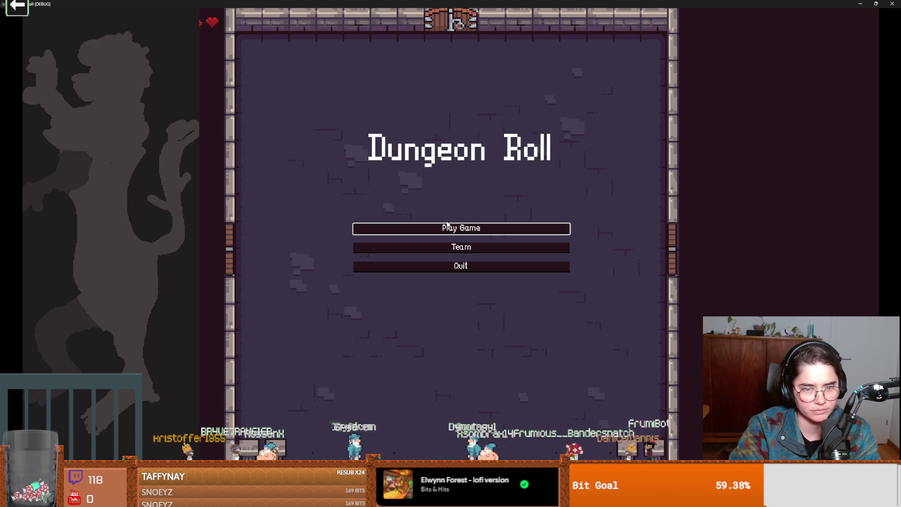
{"action": "left_click", "coordinate": [366, 229]}
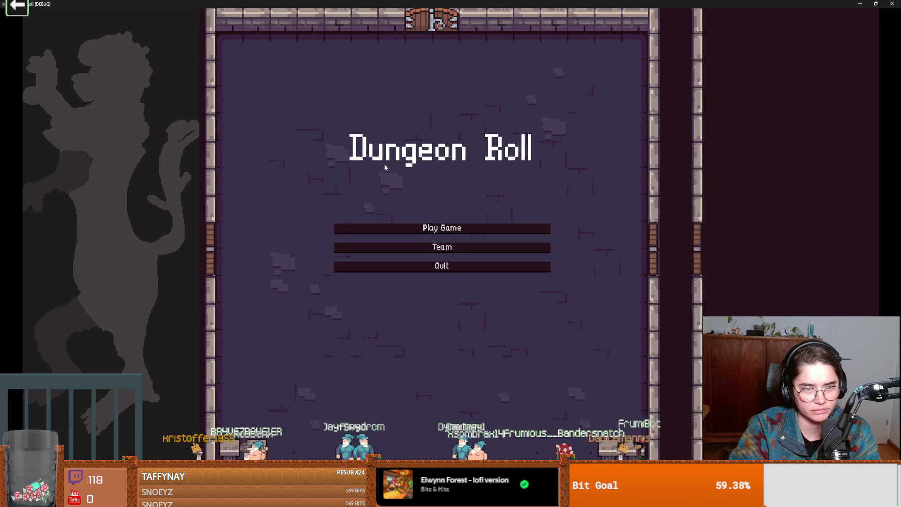
{"action": "left_click", "coordinate": [383, 203]}
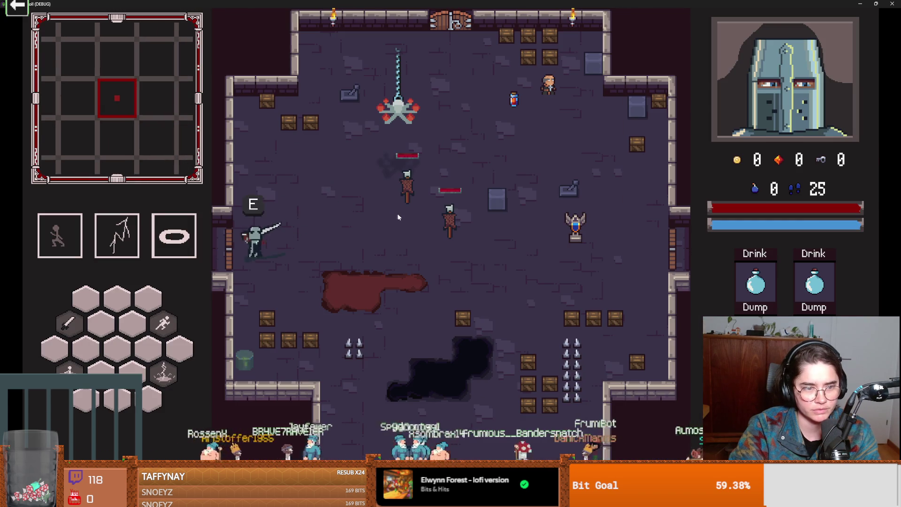
{"action": "key", "text": "d"}
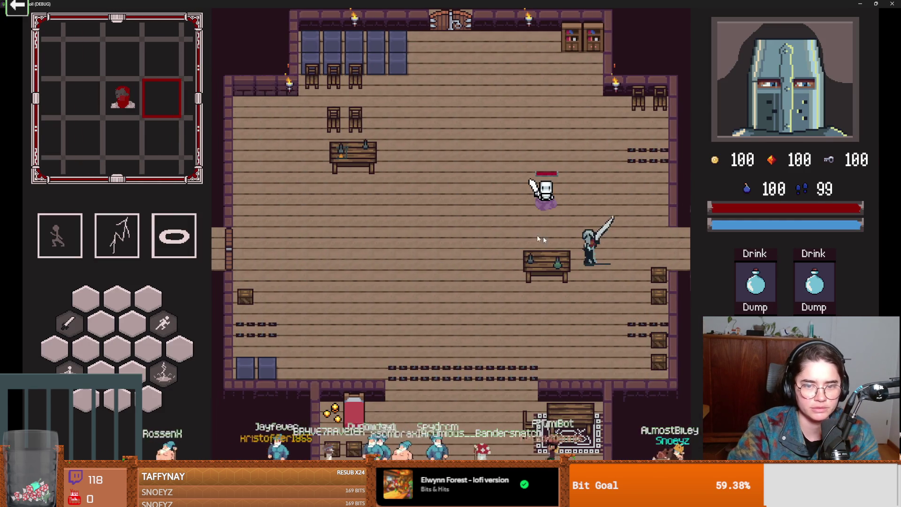
{"action": "key", "text": "space"}
{"action": "key", "text": "a"}
{"action": "key", "text": "Tab"}
{"action": "key", "text": "Tab"}
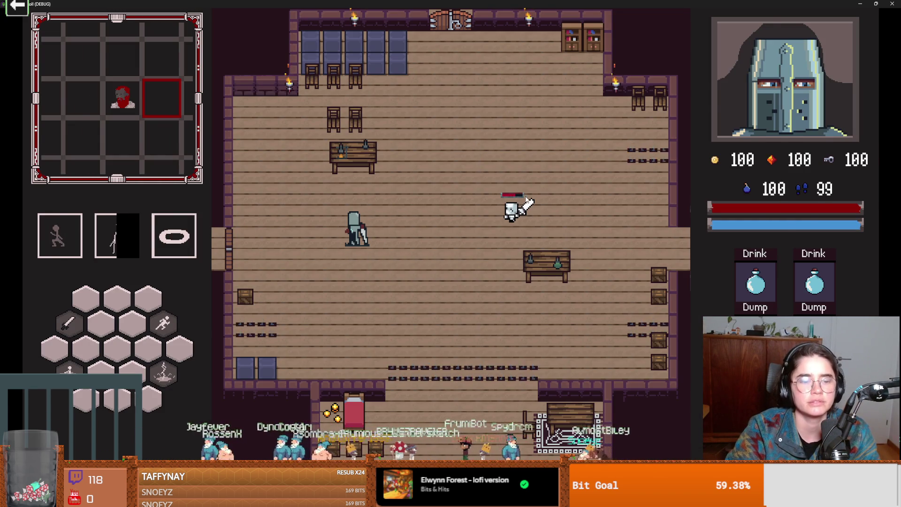
{"action": "key", "text": "F11"}
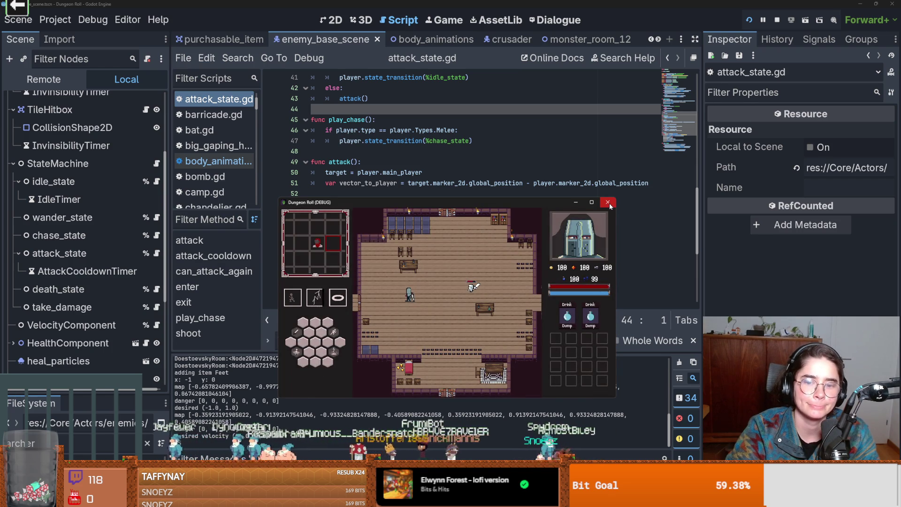
{"action": "key", "text": "d"}
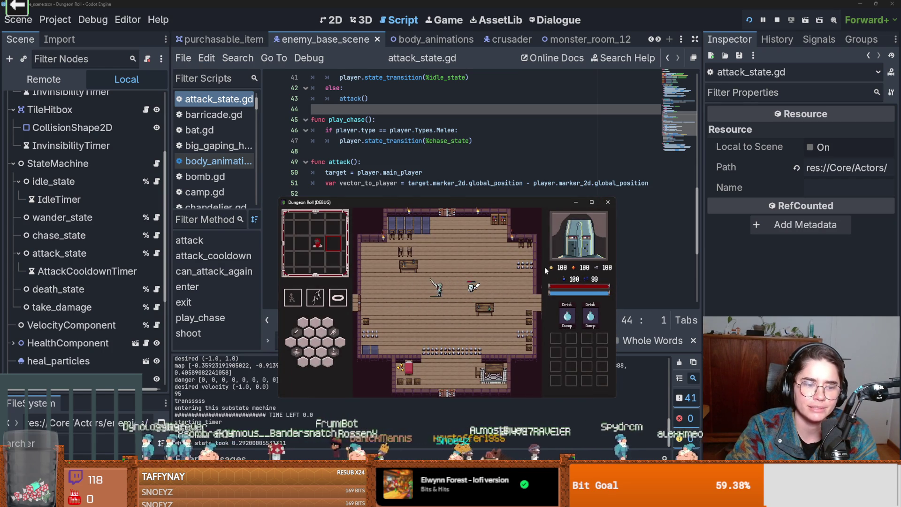
{"action": "left_click", "coordinate": [608, 202]}
{"action": "scroll", "coordinate": [118, 211], "scroll_direction": "down", "scroll_amount": 5}
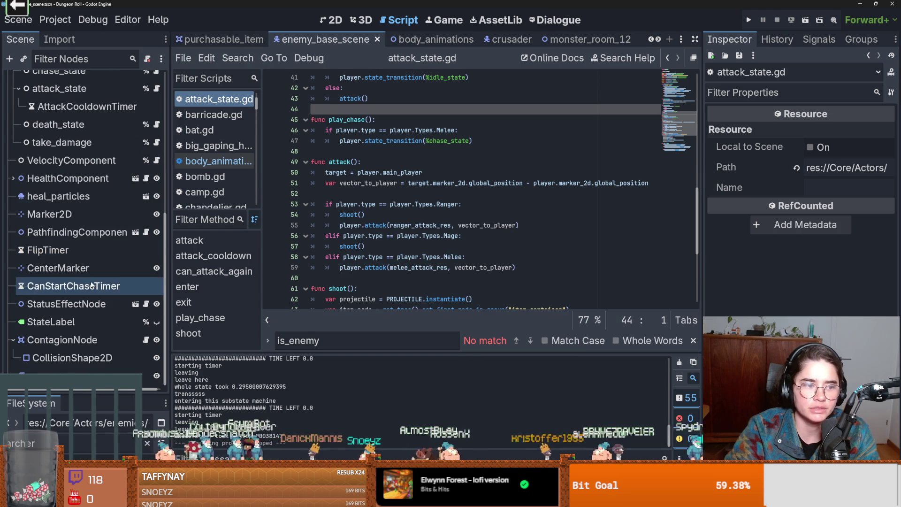
{"action": "scroll", "coordinate": [104, 273], "scroll_direction": "up", "scroll_amount": 5}
{"action": "scroll", "coordinate": [111, 282], "scroll_direction": "up", "scroll_amount": 3}
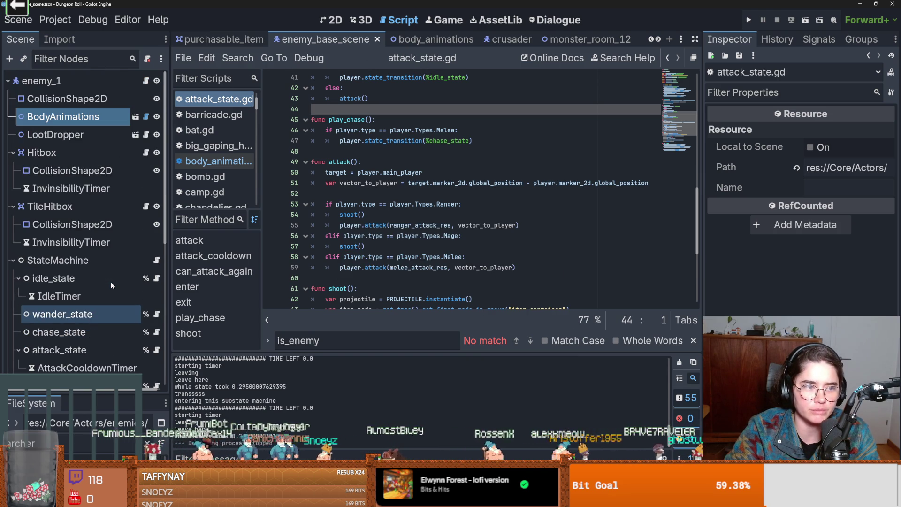
{"action": "scroll", "coordinate": [113, 282], "scroll_direction": "down", "scroll_amount": 5}
{"action": "scroll", "coordinate": [116, 281], "scroll_direction": "down", "scroll_amount": 2}
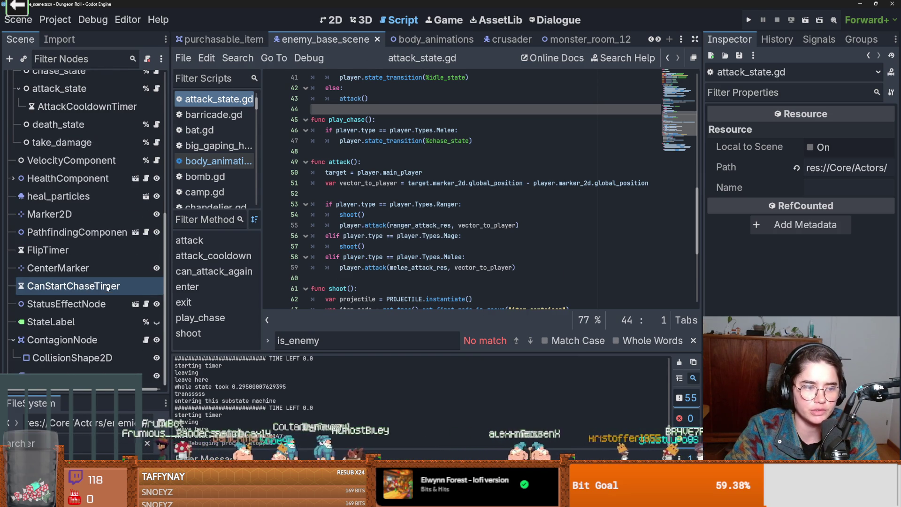
- Launch the game and start a new run as the Crusader
{"action": "left_click", "coordinate": [749, 19]}
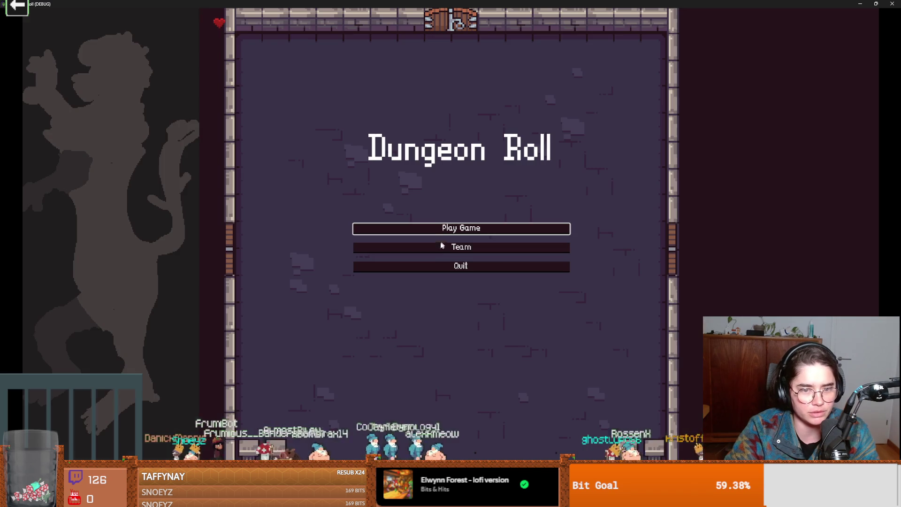
{"action": "left_click", "coordinate": [441, 227]}
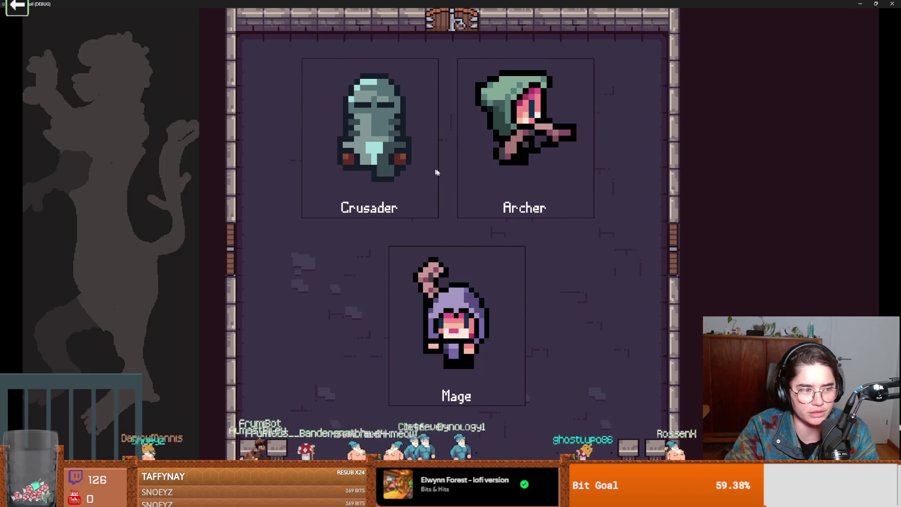
{"action": "left_click", "coordinate": [437, 173]}
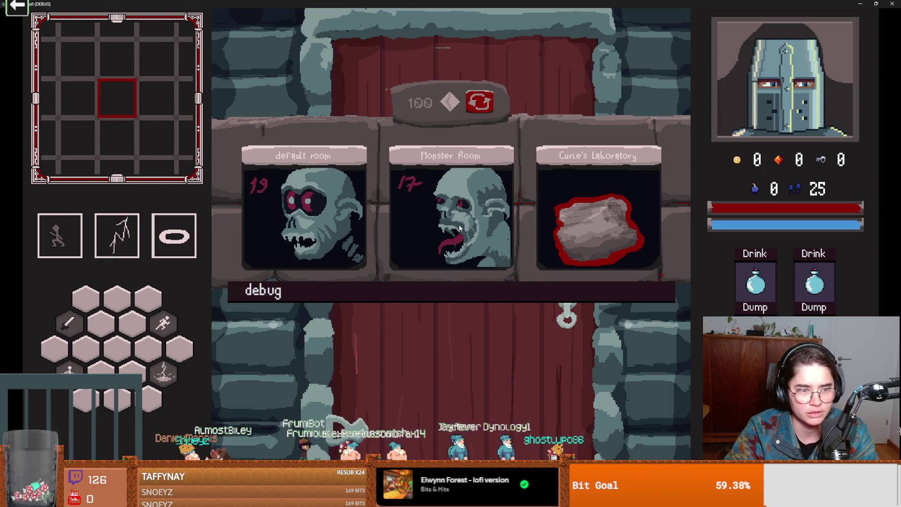
- Reroll the rooms three times, enter a room, attack the skeleton, then close the game
{"action": "left_click", "coordinate": [478, 102]}
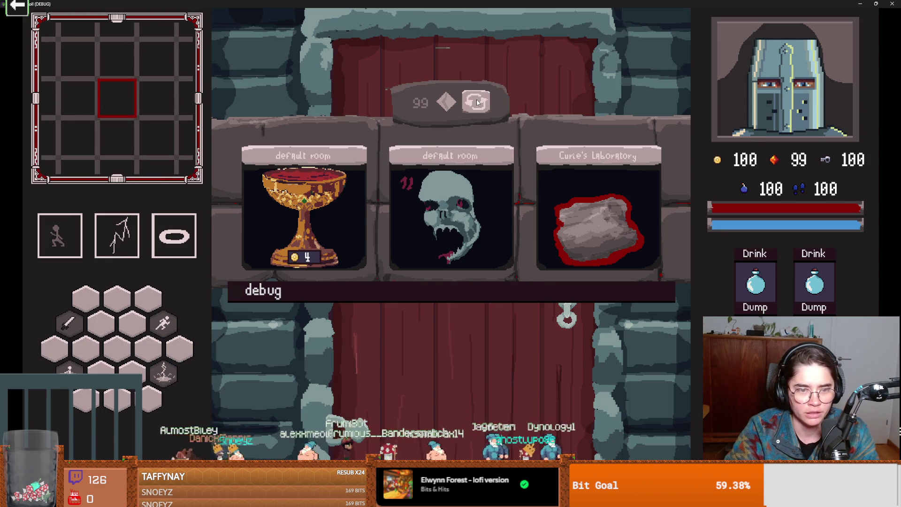
{"action": "left_click", "coordinate": [478, 102]}
{"action": "left_click", "coordinate": [478, 103]}
{"action": "left_click", "coordinate": [451, 211]}
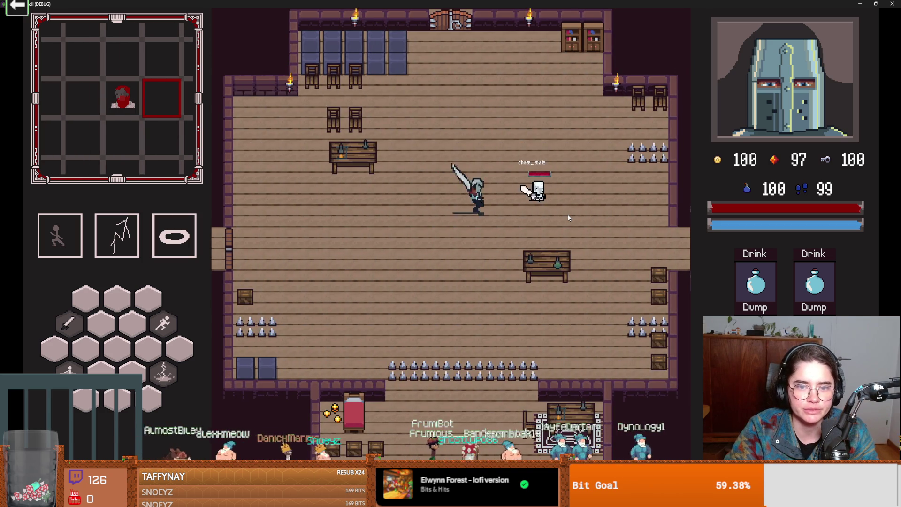
{"action": "left_click", "coordinate": [569, 197]}
{"action": "key", "text": "super+Down"}
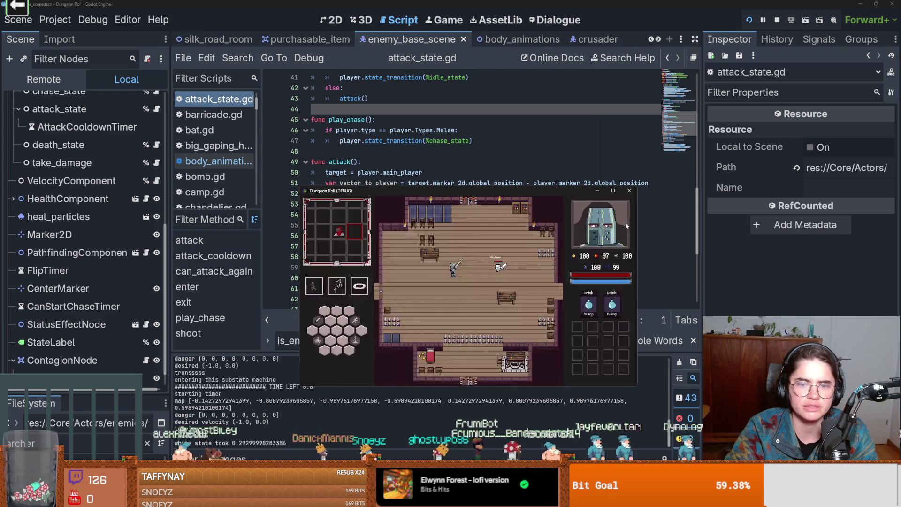
{"action": "left_click", "coordinate": [630, 191]}
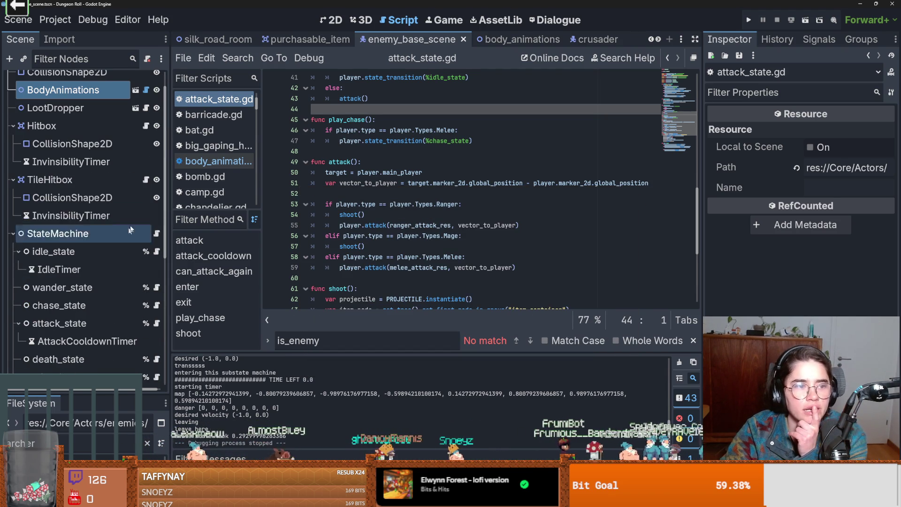
- Read through take_damage.gd, highlighting its on_anim_finished function
{"action": "scroll", "coordinate": [134, 277], "scroll_direction": "down", "scroll_amount": 3}
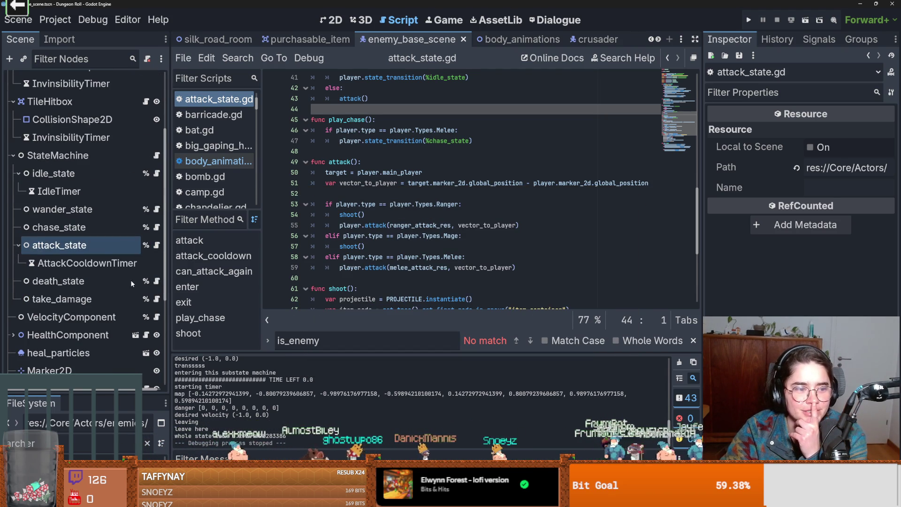
{"action": "left_click", "coordinate": [157, 299]}
{"action": "scroll", "coordinate": [405, 260], "scroll_direction": "down", "scroll_amount": 6}
{"action": "scroll", "coordinate": [405, 259], "scroll_direction": "up", "scroll_amount": 2}
{"action": "scroll", "coordinate": [405, 259], "scroll_direction": "down", "scroll_amount": 3}
{"action": "scroll", "coordinate": [405, 260], "scroll_direction": "down", "scroll_amount": 4}
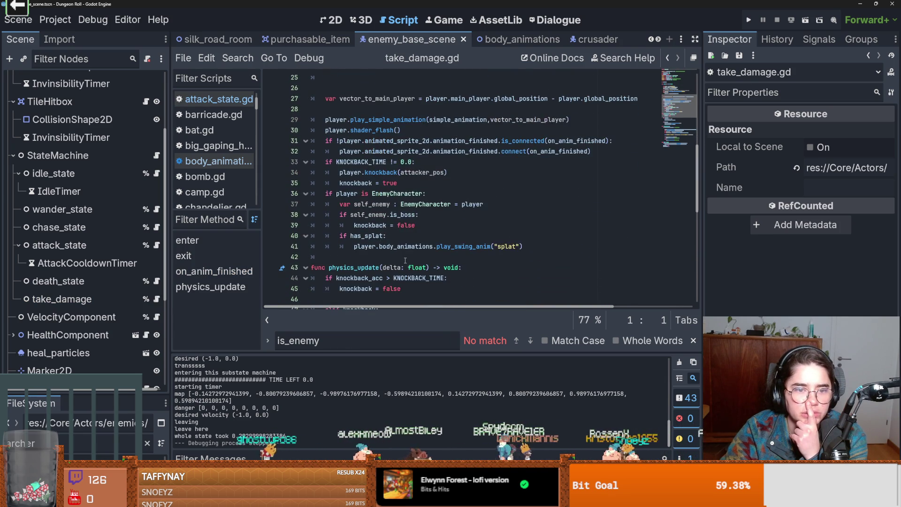
{"action": "scroll", "coordinate": [405, 260], "scroll_direction": "down", "scroll_amount": 3}
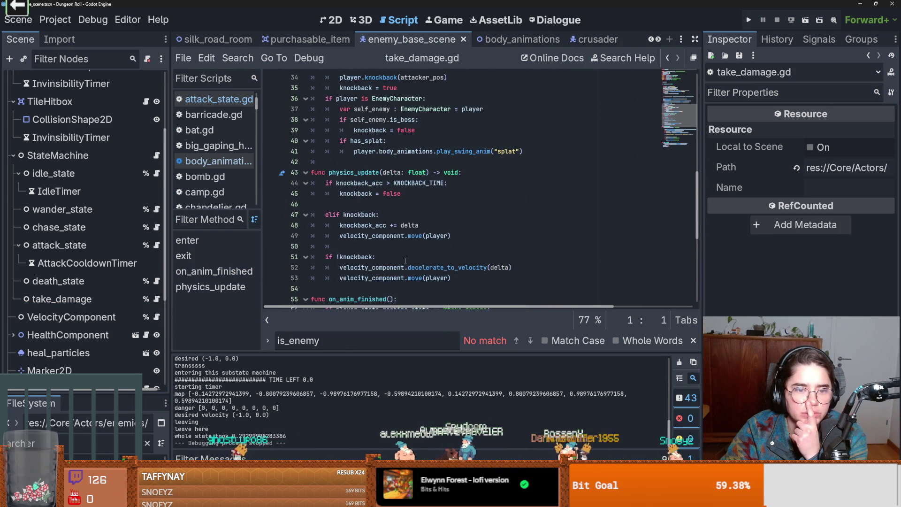
{"action": "scroll", "coordinate": [405, 260], "scroll_direction": "down", "scroll_amount": 6}
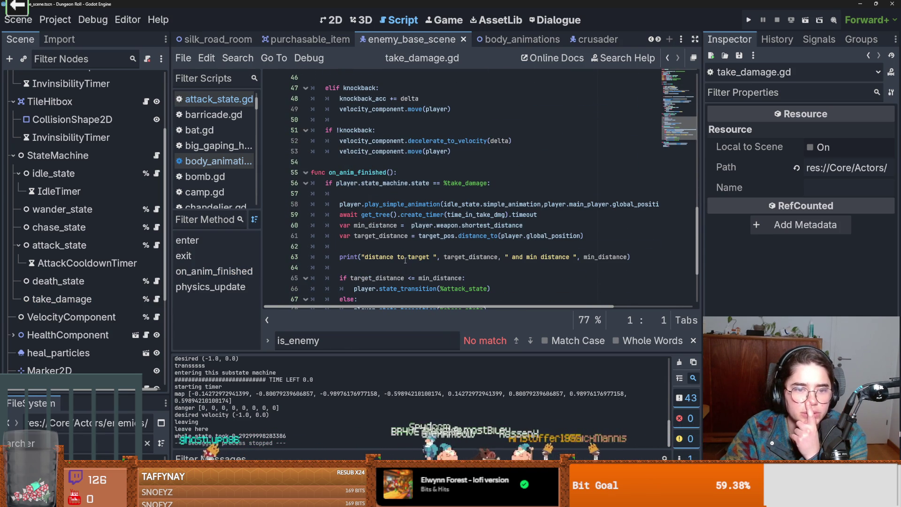
{"action": "left_click", "coordinate": [377, 183]}
{"action": "double_click", "coordinate": [371, 174]}
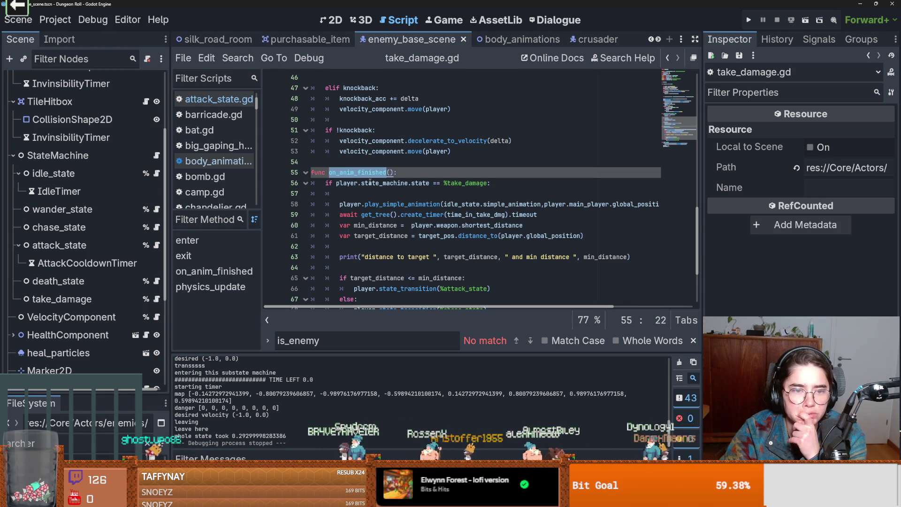
{"action": "scroll", "coordinate": [371, 182], "scroll_direction": "up", "scroll_amount": 15}
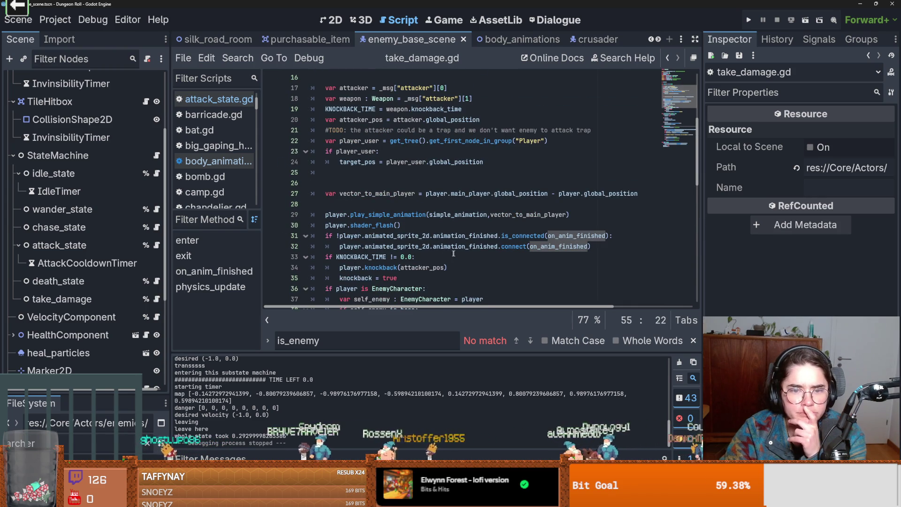
{"action": "scroll", "coordinate": [474, 254], "scroll_direction": "down", "scroll_amount": 14}
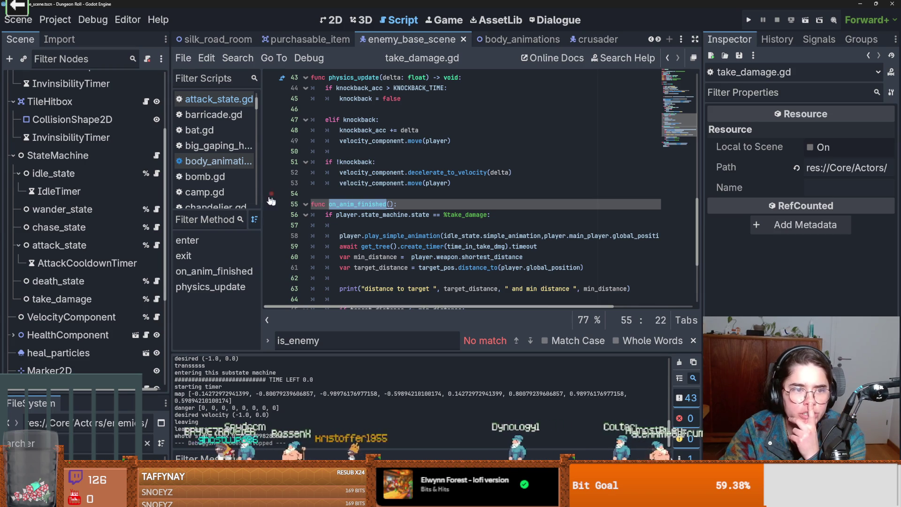
{"action": "scroll", "coordinate": [410, 253], "scroll_direction": "down", "scroll_amount": 6}
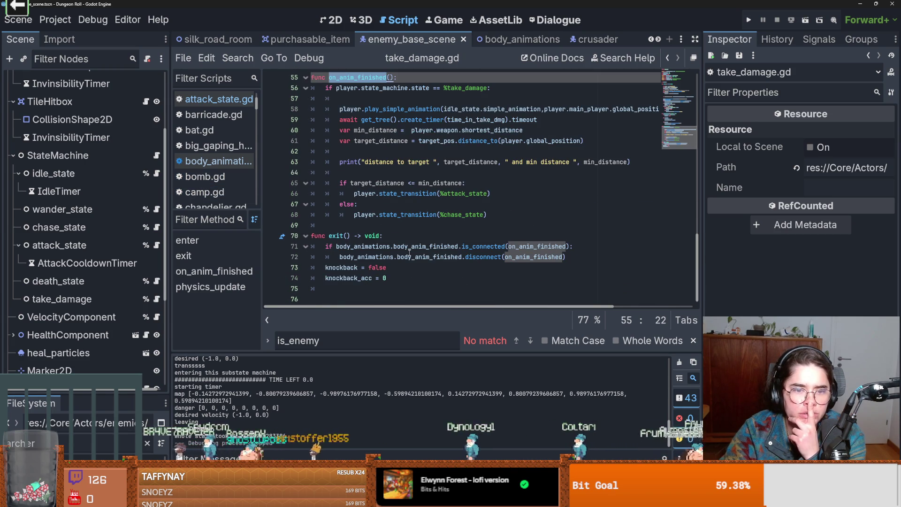
{"action": "scroll", "coordinate": [409, 252], "scroll_direction": "up", "scroll_amount": 3}
{"action": "scroll", "coordinate": [410, 253], "scroll_direction": "up", "scroll_amount": 16}
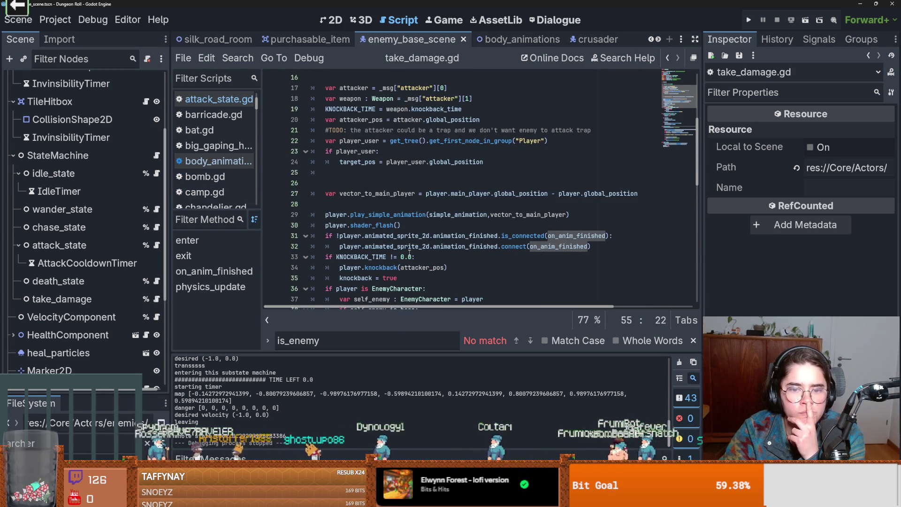
{"action": "scroll", "coordinate": [410, 253], "scroll_direction": "down", "scroll_amount": 2}
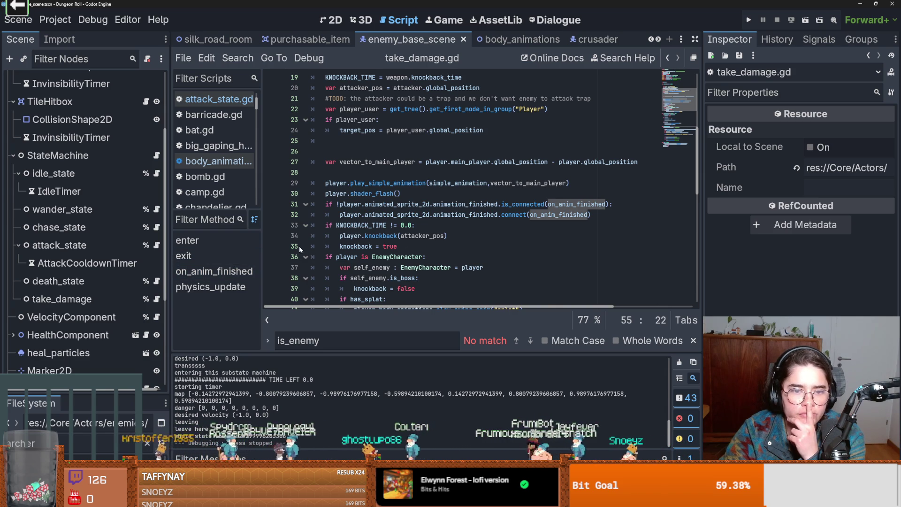
{"action": "scroll", "coordinate": [384, 216], "scroll_direction": "up", "scroll_amount": 3}
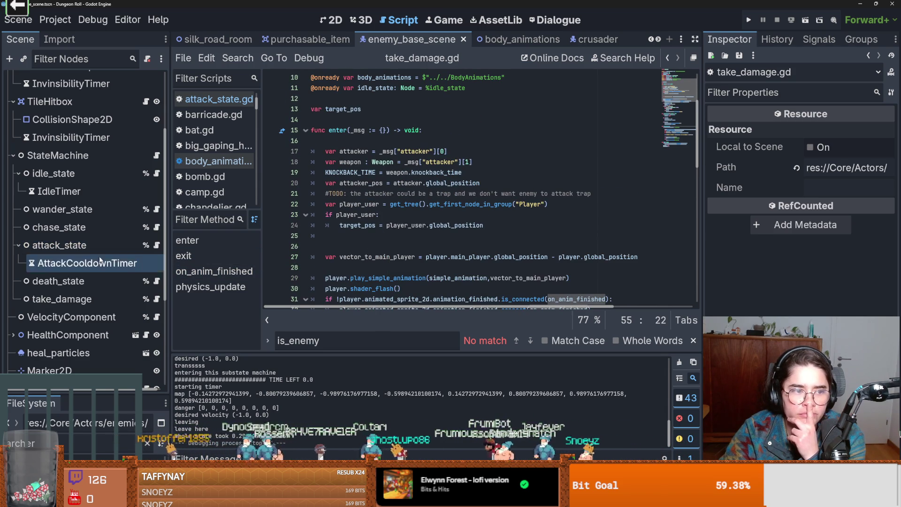
- Select the take_damage node, expand its Simple Animation resource, and save the enemy scene
{"action": "left_click", "coordinate": [104, 281]}
{"action": "left_click", "coordinate": [85, 299]}
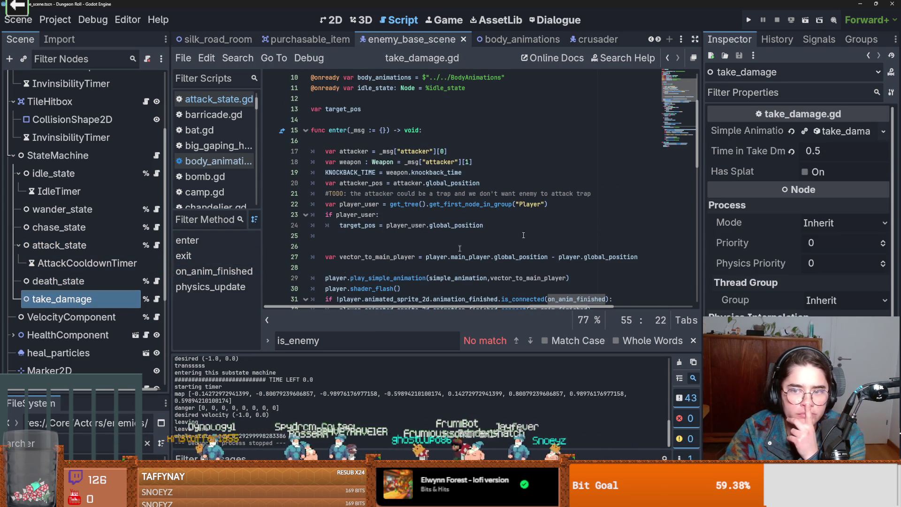
{"action": "left_click", "coordinate": [835, 133]}
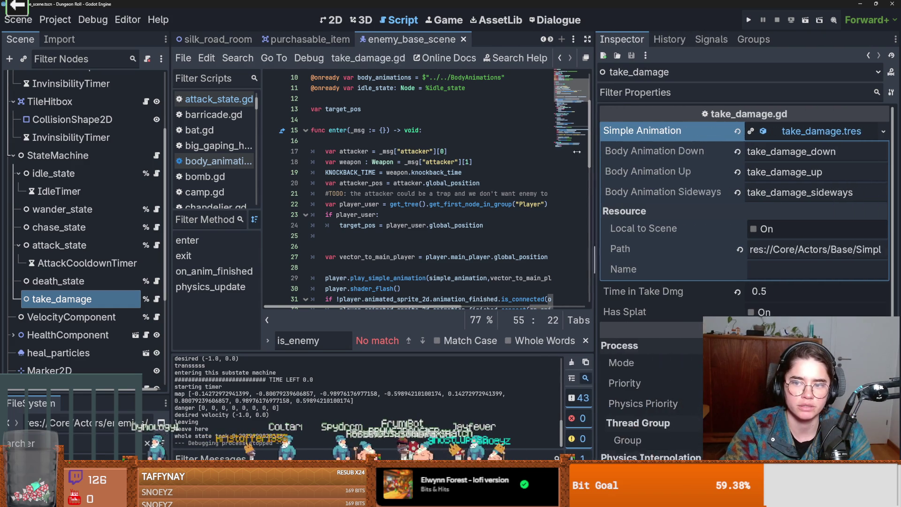
{"action": "key", "text": "ctrl+s"}
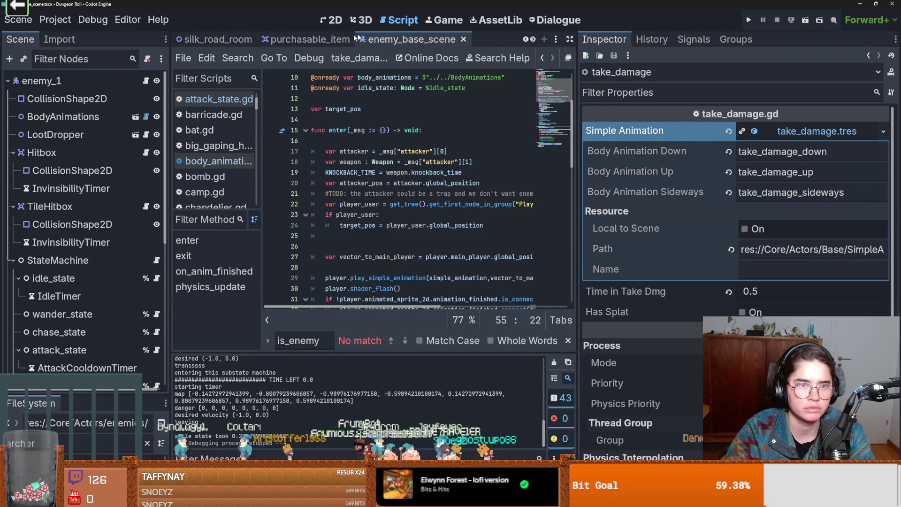
{"action": "scroll", "coordinate": [241, 40], "scroll_direction": "down", "scroll_amount": 3}
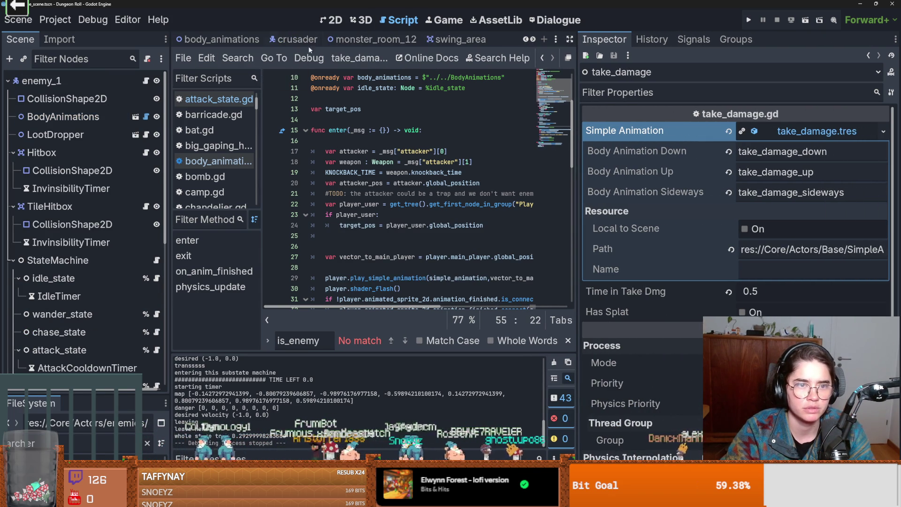
{"action": "left_click", "coordinate": [238, 39]}
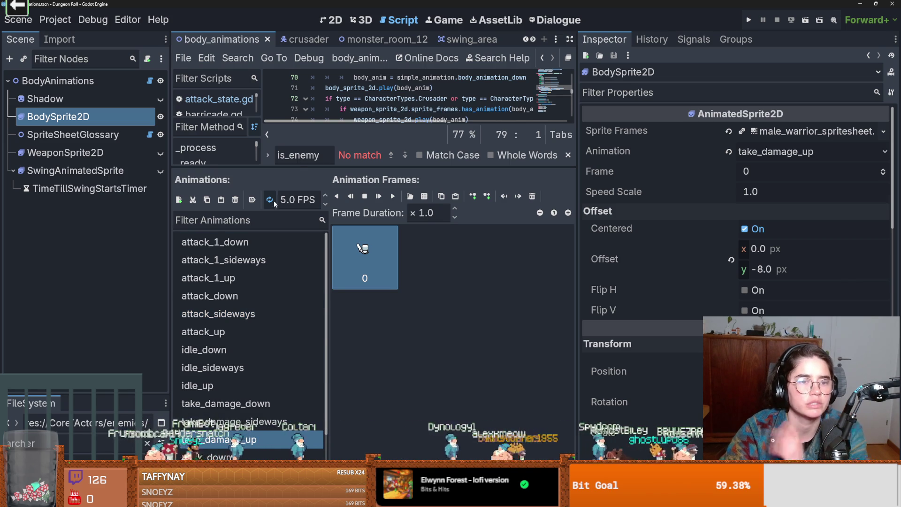
- Enlarge the script view, put the caret on the body_anim_finished emit line, and relaunch with F5
{"action": "left_click_drag", "start_coordinate": [301, 168], "coordinate": [293, 270]}
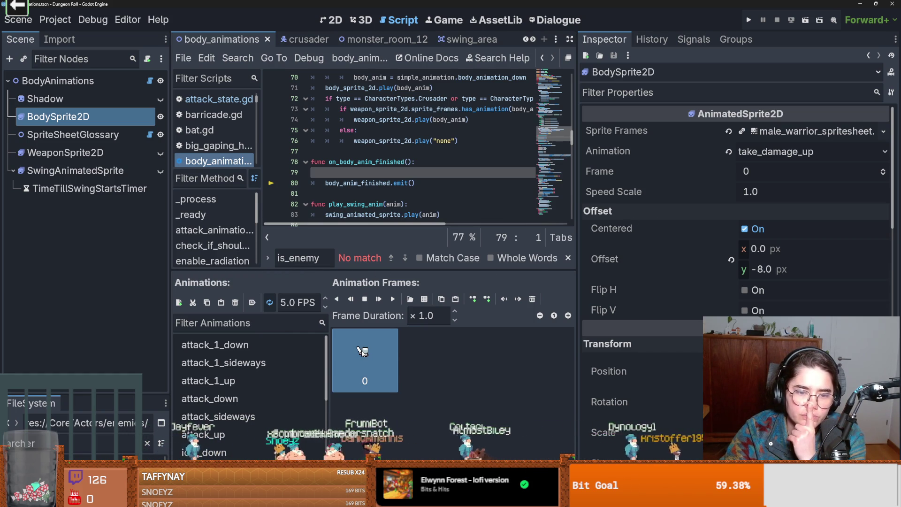
{"action": "left_click", "coordinate": [381, 183]}
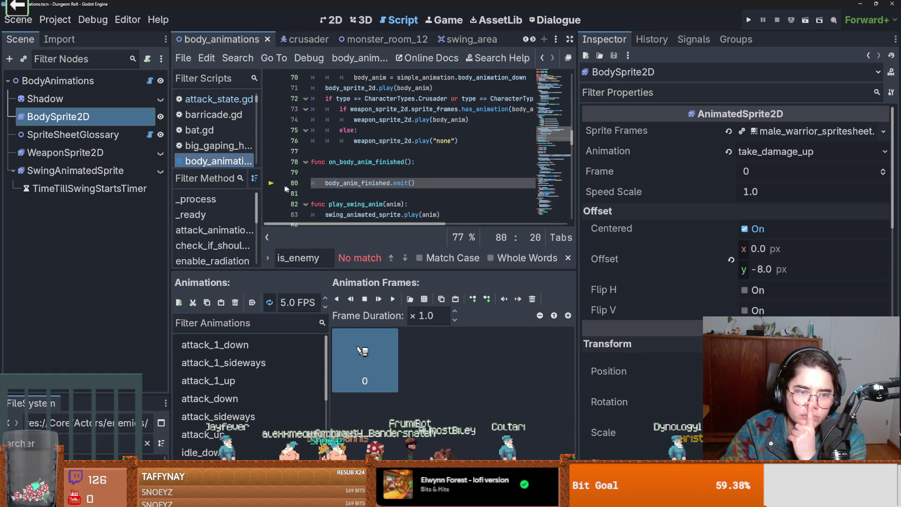
{"action": "key", "text": "F5"}
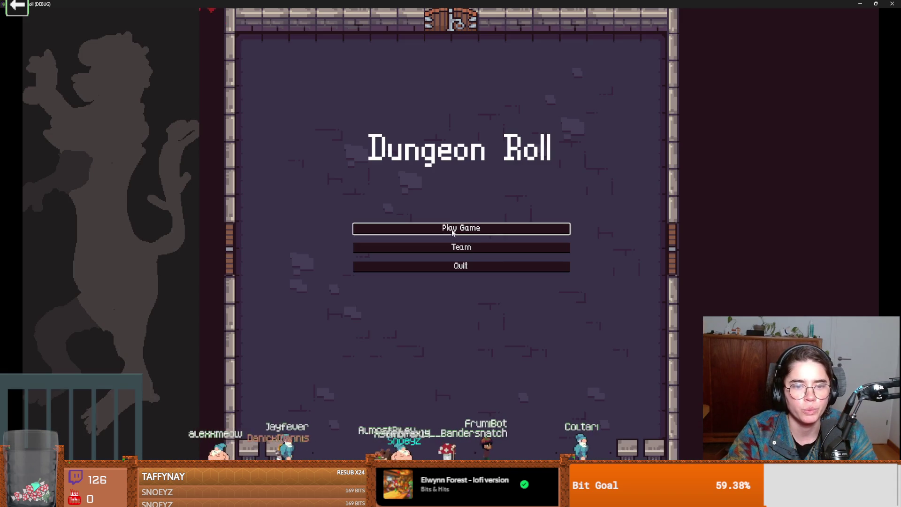
- Start a Crusader game and spawn a melee enemy with spawn_enemy "melee" 1 true
{"action": "left_click", "coordinate": [465, 230]}
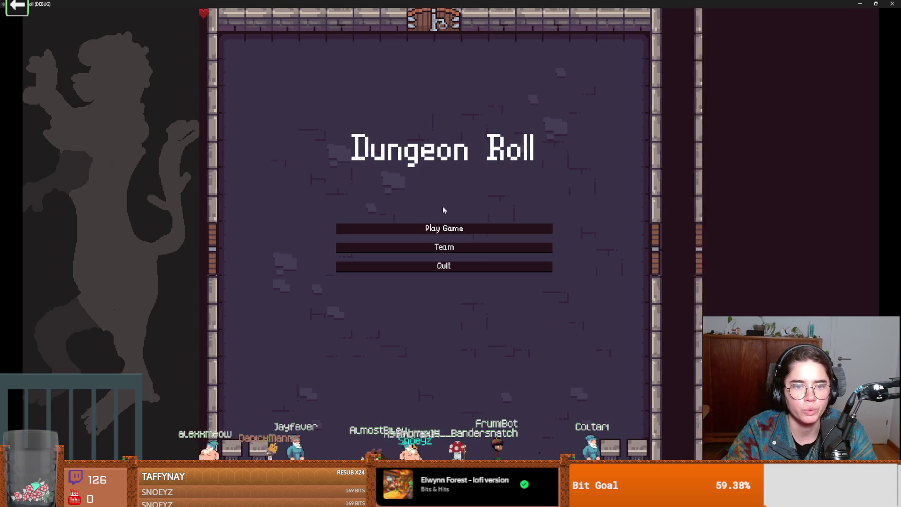
{"action": "left_click", "coordinate": [352, 136]}
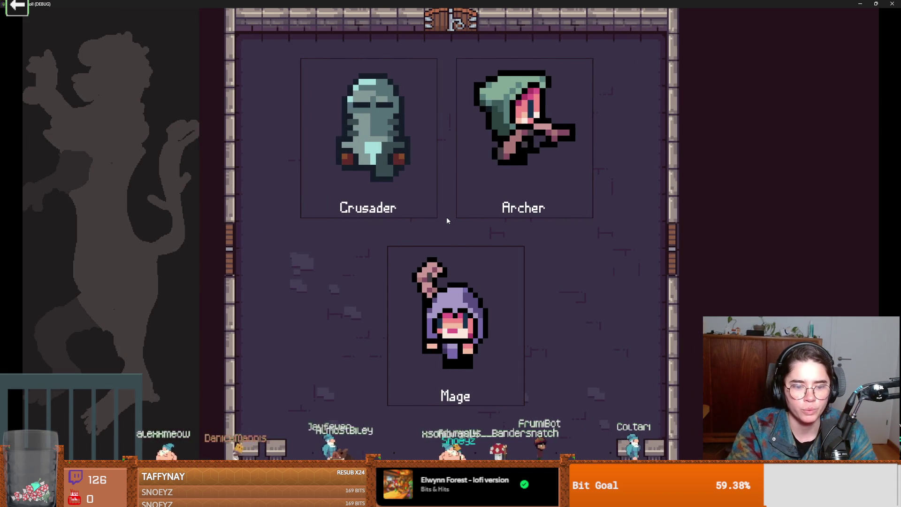
{"action": "key", "text": "grave"}
{"action": "type", "text": "d"}
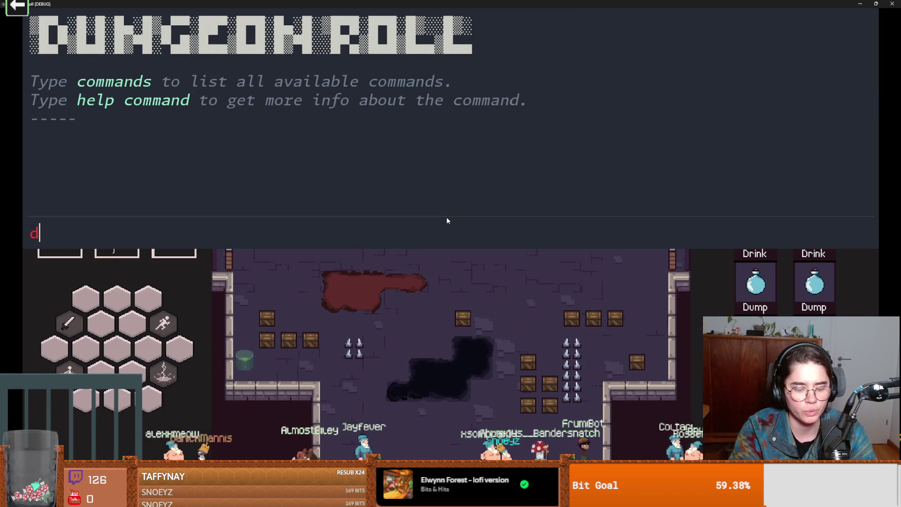
{"action": "type", "text": "spawn"}
{"action": "key", "text": "Tab"}
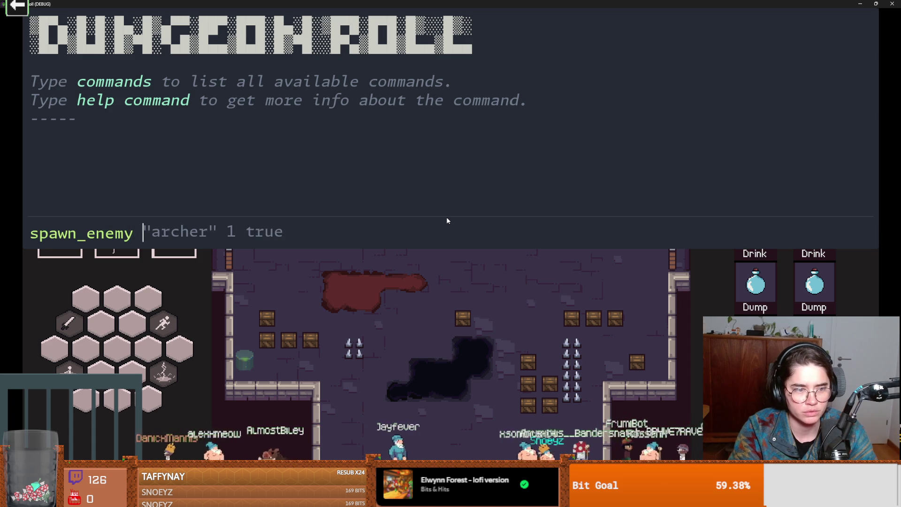
{"action": "type", "text": "melee\" 1 t"}
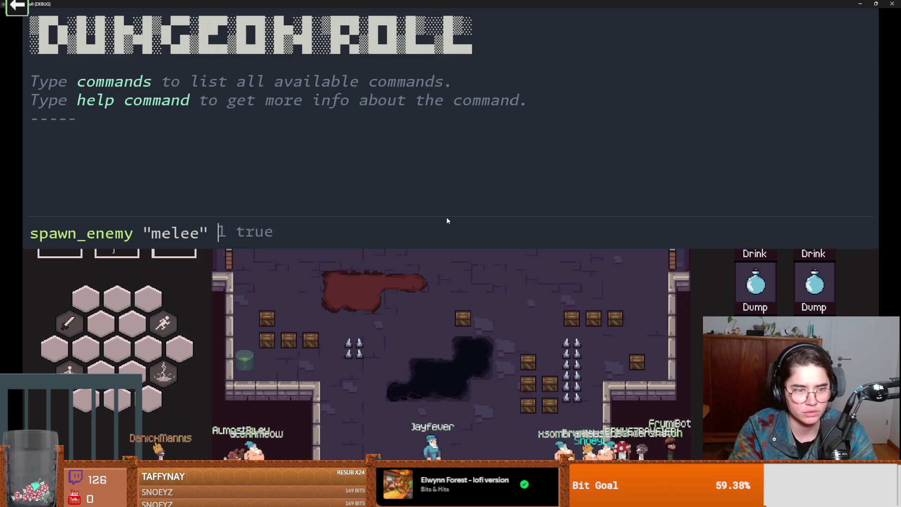
{"action": "type", "text": "rue"}
{"action": "key", "text": "Return"}
{"action": "key", "text": "grave"}
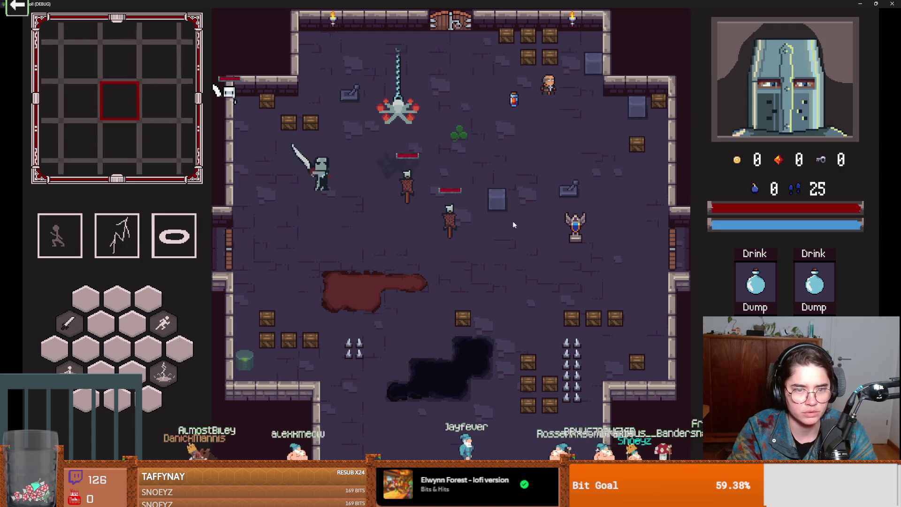
- Move around and swing at the chasing melee enemy, then stop the debug run
{"action": "key", "text": "d"}
{"action": "key", "text": "a"}
{"action": "left_click", "coordinate": [260, 156]}
{"action": "key", "text": "d"}
{"action": "key", "text": "s"}
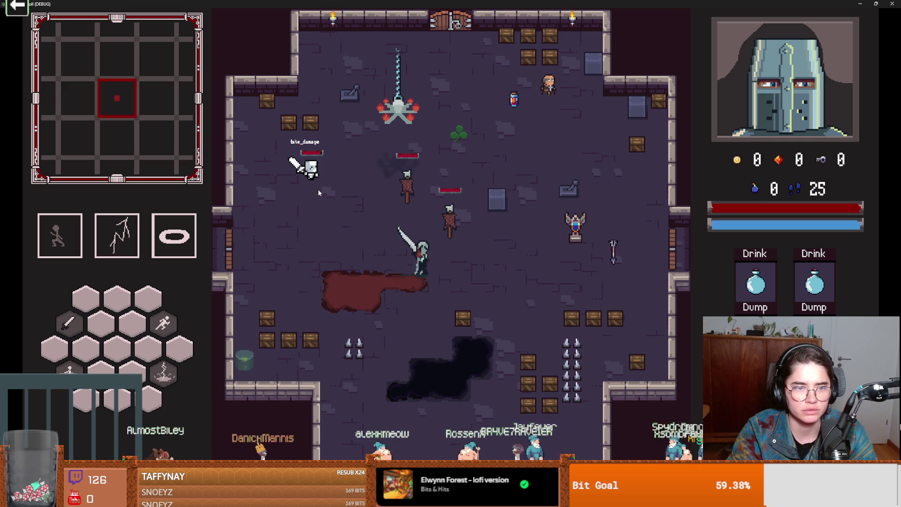
{"action": "key", "text": "super+Down"}
{"action": "left_click", "coordinate": [552, 183]}
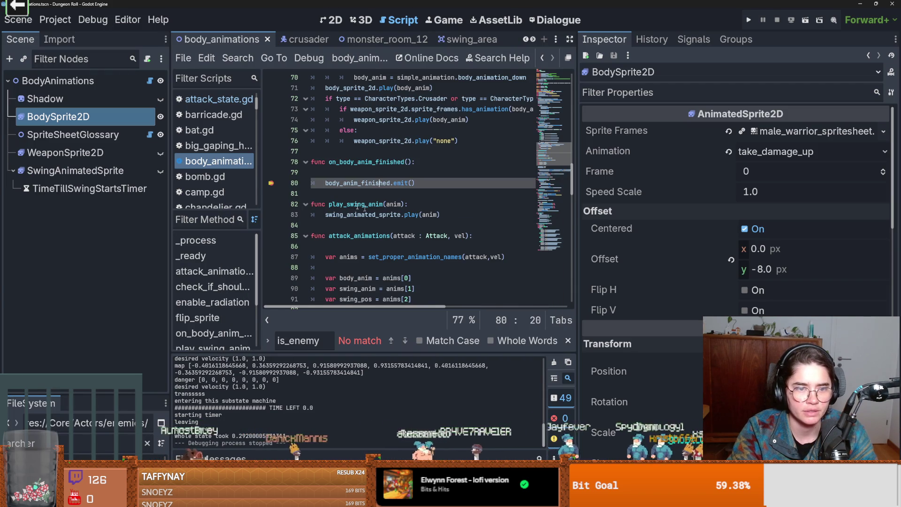
- Save the scene, switch to the archer_enemy scene, and open its take_damage.gd script
{"action": "key", "text": "ctrl+s"}
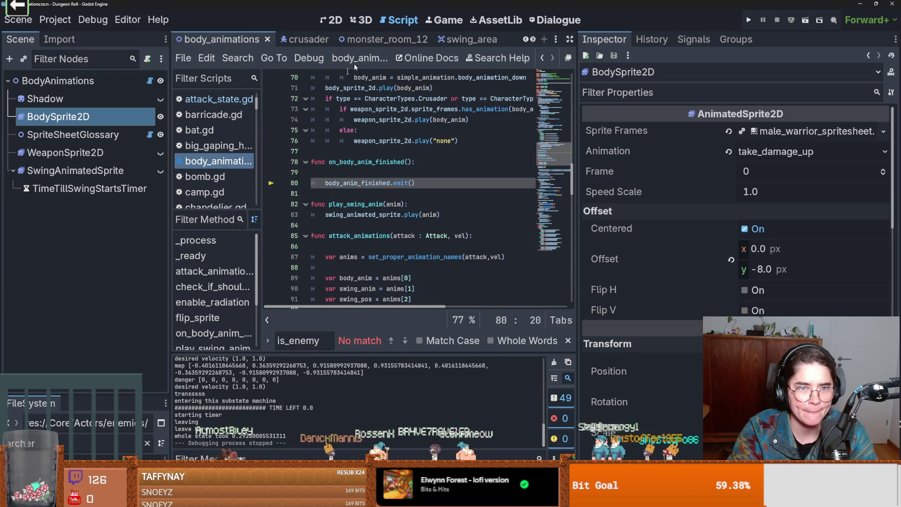
{"action": "left_click", "coordinate": [533, 40]}
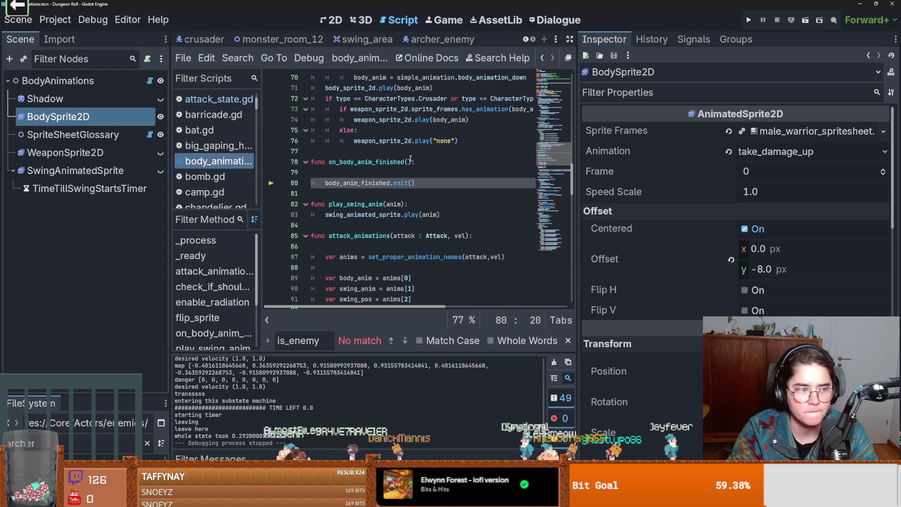
{"action": "left_click", "coordinate": [442, 39]}
{"action": "left_click", "coordinate": [157, 192]}
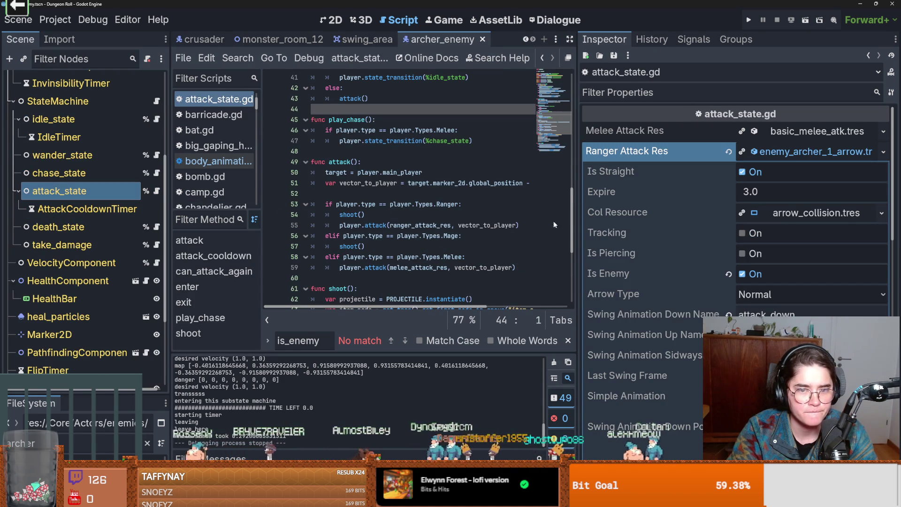
{"action": "left_click_drag", "start_coordinate": [577, 222], "coordinate": [719, 222]}
{"action": "scroll", "coordinate": [469, 211], "scroll_direction": "down", "scroll_amount": 1}
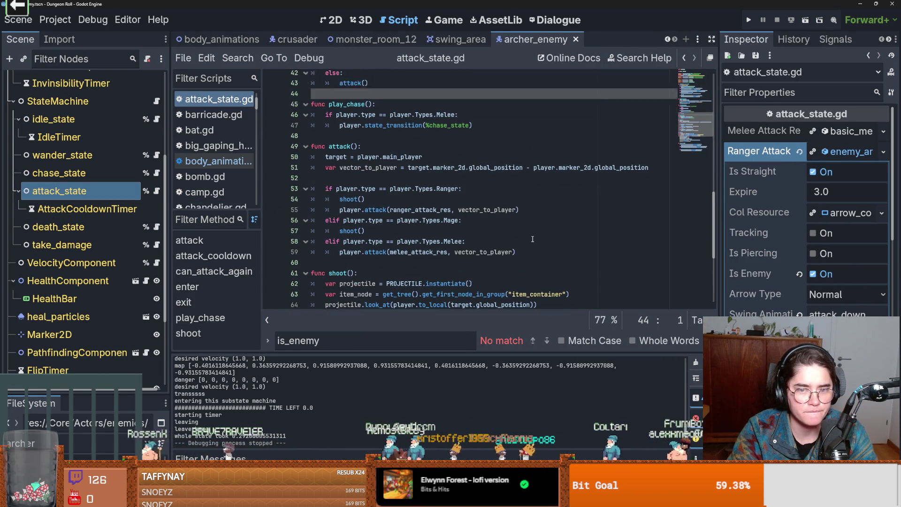
{"action": "left_click", "coordinate": [157, 245]}
{"action": "mouse_move", "coordinate": [424, 230]}
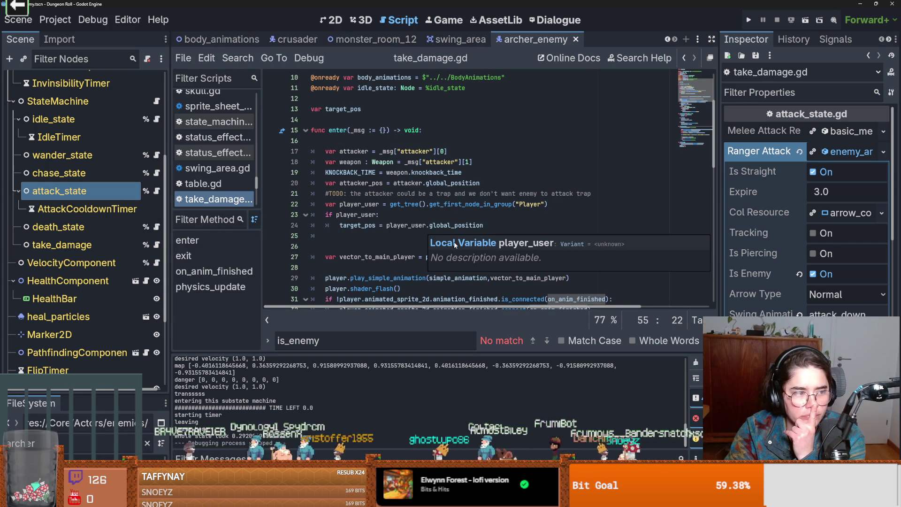
- Select the take_damage node and highlight the time_in_take_dmg variable in take_damage.gd
{"action": "scroll", "coordinate": [453, 228], "scroll_direction": "down", "scroll_amount": 2}
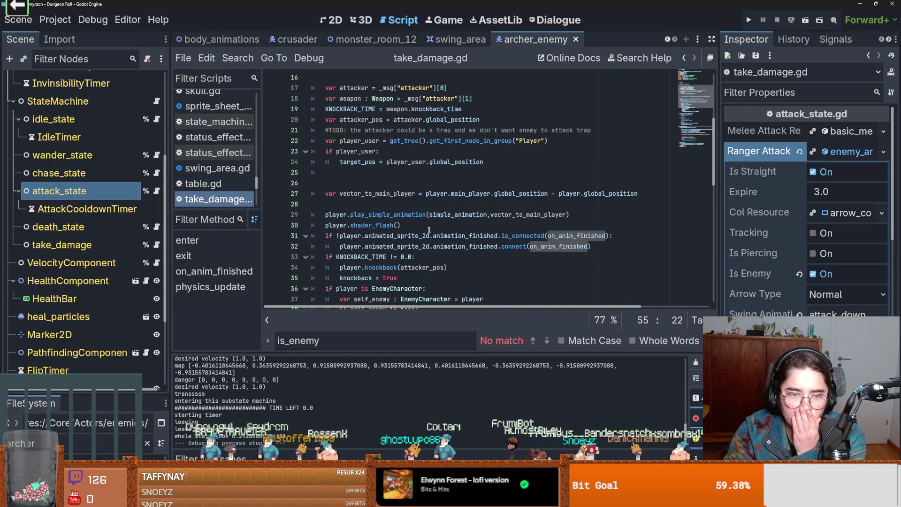
{"action": "mouse_move", "coordinate": [407, 247]}
{"action": "scroll", "coordinate": [408, 247], "scroll_direction": "down", "scroll_amount": 2}
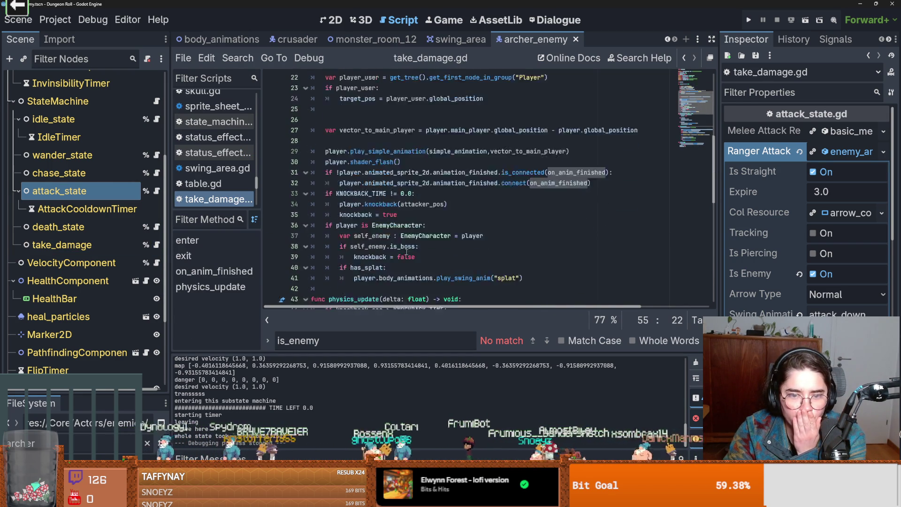
{"action": "left_click", "coordinate": [65, 245]}
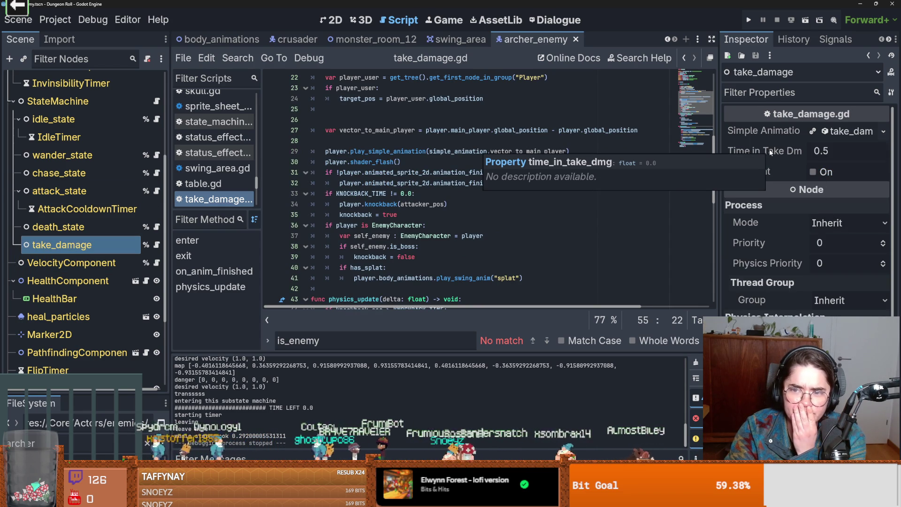
{"action": "scroll", "coordinate": [351, 218], "scroll_direction": "up", "scroll_amount": 7}
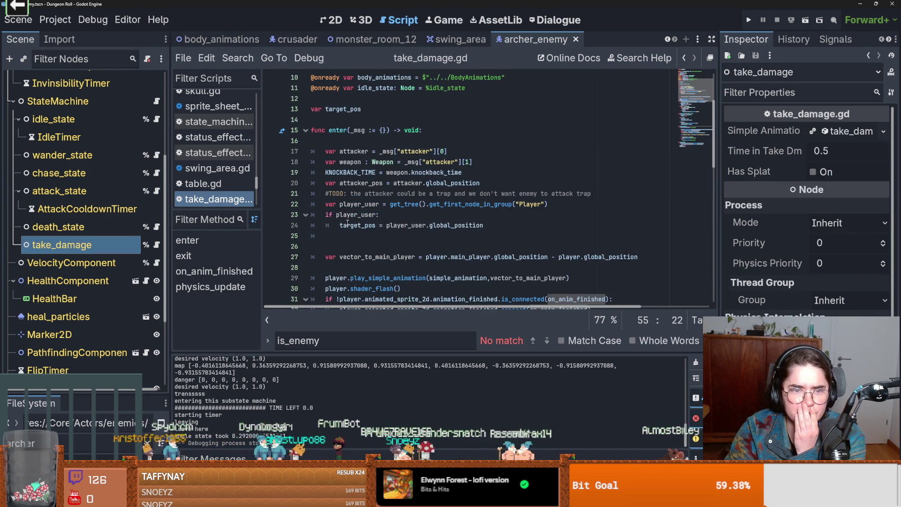
{"action": "double_click", "coordinate": [377, 151]}
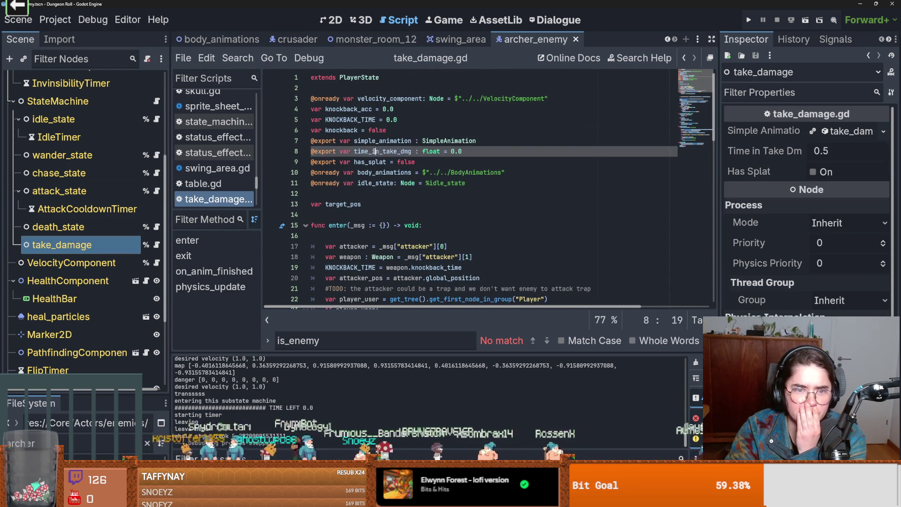
{"action": "scroll", "coordinate": [435, 232], "scroll_direction": "down", "scroll_amount": 12}
{"action": "scroll", "coordinate": [435, 232], "scroll_direction": "down", "scroll_amount": 6}
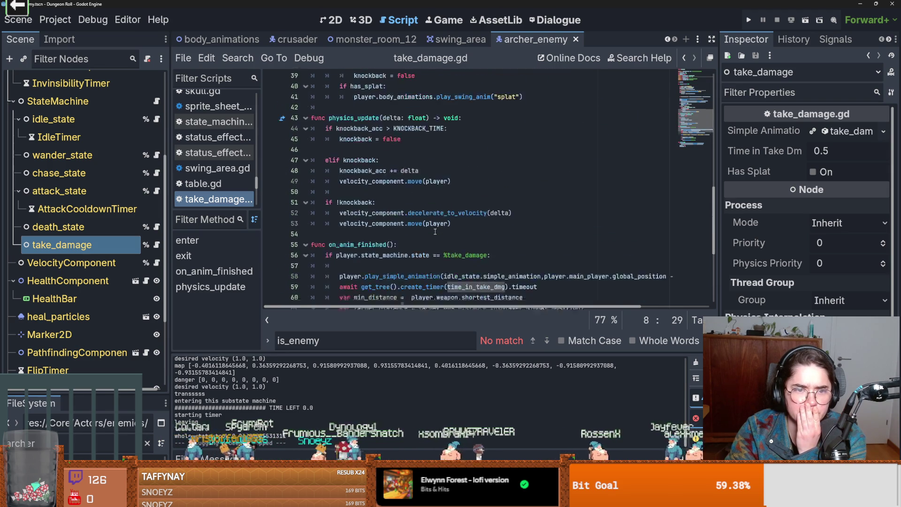
{"action": "scroll", "coordinate": [436, 232], "scroll_direction": "up", "scroll_amount": 12}
{"action": "scroll", "coordinate": [436, 231], "scroll_direction": "up", "scroll_amount": 6}
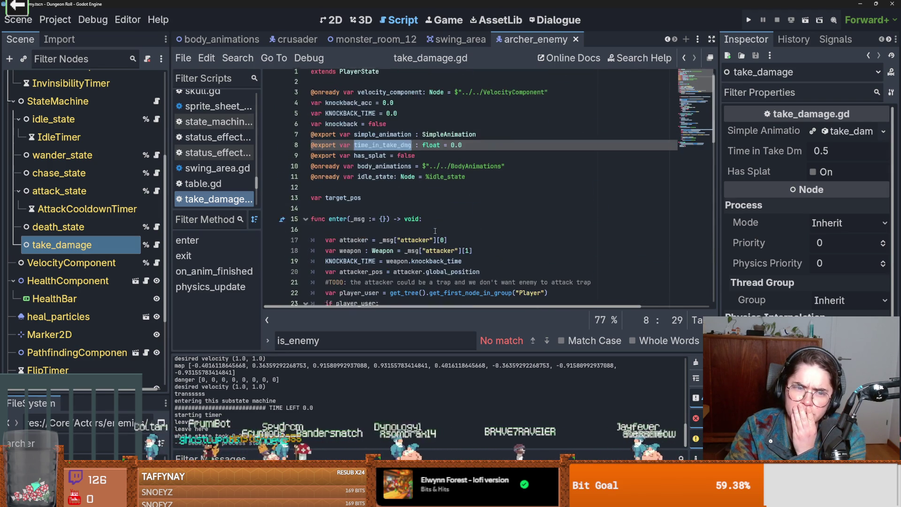
{"action": "scroll", "coordinate": [435, 231], "scroll_direction": "down", "scroll_amount": 3}
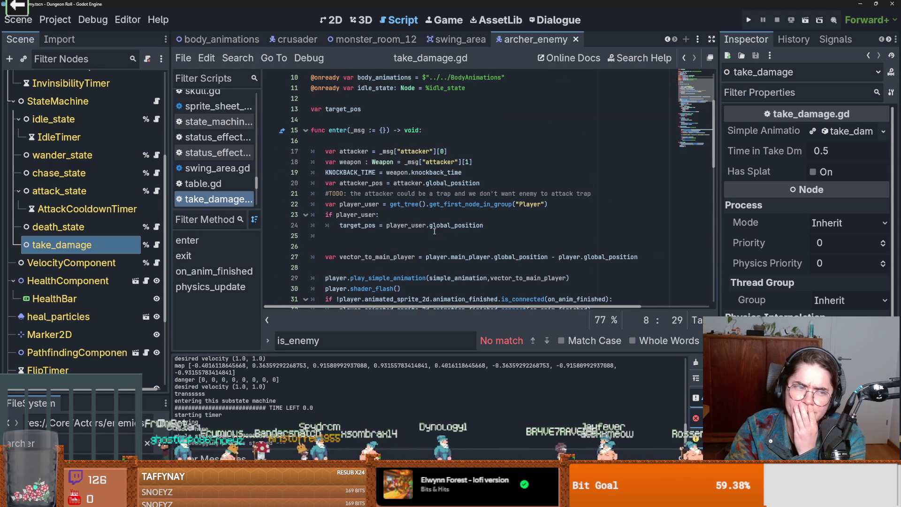
{"action": "scroll", "coordinate": [435, 231], "scroll_direction": "up", "scroll_amount": 3}
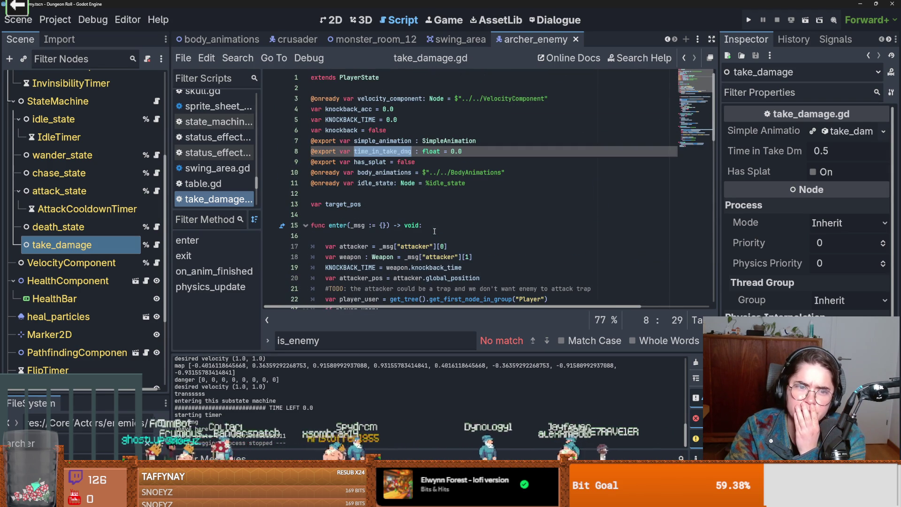
{"action": "scroll", "coordinate": [435, 231], "scroll_direction": "down", "scroll_amount": 8}
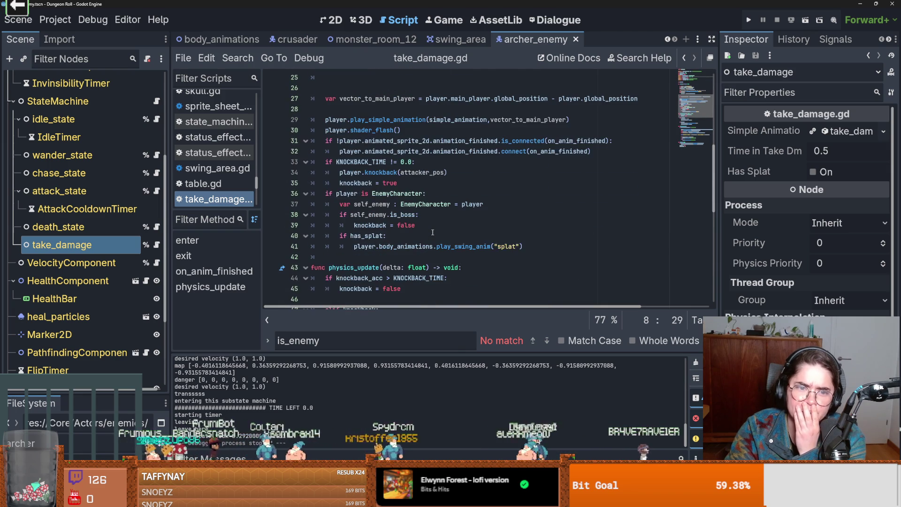
- Search time_in_take_dmg to reach the create_timer wait in on_anim_finished, then run the project
{"action": "key", "text": "ctrl+f"}
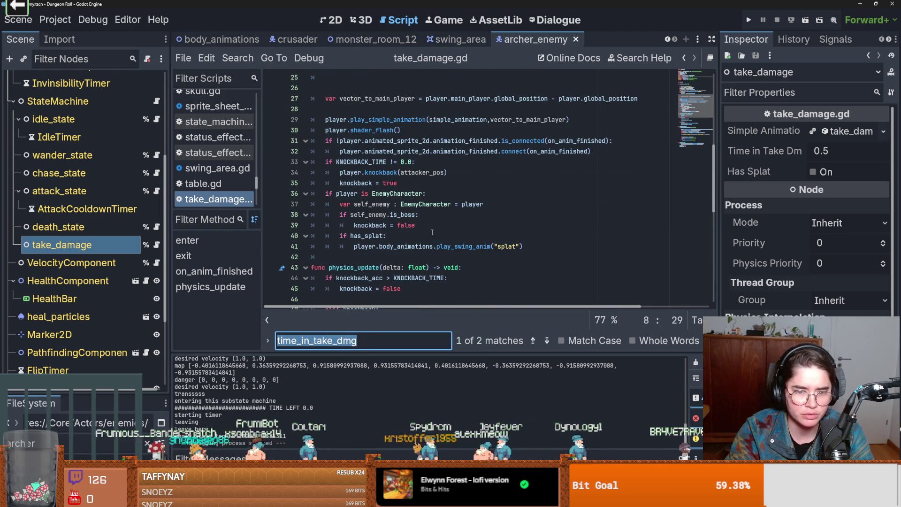
{"action": "scroll", "coordinate": [432, 232], "scroll_direction": "up", "scroll_amount": 8}
{"action": "key", "text": "Return"}
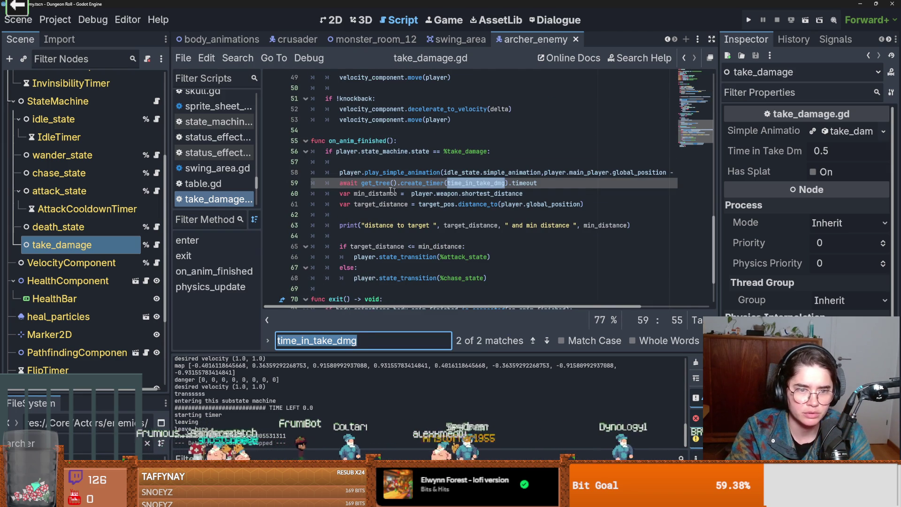
{"action": "double_click", "coordinate": [350, 141]}
{"action": "left_click", "coordinate": [354, 185]}
{"action": "double_click", "coordinate": [409, 185]}
{"action": "mouse_move", "coordinate": [410, 184]}
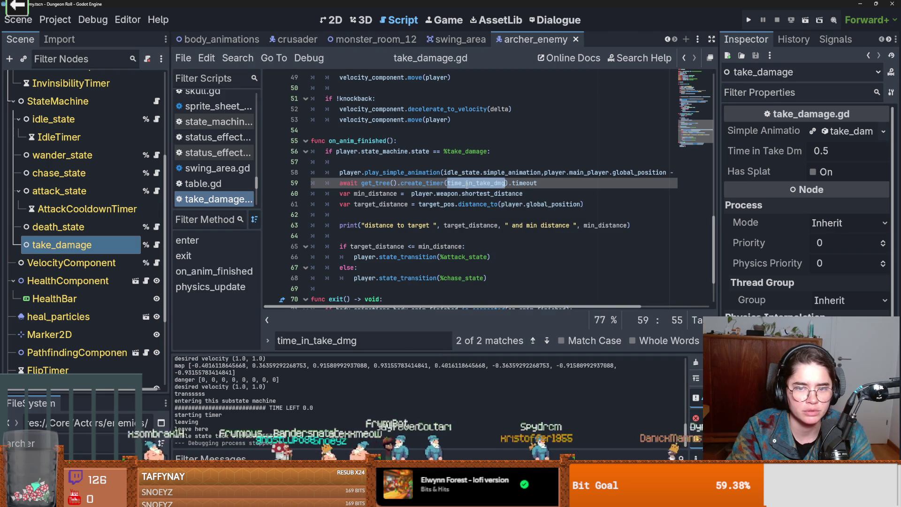
{"action": "scroll", "coordinate": [357, 201], "scroll_direction": "up", "scroll_amount": 1}
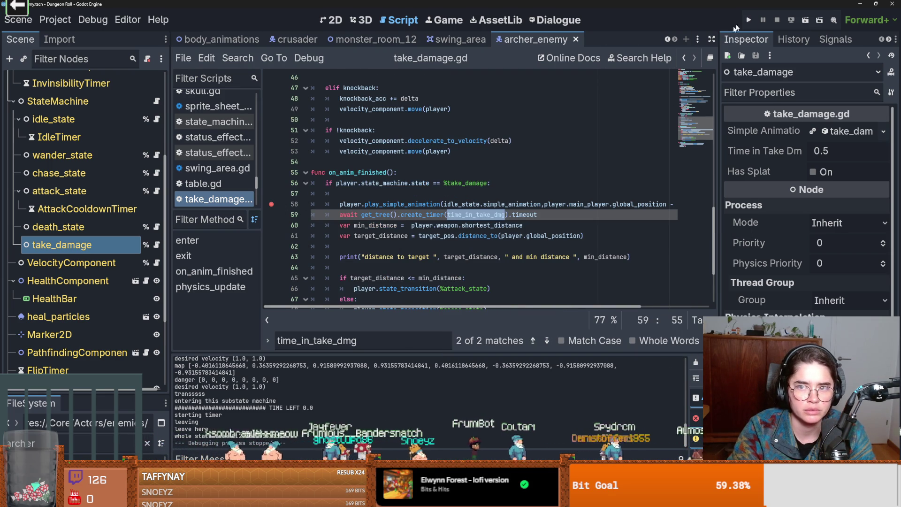
{"action": "left_click", "coordinate": [749, 20]}
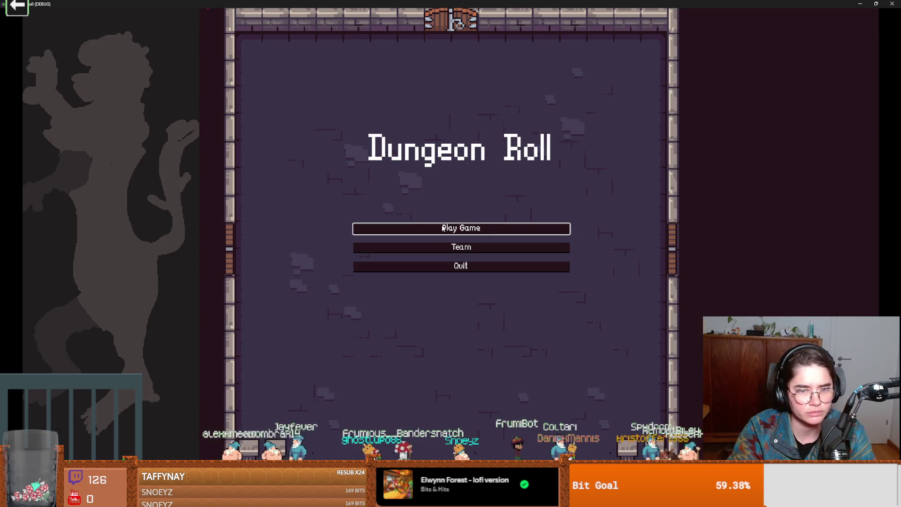
- Start a new game as the Crusader and spawn a melee enemy with spawn_enemy "melee" 1 true
{"action": "left_click", "coordinate": [443, 229]}
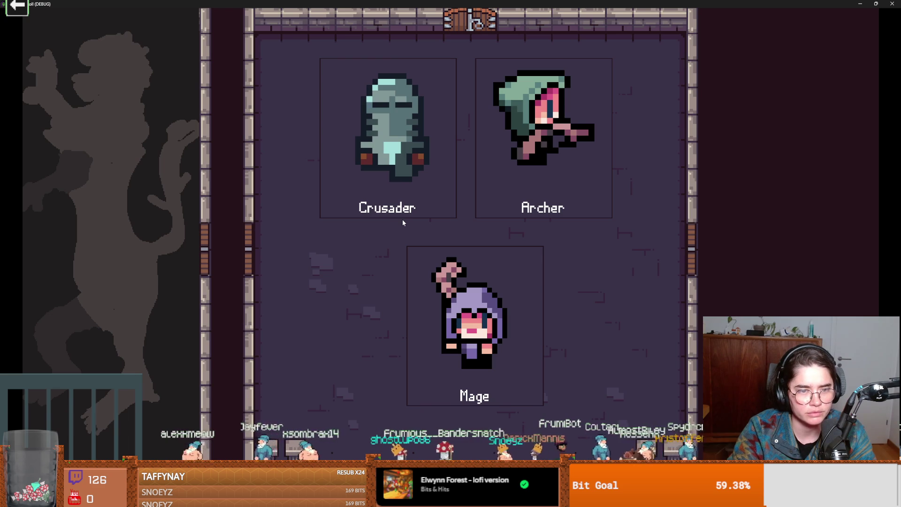
{"action": "left_click", "coordinate": [403, 221]}
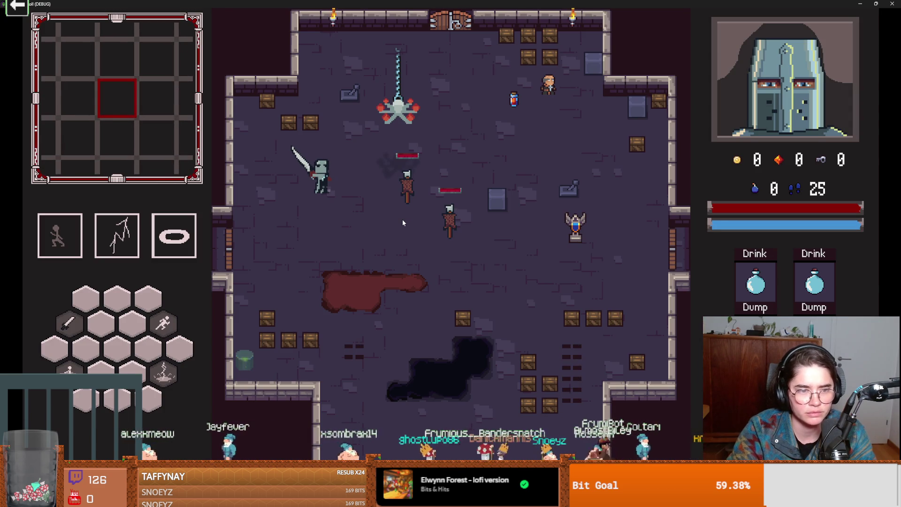
{"action": "key", "text": "grave"}
{"action": "type", "text": "s"}
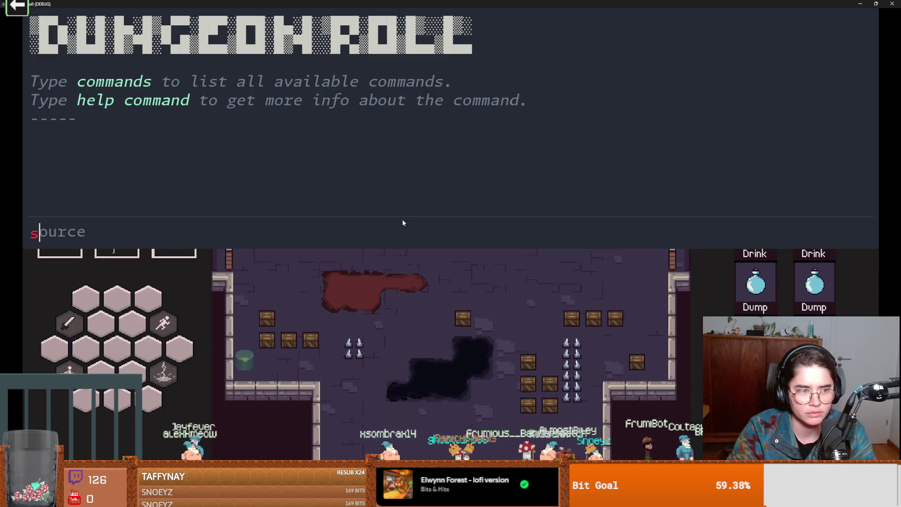
{"action": "key", "text": "Tab"}
{"action": "type", "text": "\"melee\" 1 true"}
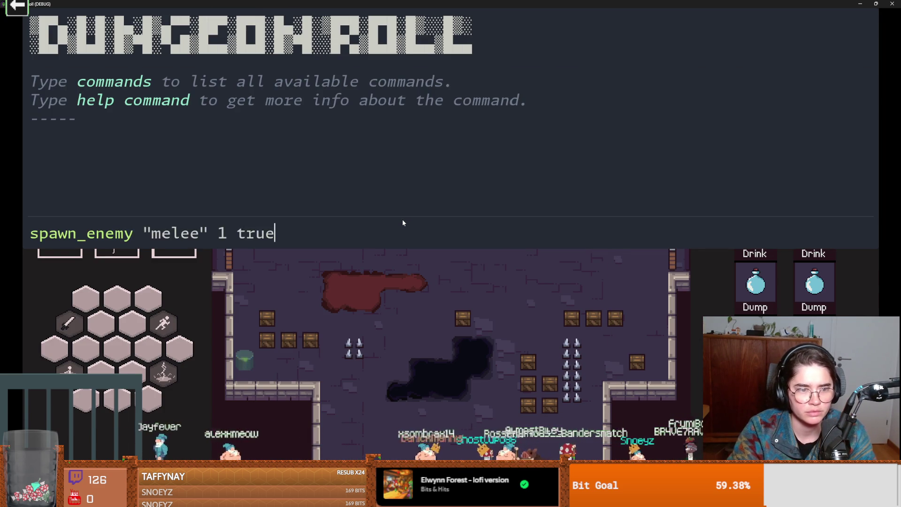
{"action": "key", "text": "Return"}
- Move the Crusader to lure the enemy, then close the game with F8
{"action": "key", "text": "a"}
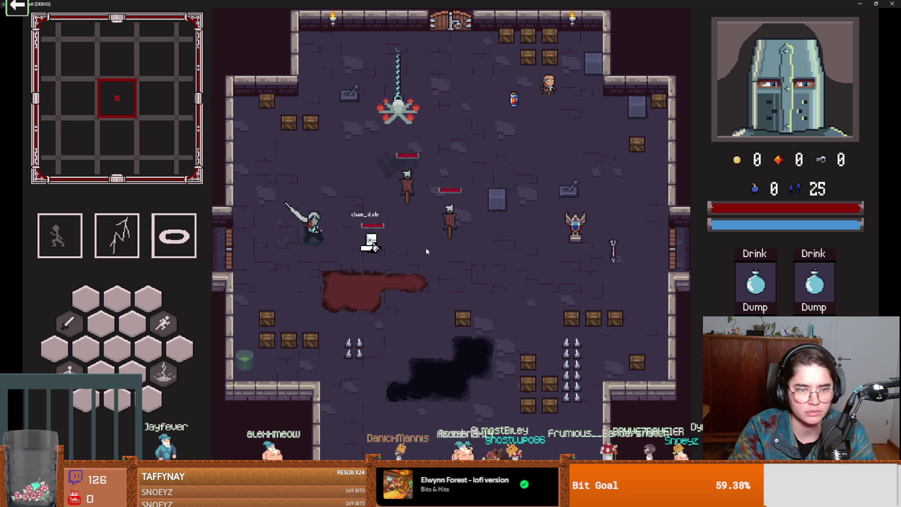
{"action": "key", "text": "F8"}
{"action": "scroll", "coordinate": [357, 237], "scroll_direction": "up", "scroll_amount": 3}
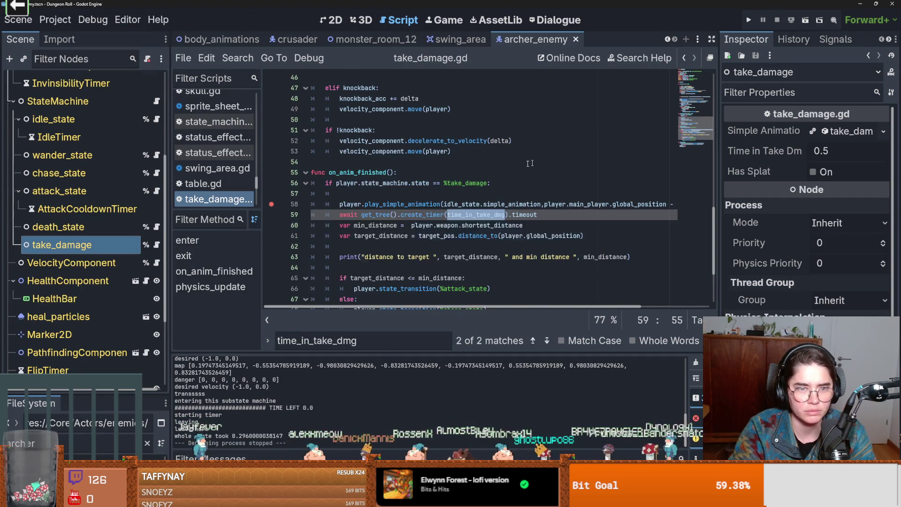
{"action": "scroll", "coordinate": [357, 237], "scroll_direction": "down", "scroll_amount": 4}
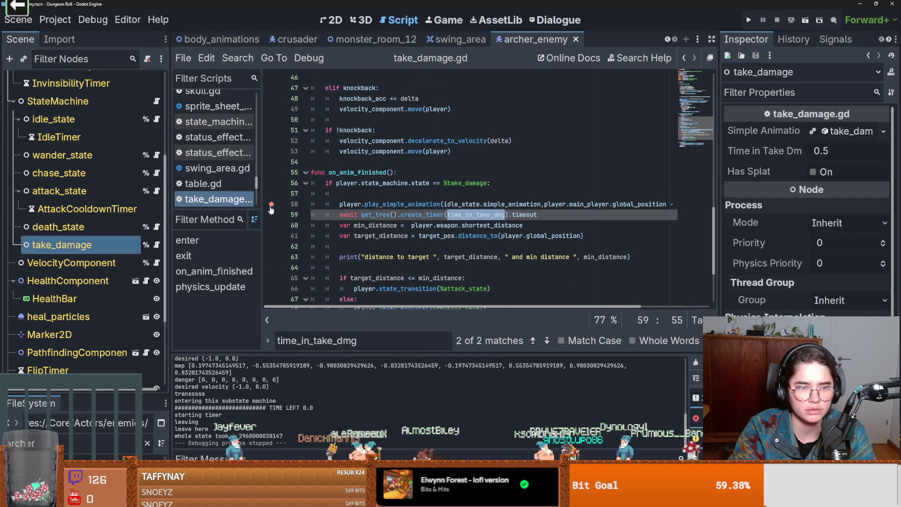
{"action": "scroll", "coordinate": [271, 210], "scroll_direction": "up", "scroll_amount": 10}
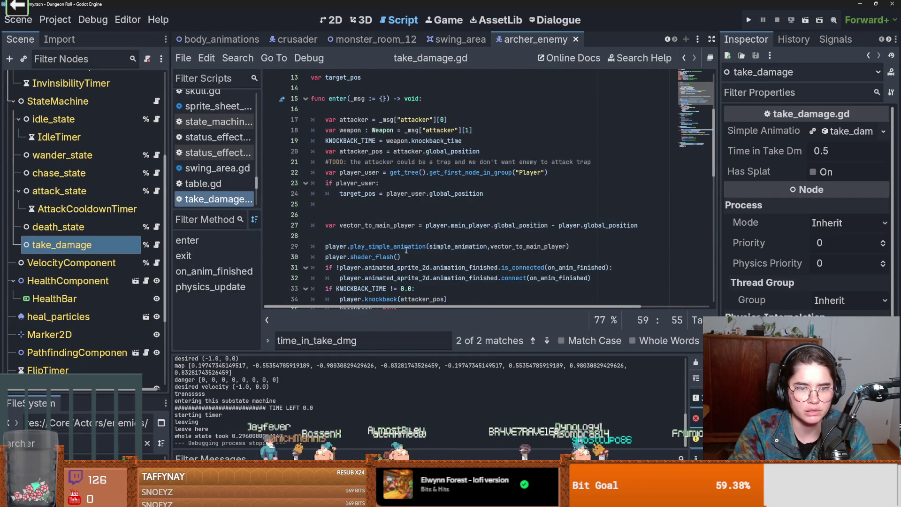
{"action": "scroll", "coordinate": [406, 250], "scroll_direction": "down", "scroll_amount": 1}
{"action": "double_click", "coordinate": [424, 247]}
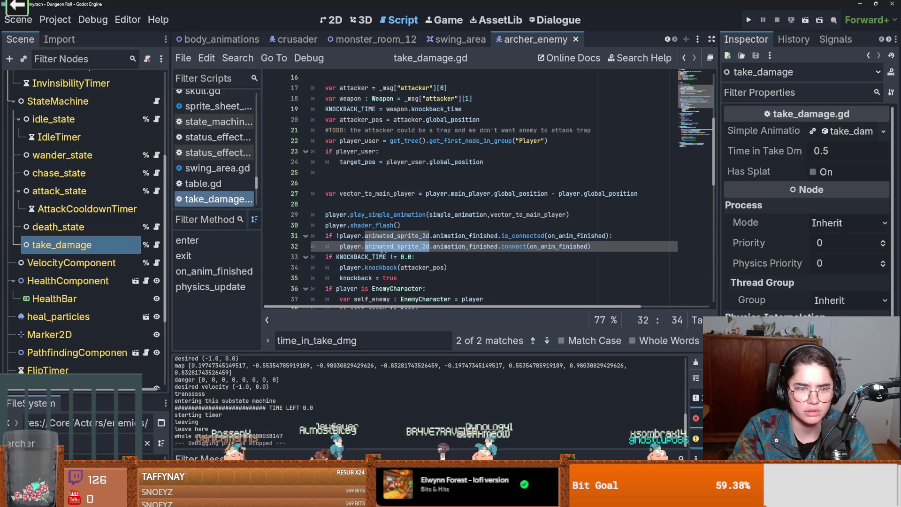
{"action": "mouse_move", "coordinate": [389, 253]}
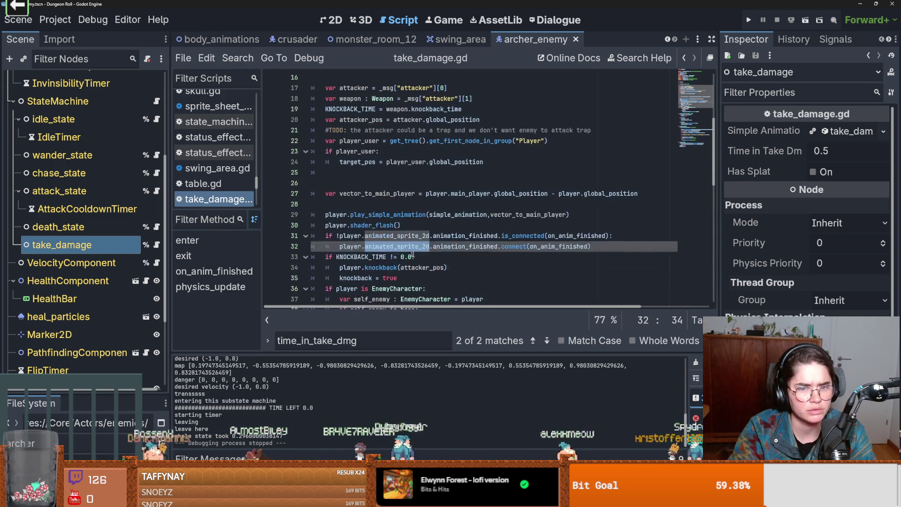
{"action": "double_click", "coordinate": [462, 247]}
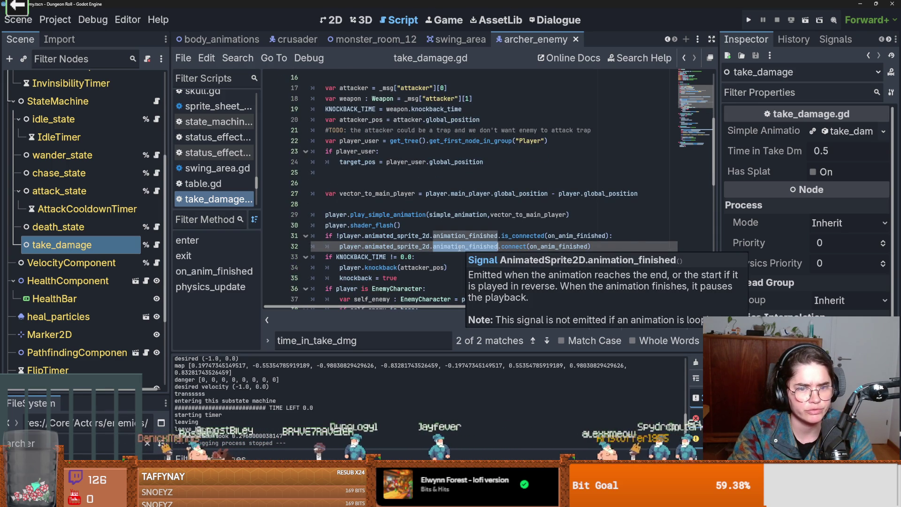
{"action": "left_click", "coordinate": [513, 247]}
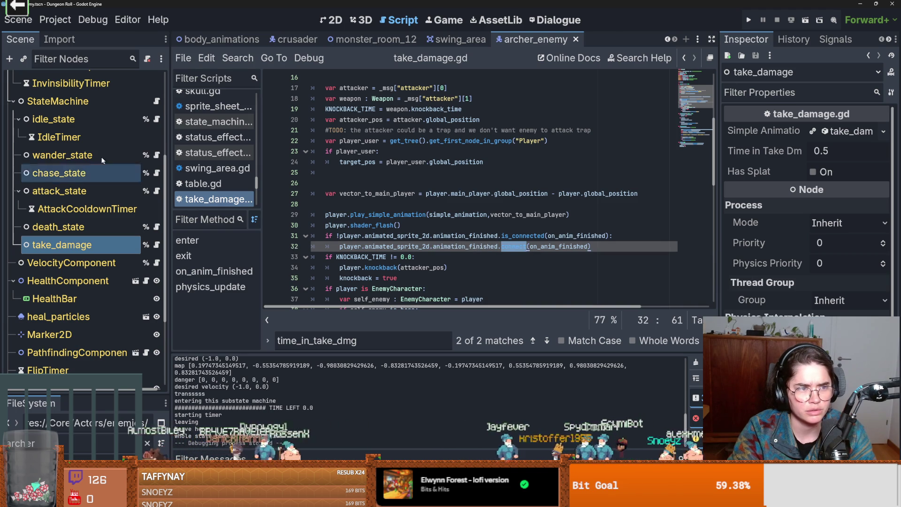
{"action": "scroll", "coordinate": [112, 162], "scroll_direction": "up", "scroll_amount": 4}
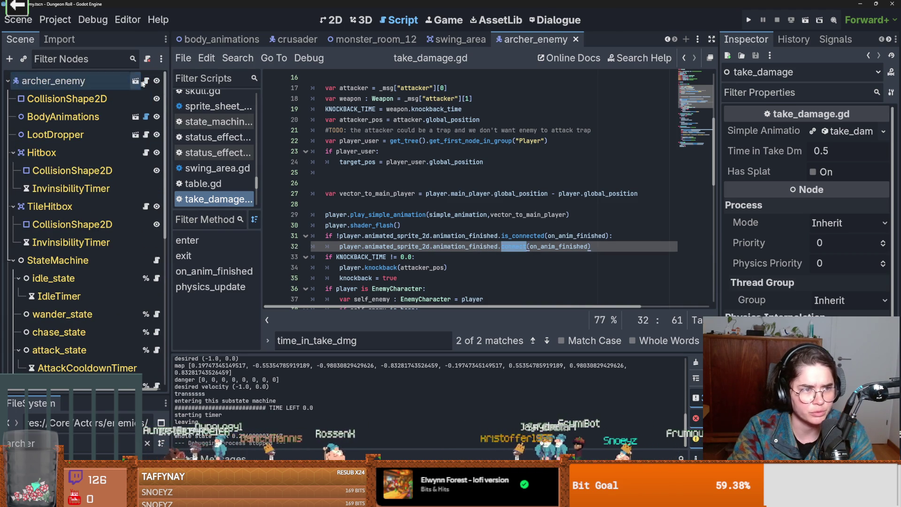
{"action": "left_click", "coordinate": [668, 41]}
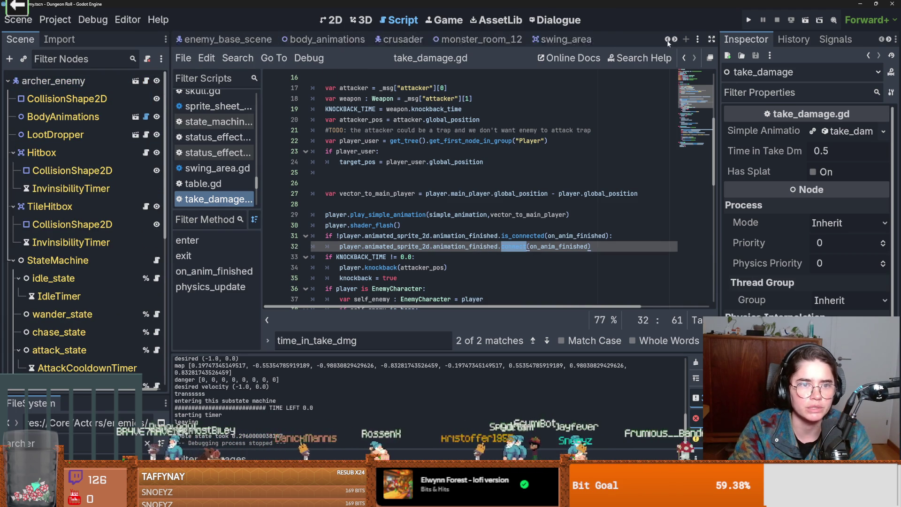
- Switch to enemy_base_scene and review the death_state and take_damage node settings
{"action": "left_click", "coordinate": [668, 40]}
{"action": "left_click", "coordinate": [337, 42]}
{"action": "scroll", "coordinate": [112, 281], "scroll_direction": "down", "scroll_amount": 4}
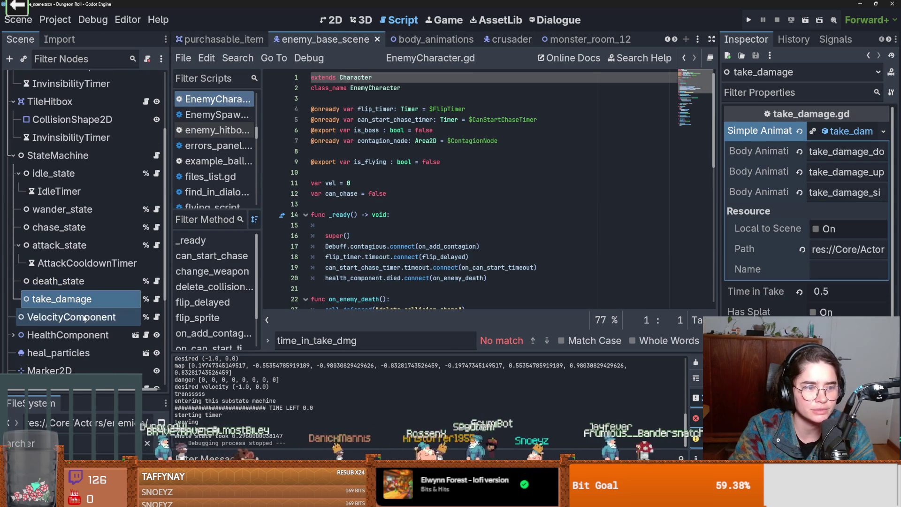
{"action": "left_click", "coordinate": [58, 281]}
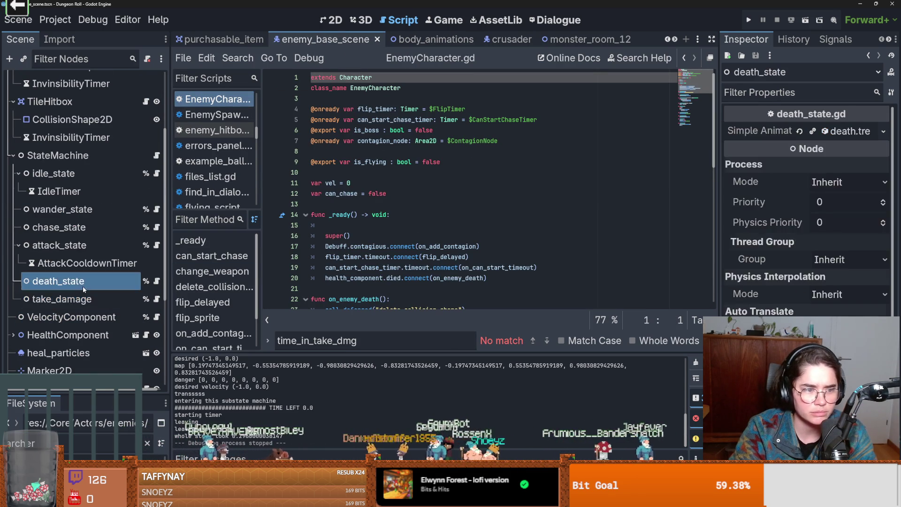
{"action": "left_click", "coordinate": [62, 299]}
{"action": "left_click", "coordinate": [842, 134]}
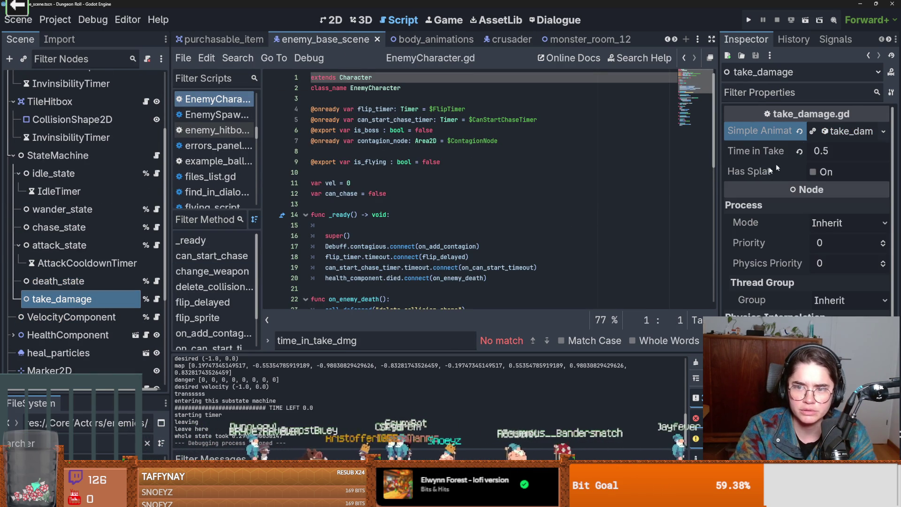
{"action": "scroll", "coordinate": [70, 188], "scroll_direction": "up", "scroll_amount": 5}
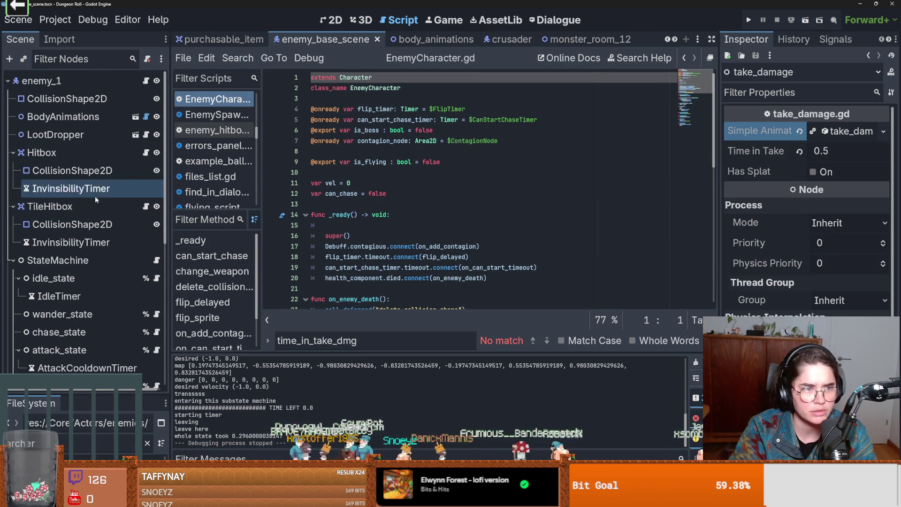
- Follow the enemy_1 script to the base Character class and open the BodyAnimations scene
{"action": "left_click", "coordinate": [147, 81]}
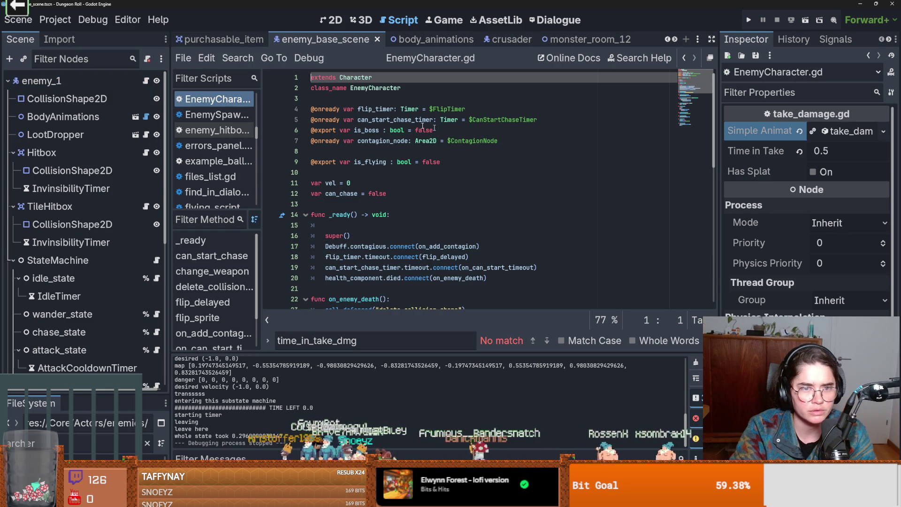
{"action": "left_click", "coordinate": [357, 82], "text": "ctrl"}
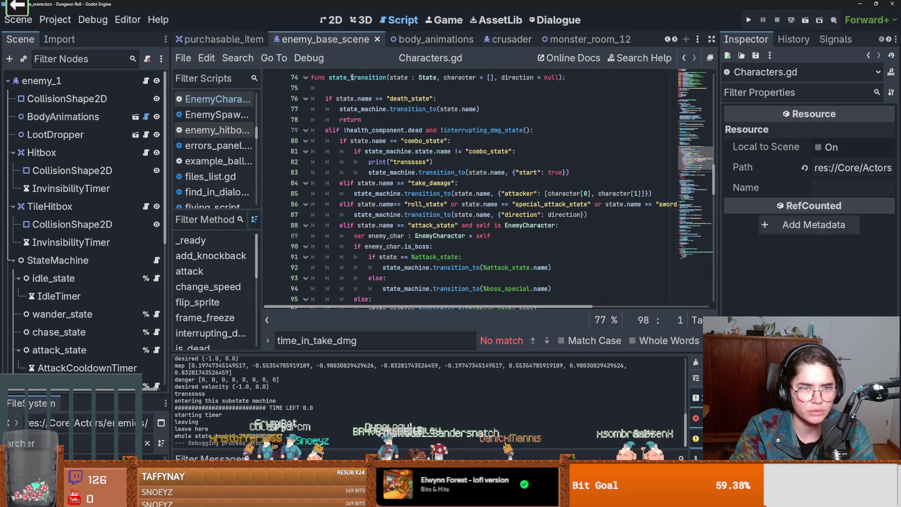
{"action": "scroll", "coordinate": [479, 169], "scroll_direction": "up", "scroll_amount": 1}
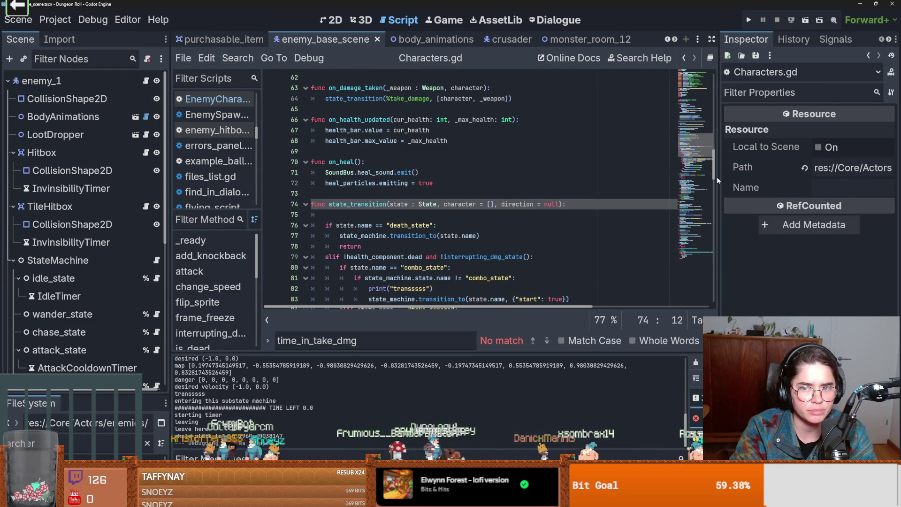
{"action": "left_click_drag", "start_coordinate": [714, 177], "coordinate": [404, 96]}
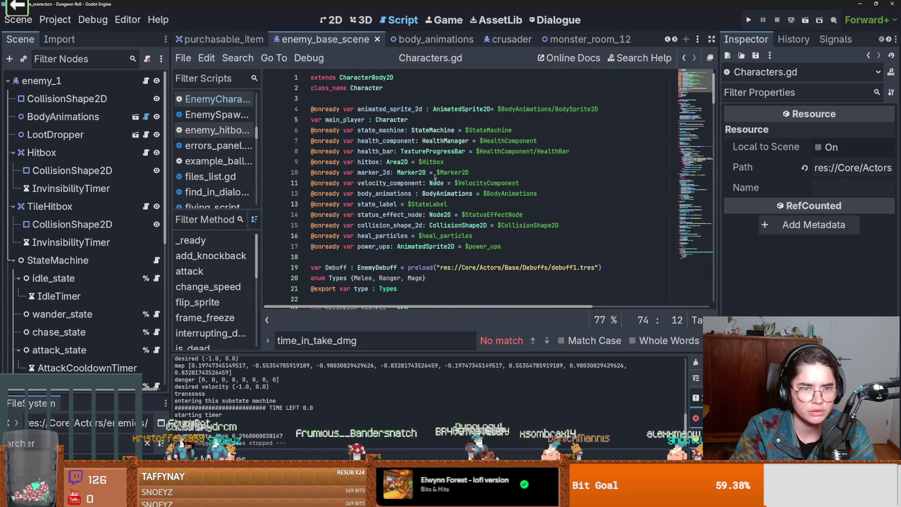
{"action": "double_click", "coordinate": [376, 110]}
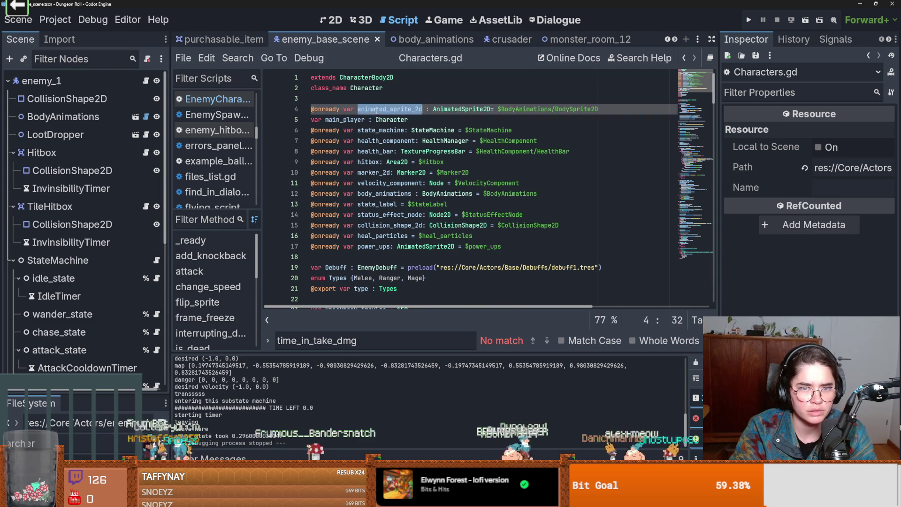
{"action": "left_click", "coordinate": [136, 117]}
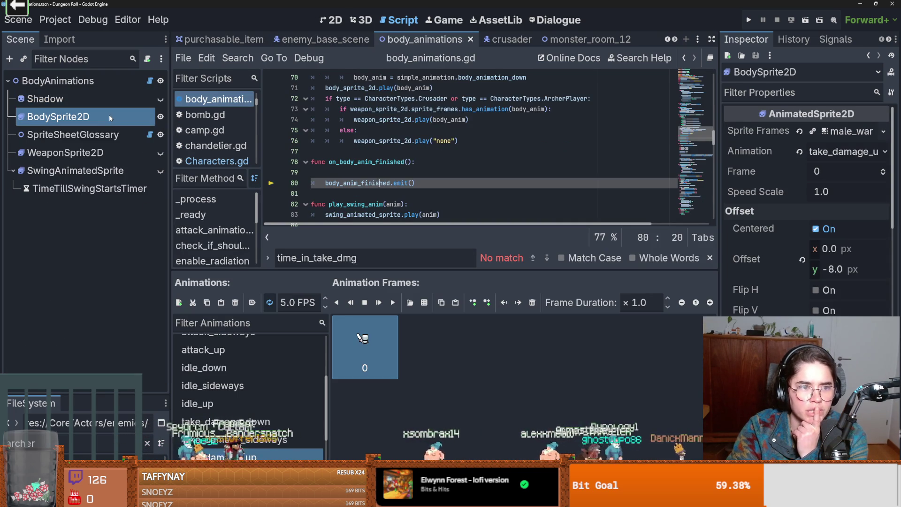
- Review the take_damage sideways/down and attack_1 sideways/up/down frames, then run the project
{"action": "scroll", "coordinate": [290, 403], "scroll_direction": "down", "scroll_amount": 1}
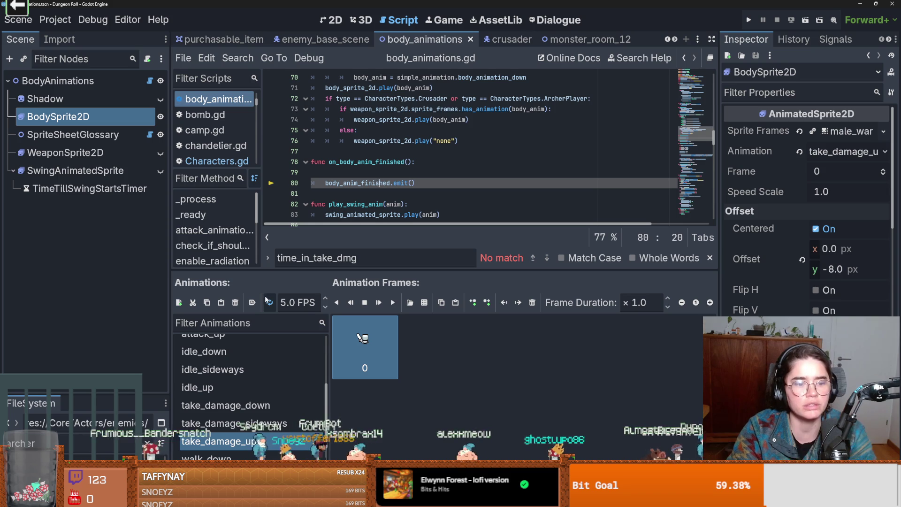
{"action": "left_click", "coordinate": [263, 423]}
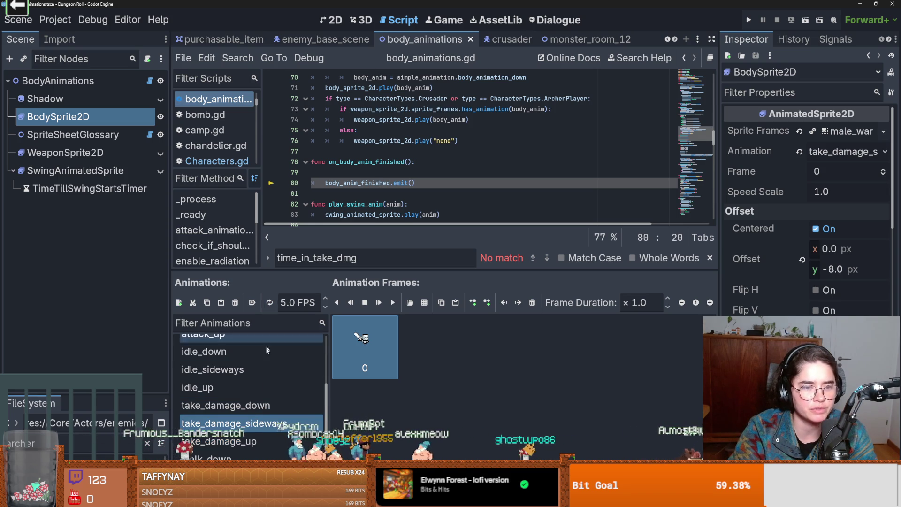
{"action": "left_click", "coordinate": [266, 403]}
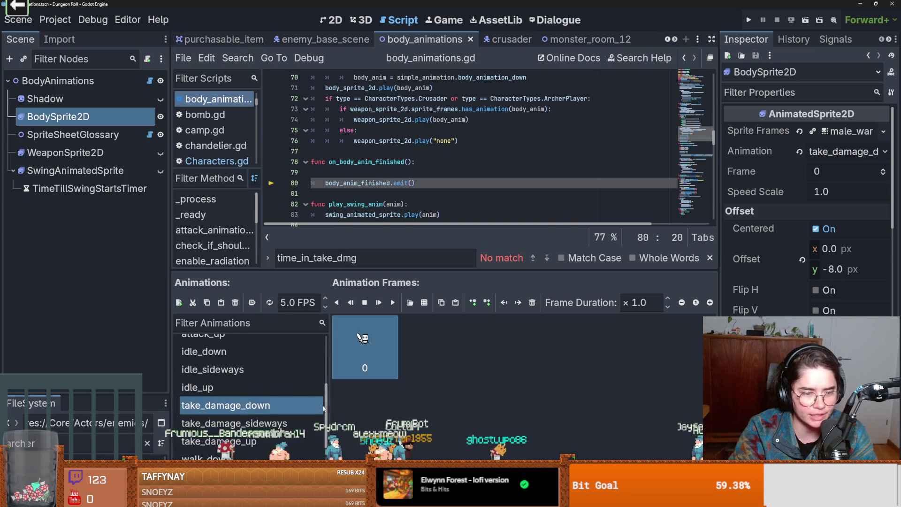
{"action": "scroll", "coordinate": [310, 337], "scroll_direction": "up", "scroll_amount": 3}
{"action": "left_click", "coordinate": [312, 362]}
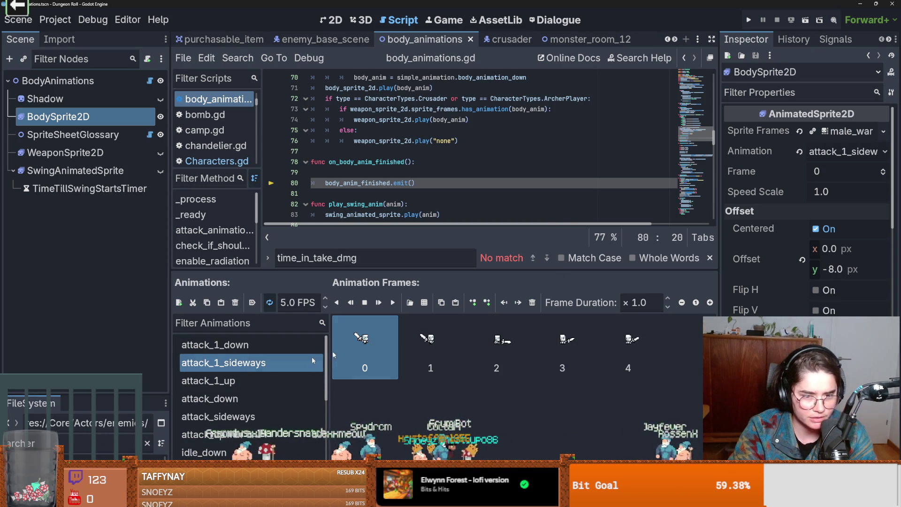
{"action": "left_click", "coordinate": [249, 381]}
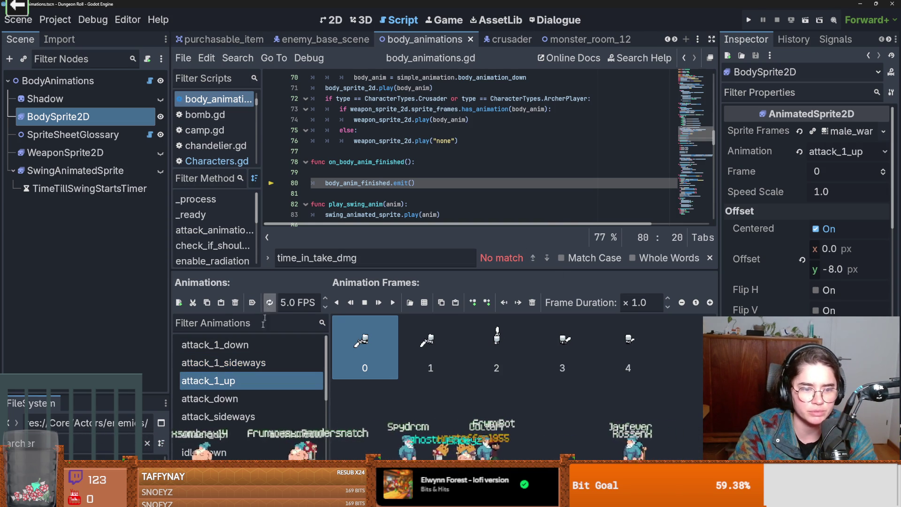
{"action": "left_click", "coordinate": [249, 362]}
{"action": "left_click", "coordinate": [269, 303]}
{"action": "left_click", "coordinate": [256, 345]}
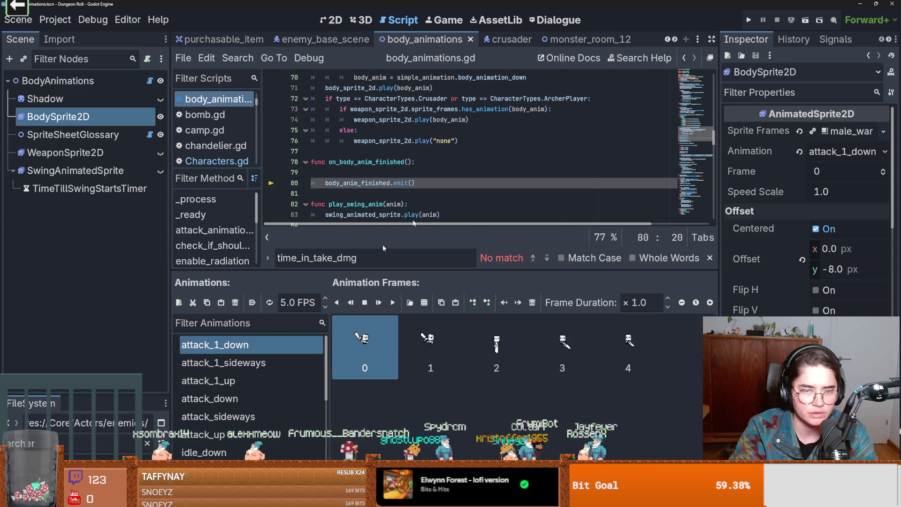
{"action": "left_click", "coordinate": [748, 21]}
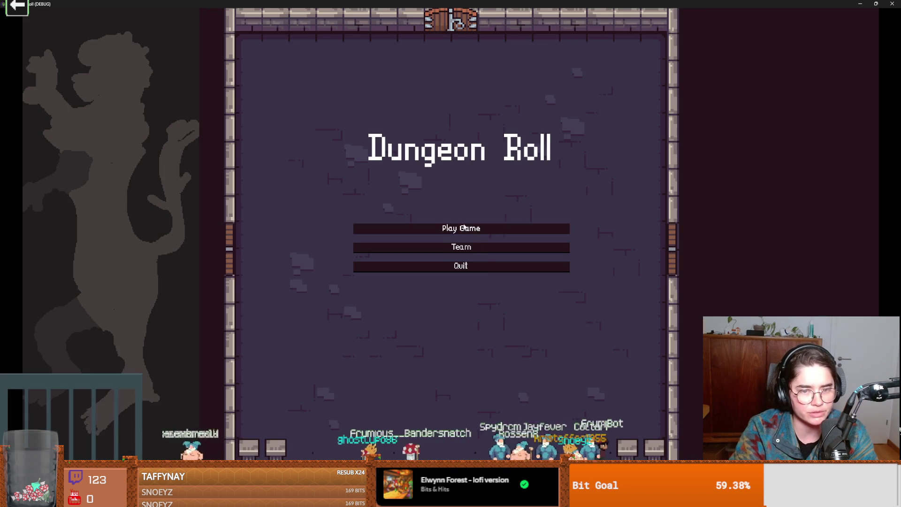
- Start a new game as the Crusader and spawn a melee enemy with spawn_enemy "melee" 1 true
{"action": "left_click", "coordinate": [469, 230]}
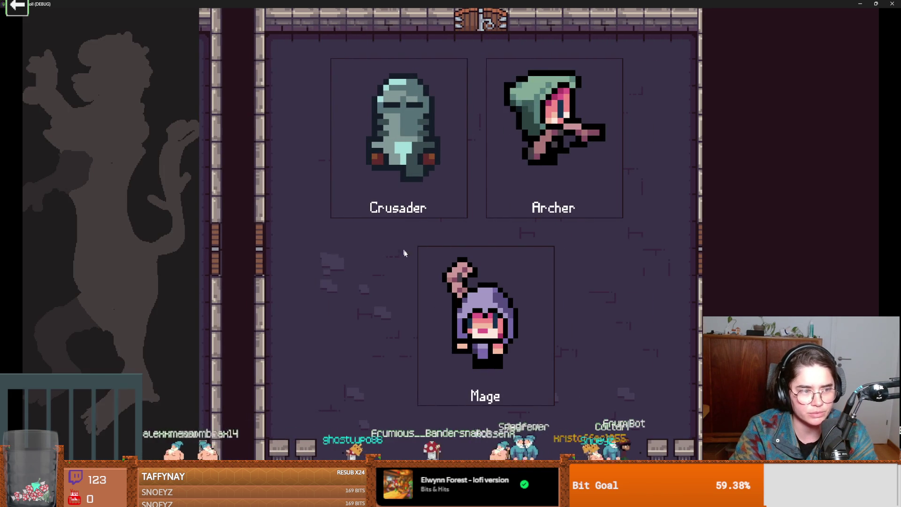
{"action": "key", "text": "Return"}
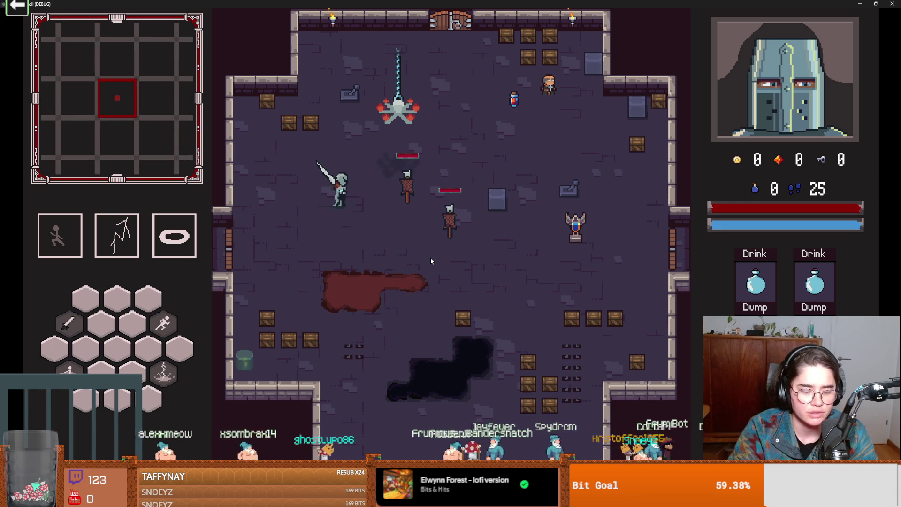
{"action": "key", "text": "grave"}
{"action": "type", "text": "spawn"}
{"action": "key", "text": "Tab"}
{"action": "type", "text": "\"melee\" 1 true"}
{"action": "key", "text": "Return"}
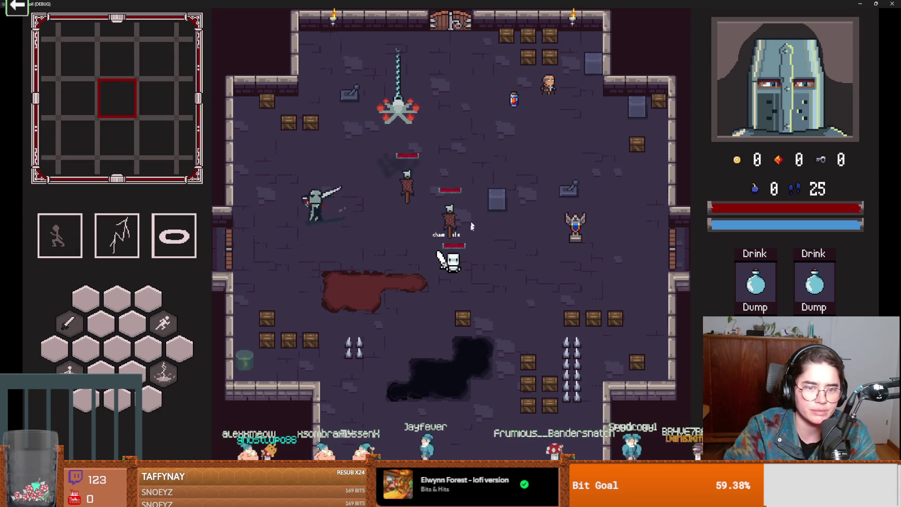
{"action": "key", "text": "a"}
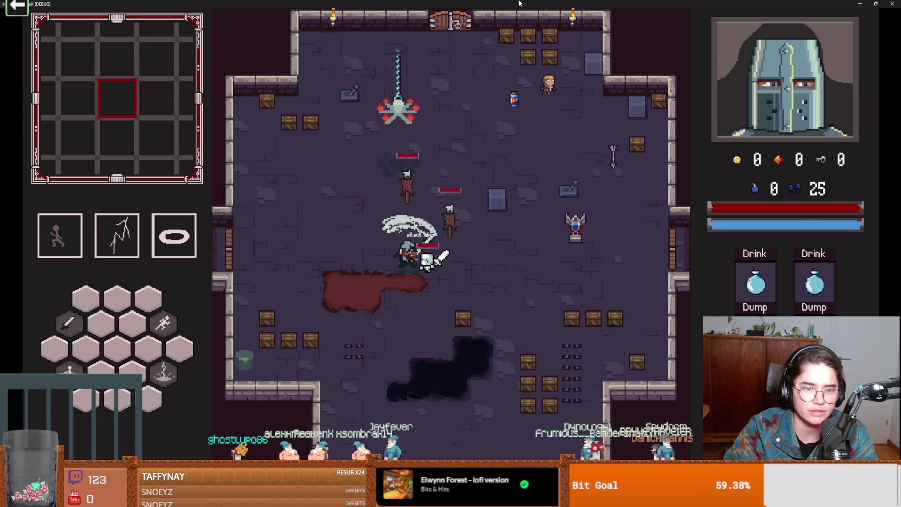
- Move the game window aside to view the breakpoint, resume execution, and return to fullscreen
{"action": "double_click", "coordinate": [520, 4]}
{"action": "left_click_drag", "start_coordinate": [407, 251], "coordinate": [629, 132]}
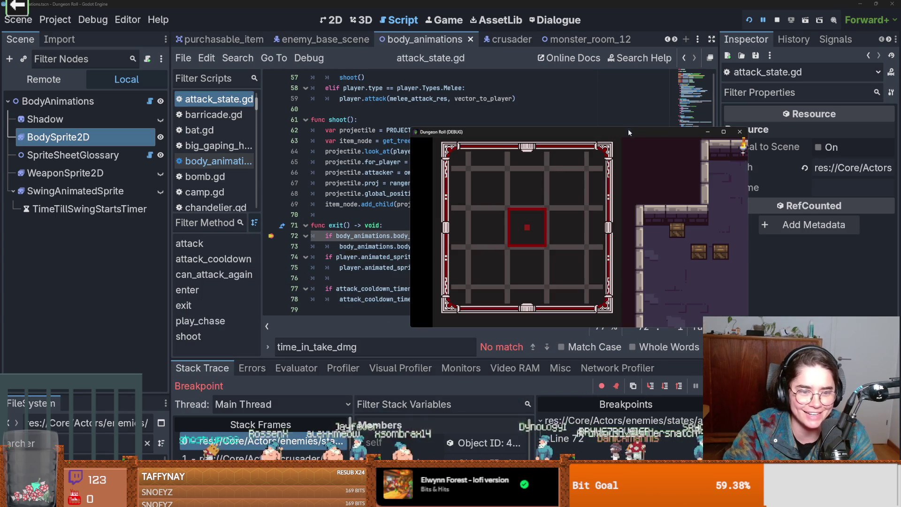
{"action": "left_click", "coordinate": [266, 236]}
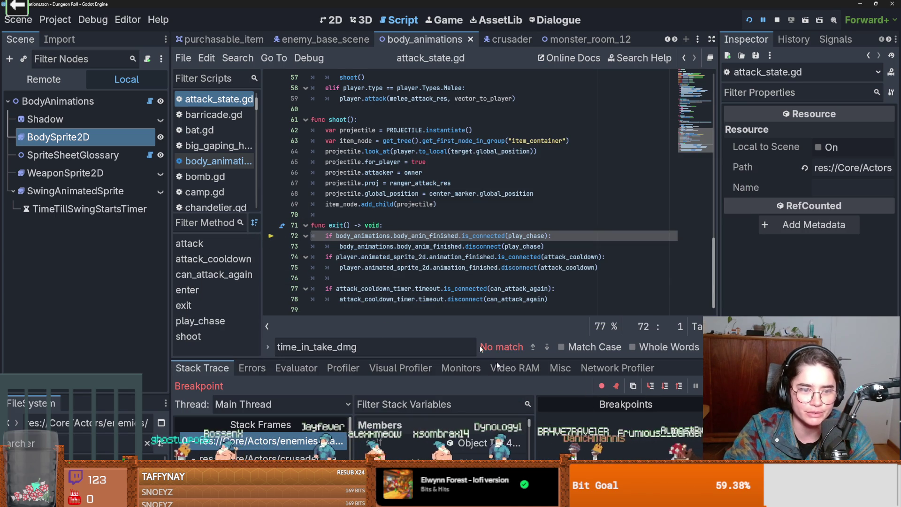
{"action": "key", "text": "alt+Tab"}
{"action": "left_click", "coordinate": [695, 386]}
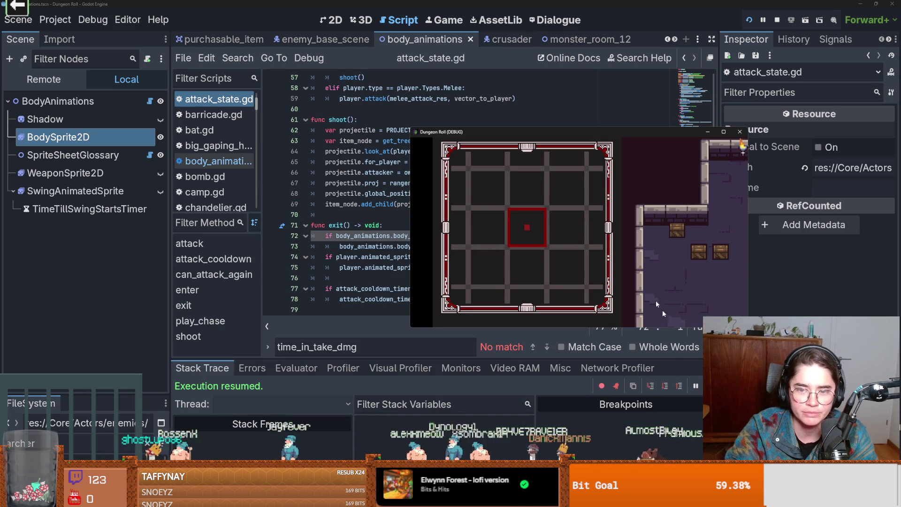
{"action": "left_click", "coordinate": [723, 132]}
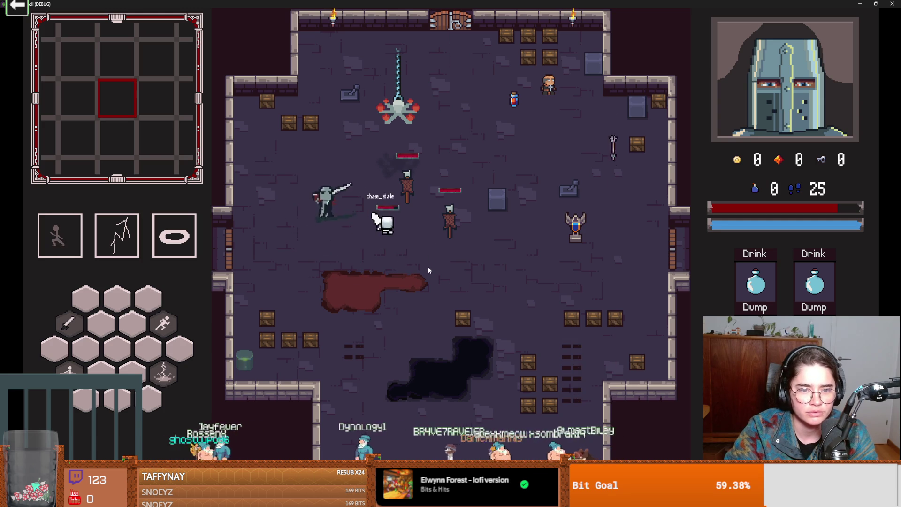
- Fight the white enemy and the skeleton, then exit fullscreen and close the game
{"action": "key", "text": "space"}
{"action": "key", "text": "d"}
{"action": "key", "text": "w"}
{"action": "key", "text": "d"}
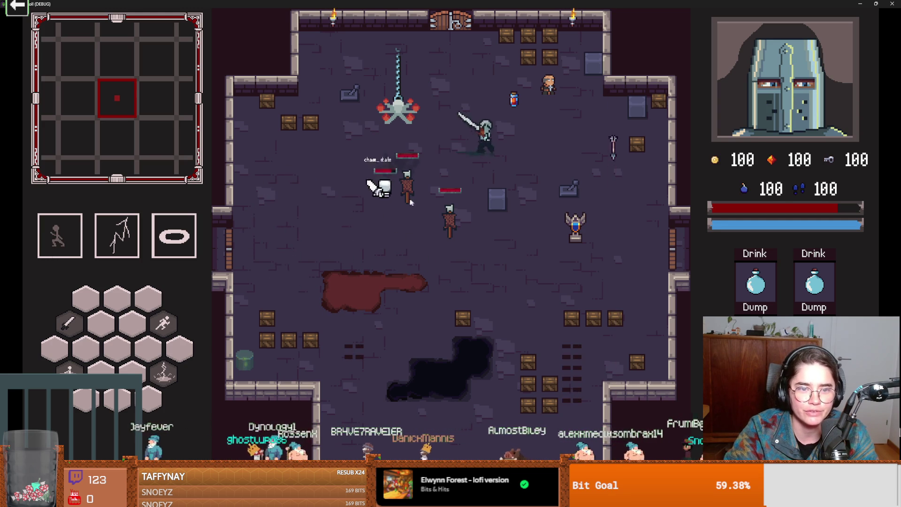
{"action": "left_click", "coordinate": [392, 199]}
{"action": "key", "text": "a"}
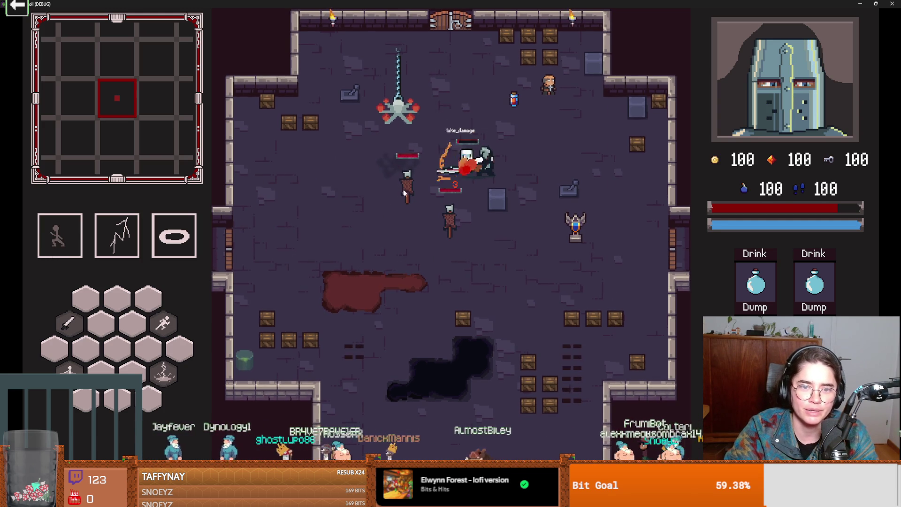
{"action": "key", "text": "space"}
{"action": "key", "text": "a"}
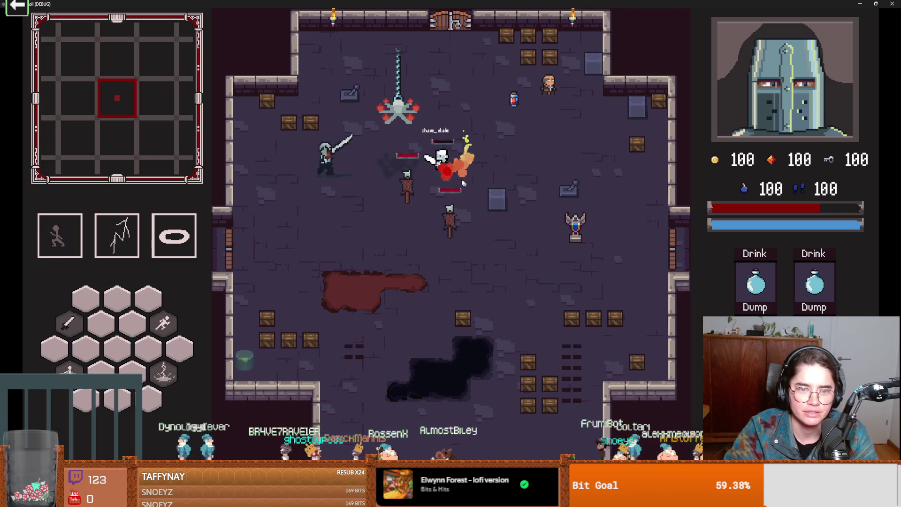
{"action": "key", "text": "super+Down"}
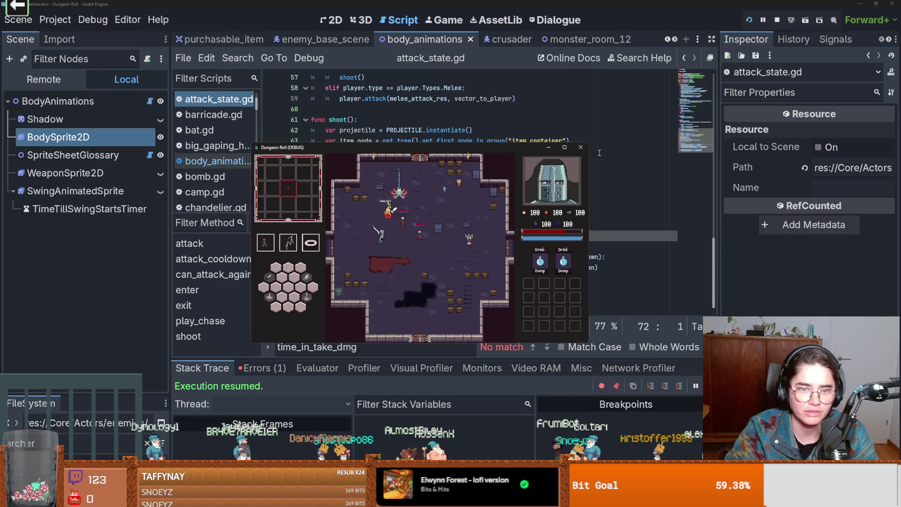
{"action": "left_click", "coordinate": [582, 148]}
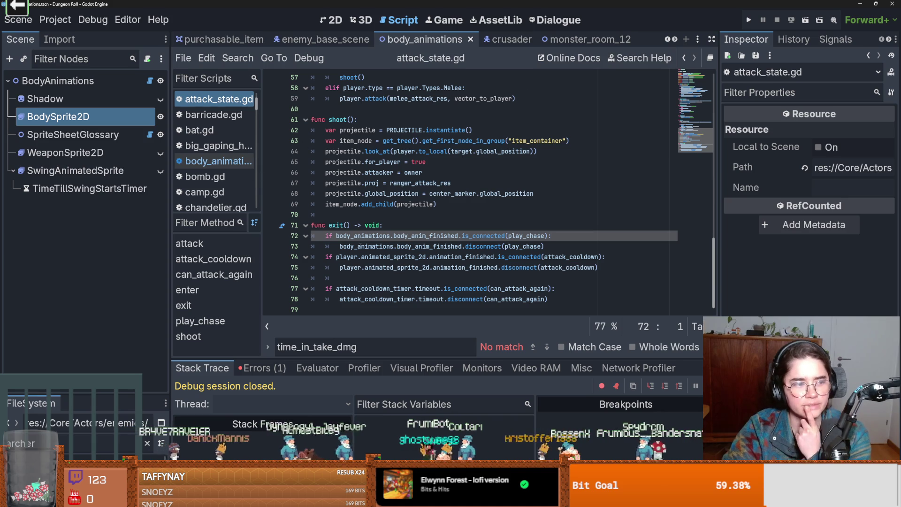
- Select BodySprite2D to show its attack_1_down animation frames in the SpriteFrames panel
{"action": "mouse_move", "coordinate": [360, 247]}
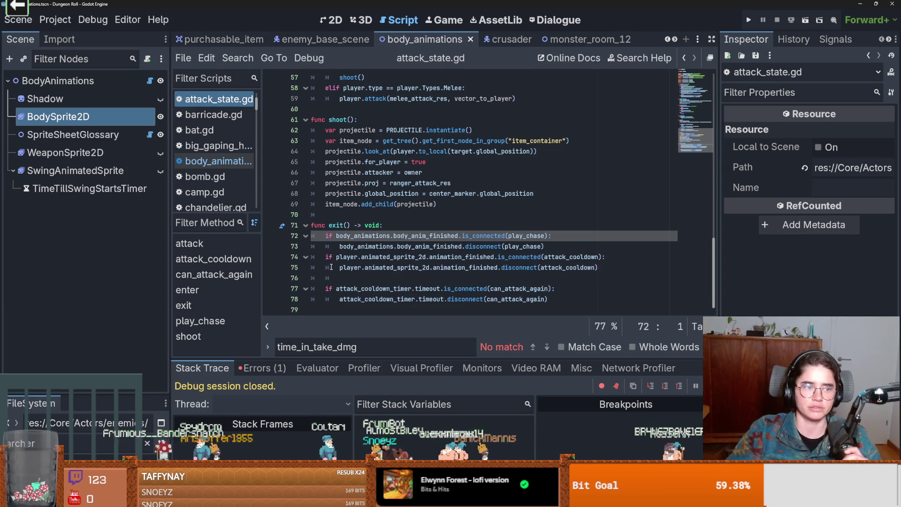
{"action": "left_click", "coordinate": [70, 117]}
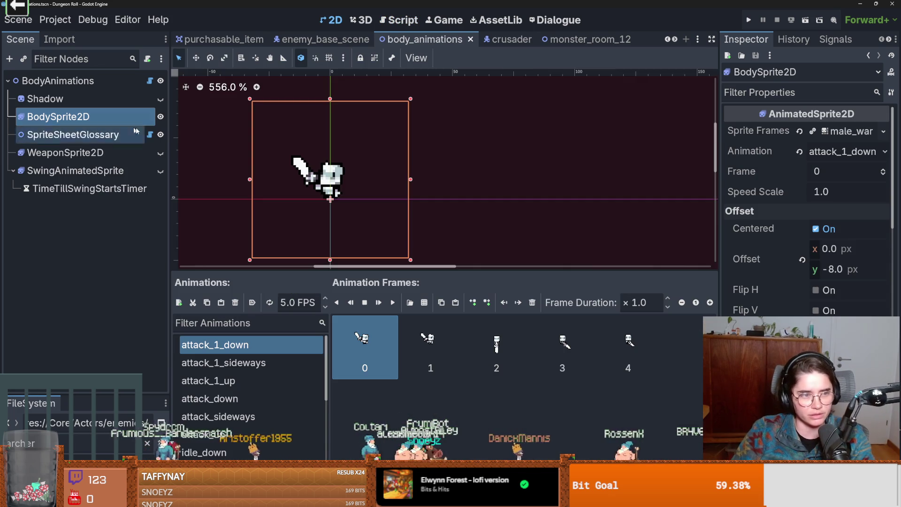
{"action": "mouse_move", "coordinate": [370, 270]}
{"action": "left_mouse_down"}
{"action": "mouse_move", "coordinate": [370, 195]}
{"action": "mouse_move", "coordinate": [371, 262]}
{"action": "left_mouse_up"}
{"action": "key", "text": "ctrl+s"}
{"action": "scroll", "coordinate": [393, 244], "scroll_direction": "up", "scroll_amount": 2}
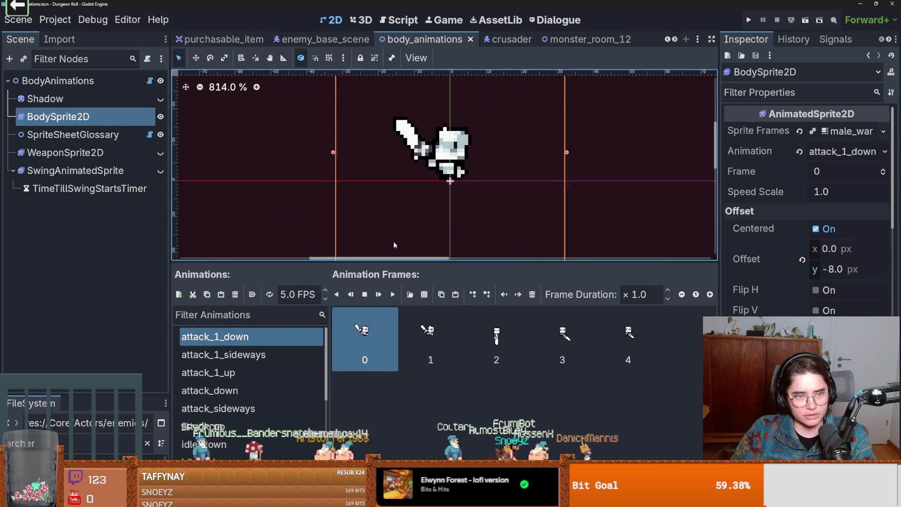
{"action": "scroll", "coordinate": [393, 245], "scroll_direction": "up", "scroll_amount": 1}
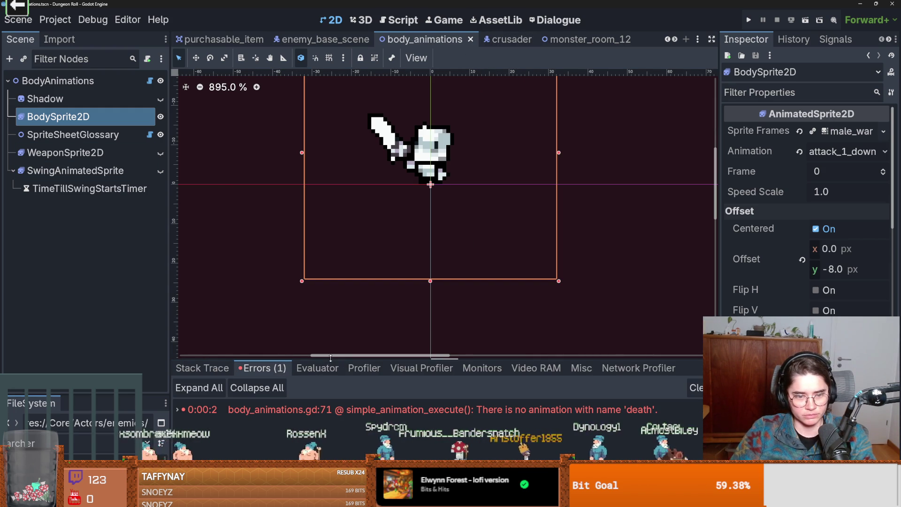
{"action": "double_click", "coordinate": [432, 411]}
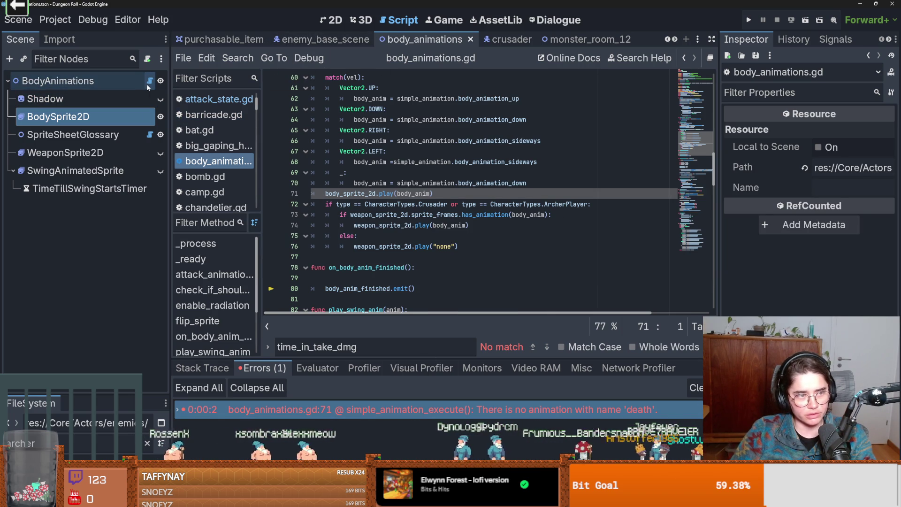
{"action": "key", "text": "ctrl+s"}
{"action": "left_click", "coordinate": [57, 116]}
{"action": "scroll", "coordinate": [271, 400], "scroll_direction": "down", "scroll_amount": 1}
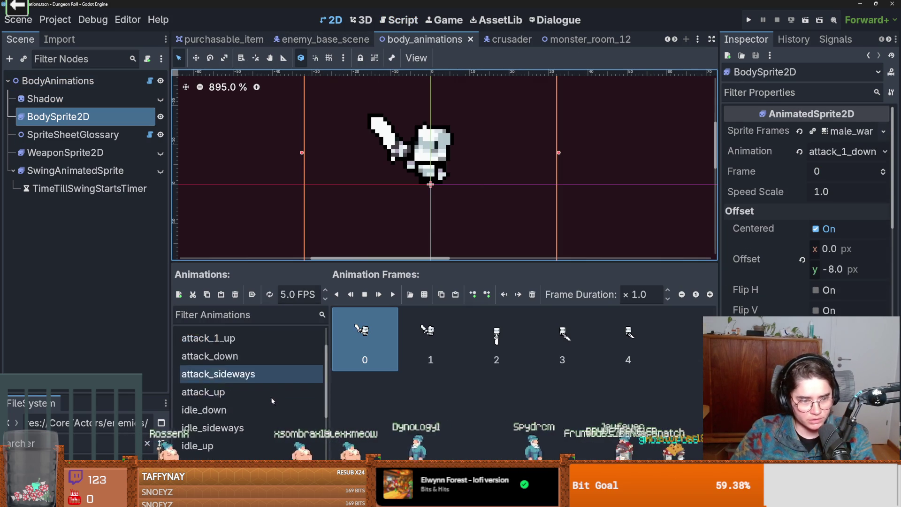
{"action": "scroll", "coordinate": [271, 401], "scroll_direction": "down", "scroll_amount": 3}
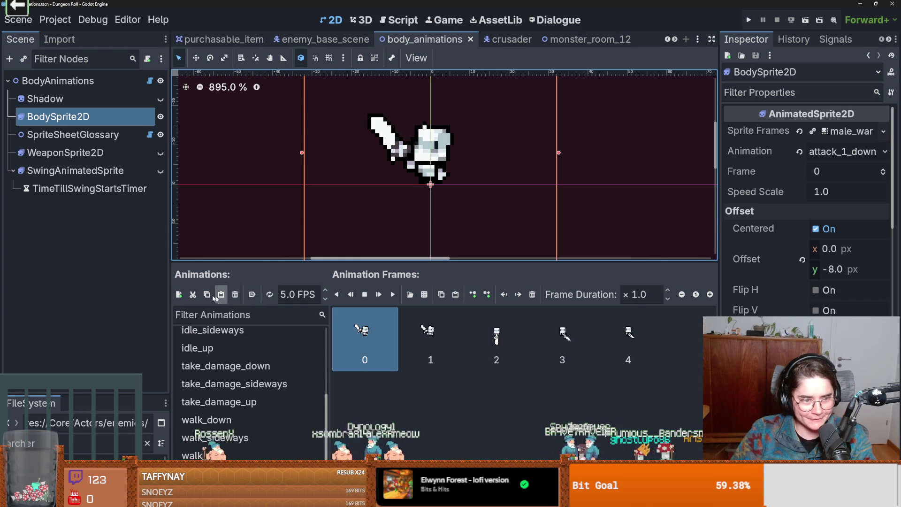
- Add a new animation to the body sprite and name it death
{"action": "left_click", "coordinate": [179, 294]}
{"action": "double_click", "coordinate": [259, 365]}
{"action": "type", "text": "d"}
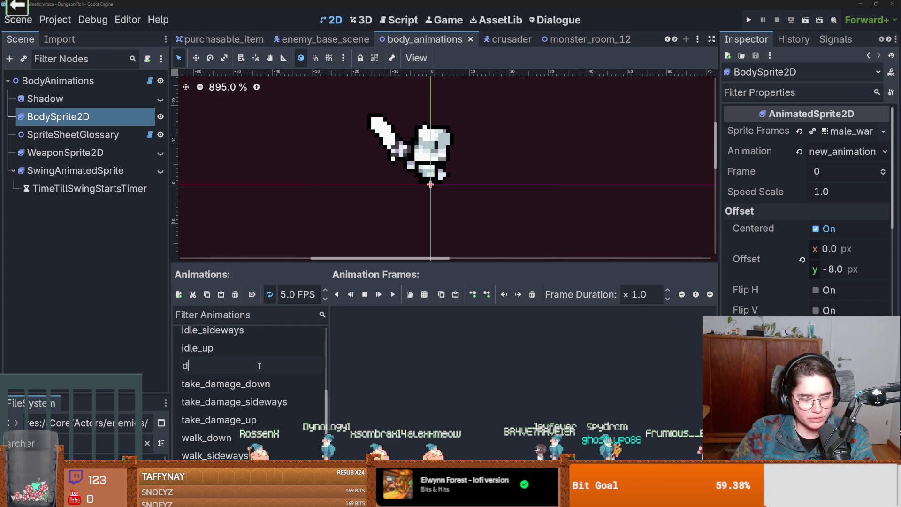
{"action": "type", "text": "eath"}
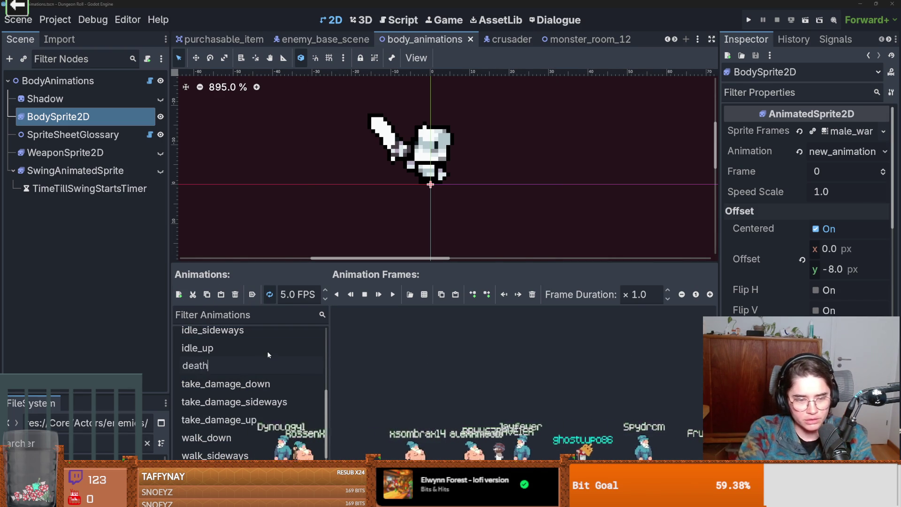
{"action": "key", "text": "Return"}
- Fill death with all ten auto-sliced frames from Death/Proto_Death_Down.png and save
{"action": "left_click", "coordinate": [409, 294]}
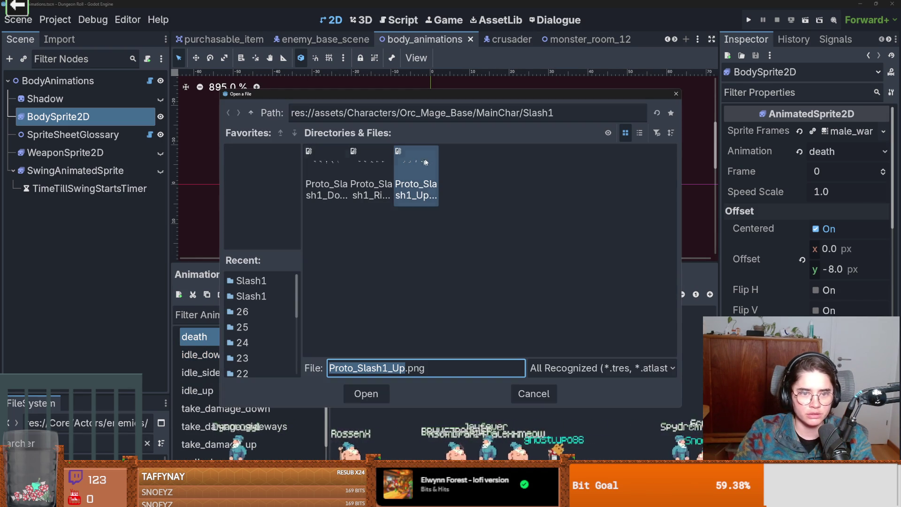
{"action": "left_click", "coordinate": [251, 113]}
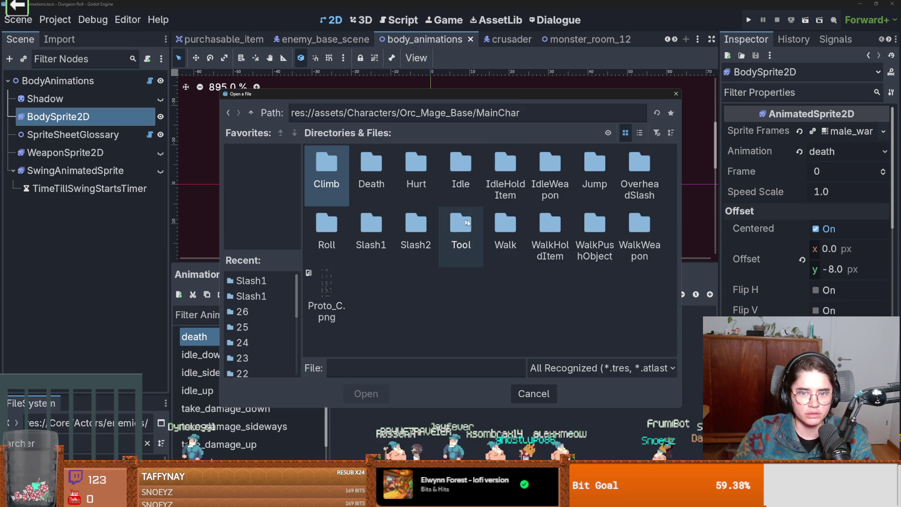
{"action": "double_click", "coordinate": [379, 169]}
{"action": "double_click", "coordinate": [342, 172]}
{"action": "left_click", "coordinate": [678, 269]}
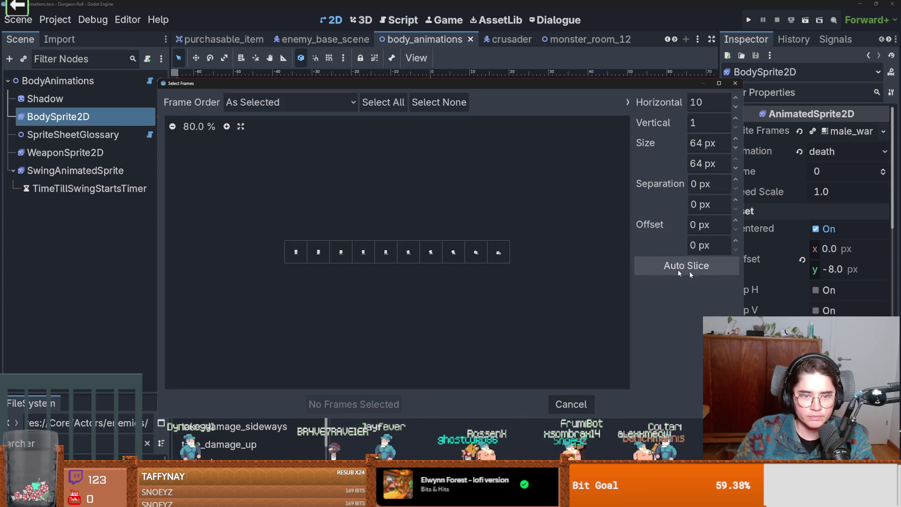
{"action": "left_click", "coordinate": [499, 252]}
{"action": "left_click", "coordinate": [495, 251]}
{"action": "left_click_drag", "start_coordinate": [295, 252], "coordinate": [520, 280]}
{"action": "left_click", "coordinate": [352, 404]}
{"action": "key", "text": "ctrl+s"}
- Preview the death animation at 11 FPS and save the scene
{"action": "left_click", "coordinate": [380, 295]}
{"action": "scroll", "coordinate": [300, 295], "scroll_direction": "up", "scroll_amount": 6}
{"action": "left_click", "coordinate": [397, 294]}
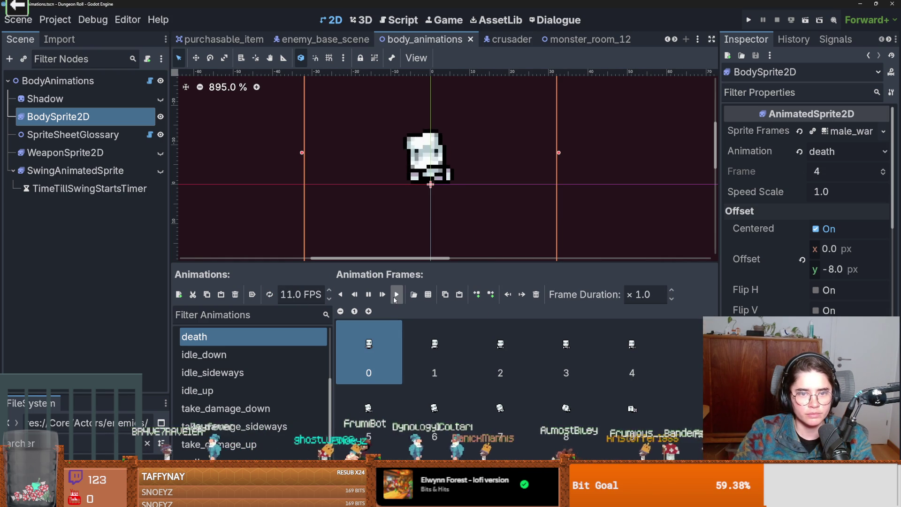
{"action": "key", "text": "ctrl+s"}
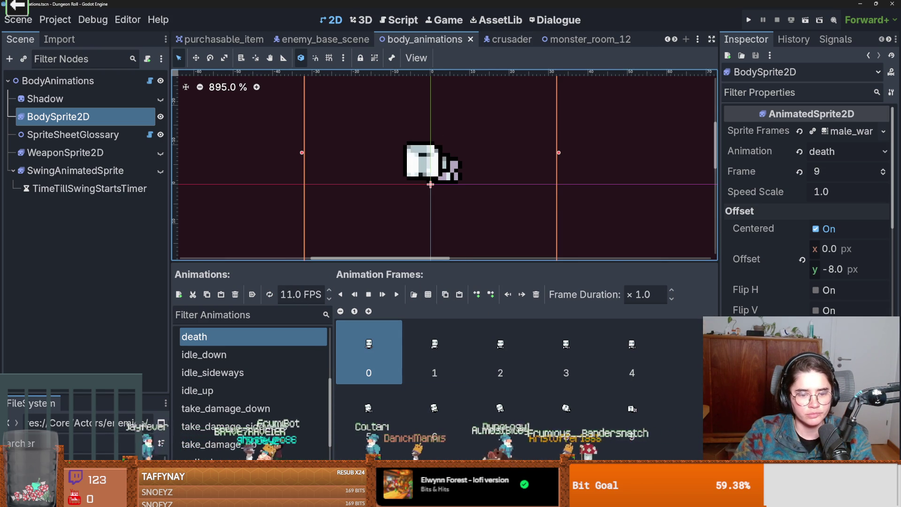
{"action": "key", "text": "alt+Tab"}
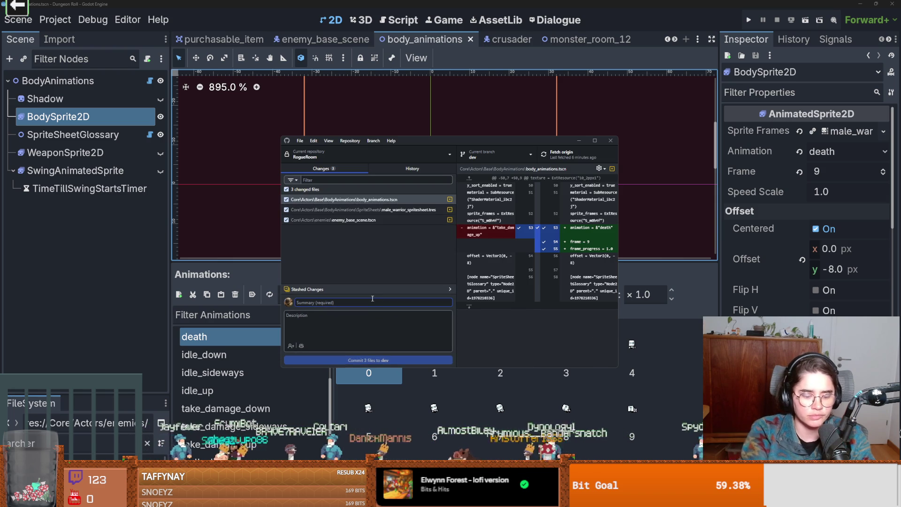
- Commit the three changed files to dev with the summary 'fixed more melee animations'
{"action": "type", "text": "fixed more melee animations"}
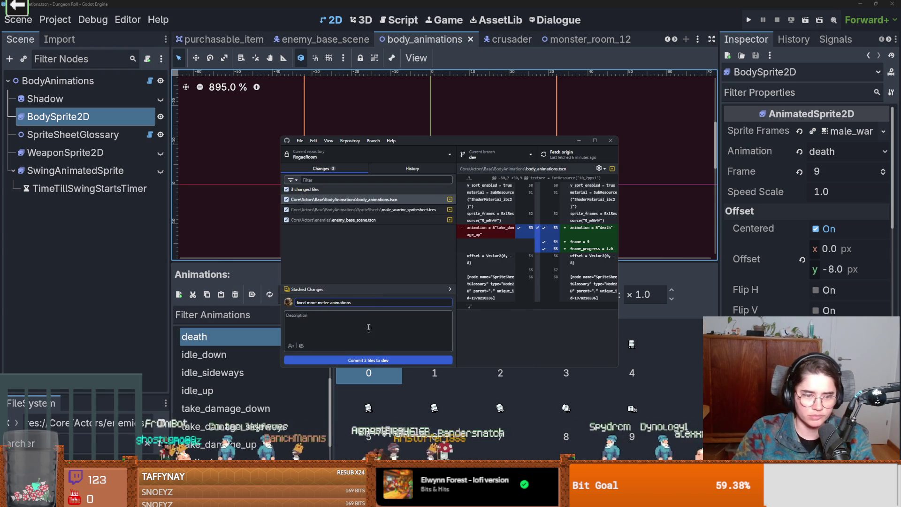
{"action": "left_click", "coordinate": [371, 360]}
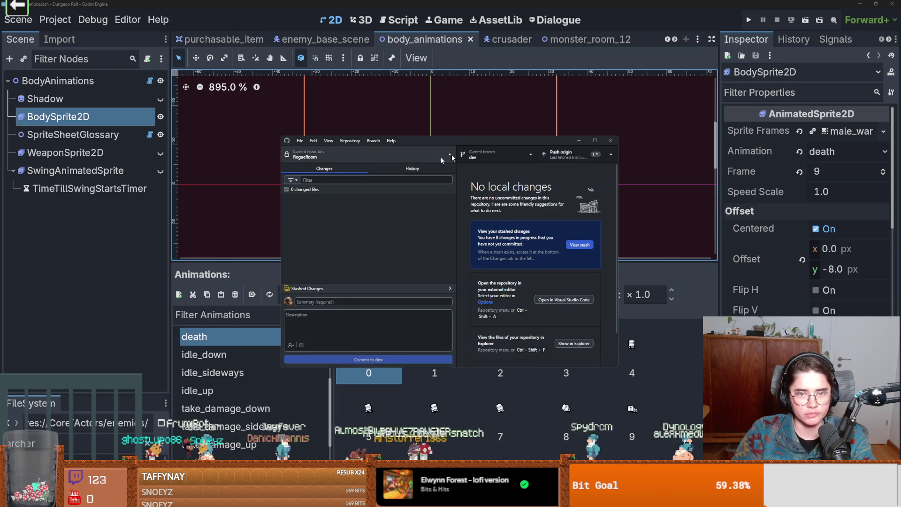
{"action": "left_click", "coordinate": [655, 282]}
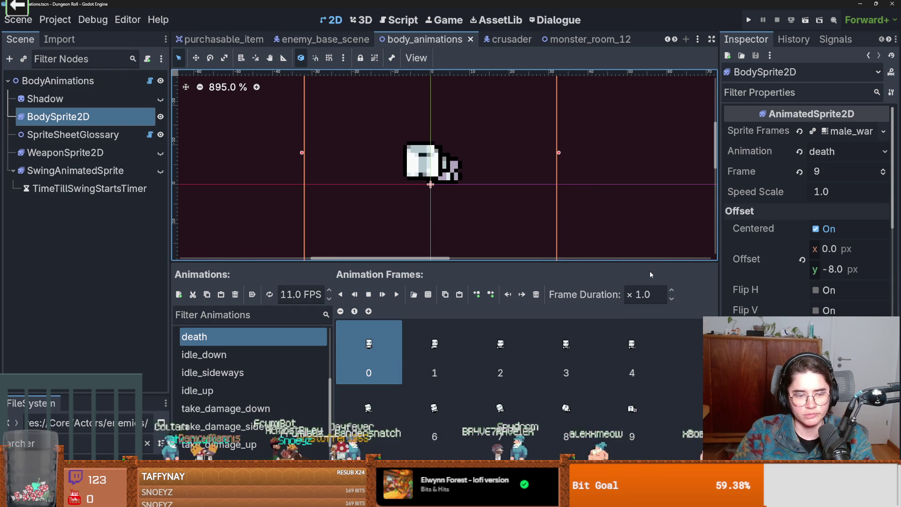
- Inspect the chase_state node and where its script uses desired_velocity
{"action": "left_click", "coordinate": [326, 39]}
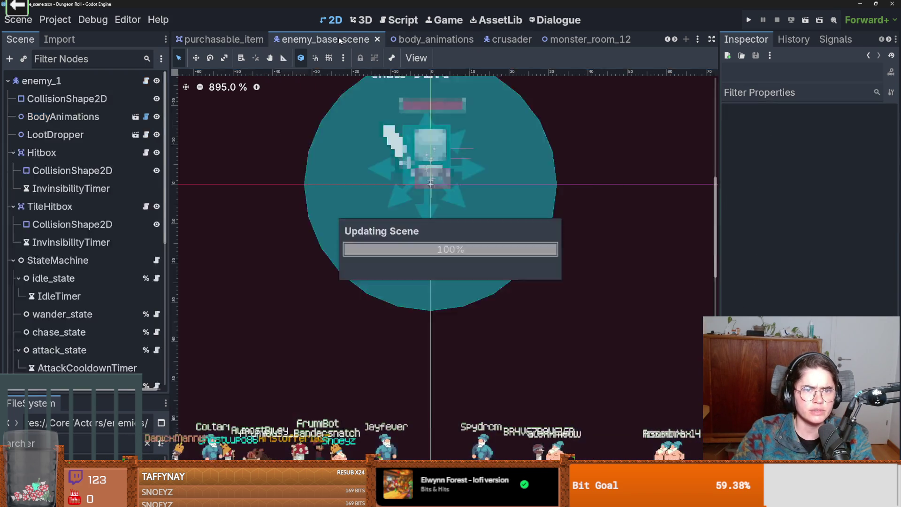
{"action": "scroll", "coordinate": [88, 284], "scroll_direction": "down", "scroll_amount": 2}
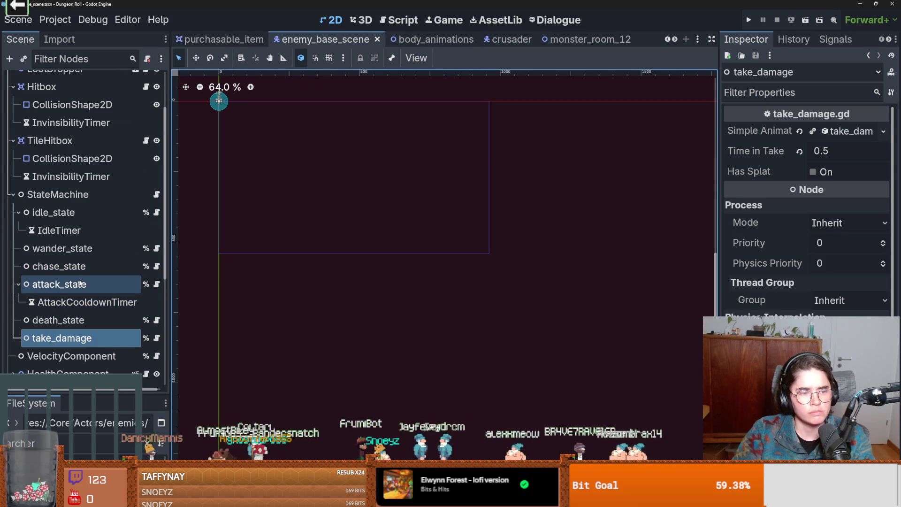
{"action": "left_click", "coordinate": [58, 266]}
{"action": "left_click", "coordinate": [775, 131]}
{"action": "left_click", "coordinate": [775, 131]}
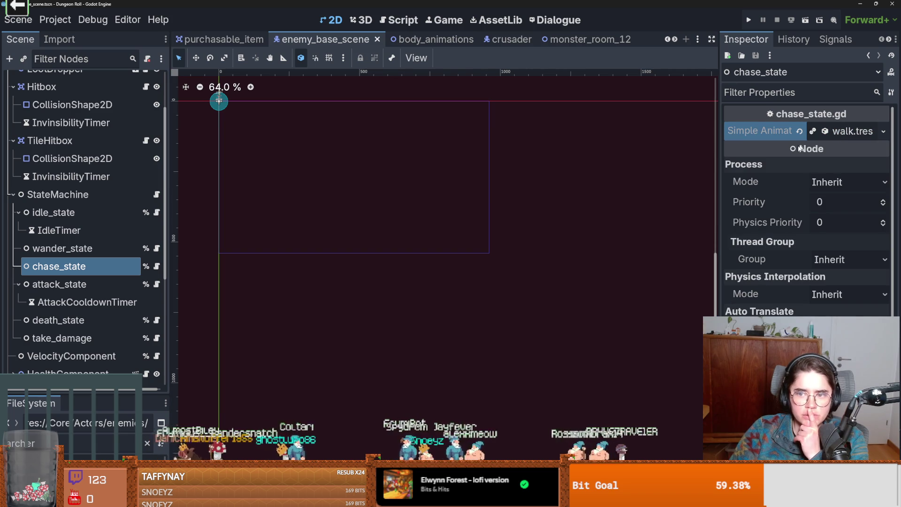
{"action": "left_click", "coordinate": [156, 266]}
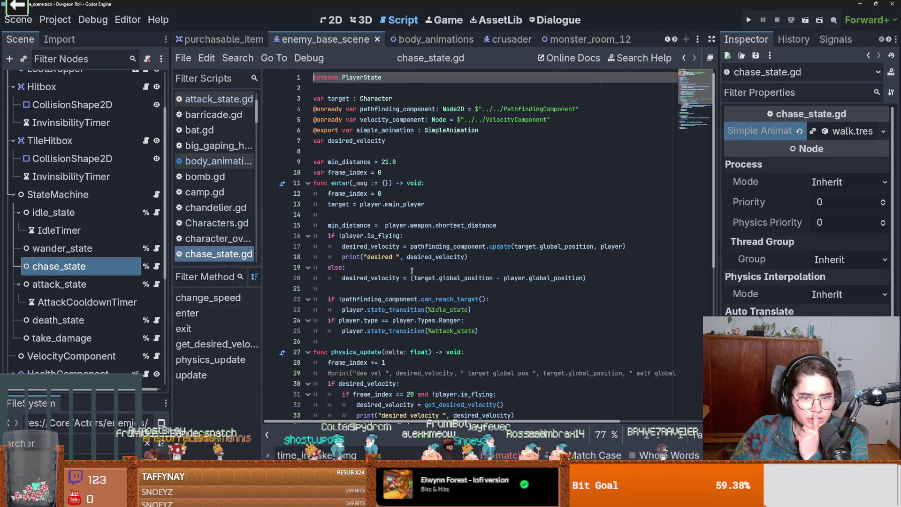
{"action": "scroll", "coordinate": [412, 271], "scroll_direction": "down", "scroll_amount": 4}
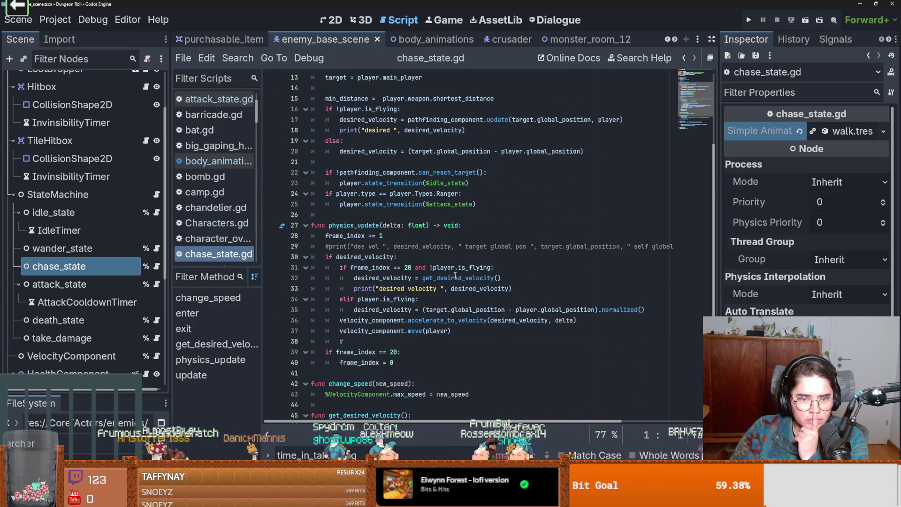
{"action": "scroll", "coordinate": [456, 276], "scroll_direction": "down", "scroll_amount": 1}
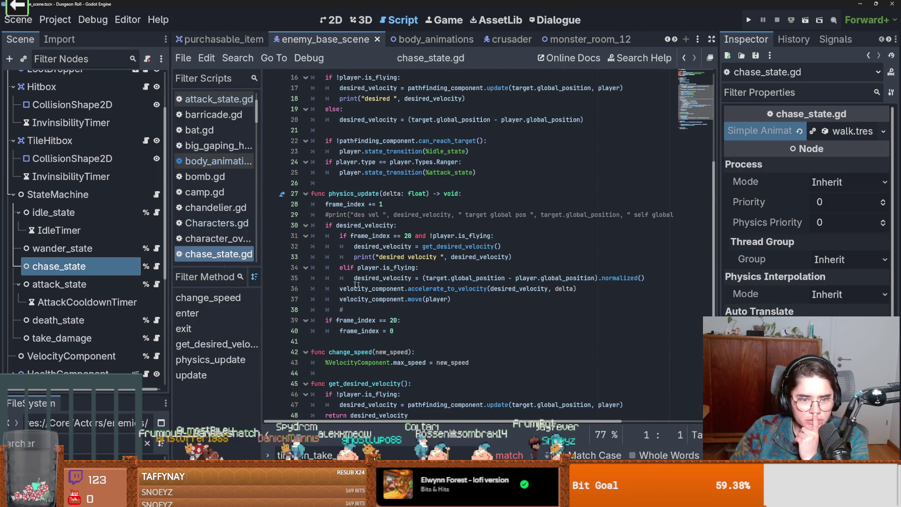
{"action": "double_click", "coordinate": [521, 288]}
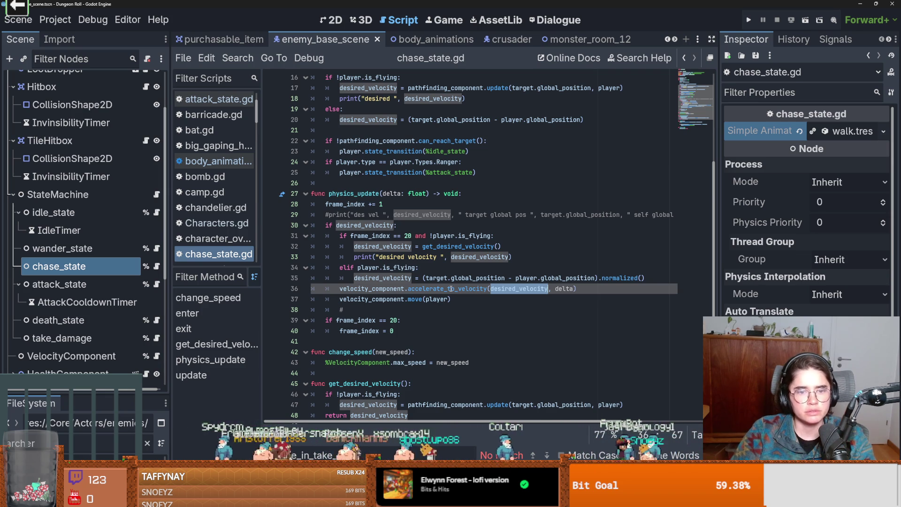
{"action": "scroll", "coordinate": [480, 308], "scroll_direction": "up", "scroll_amount": 5}
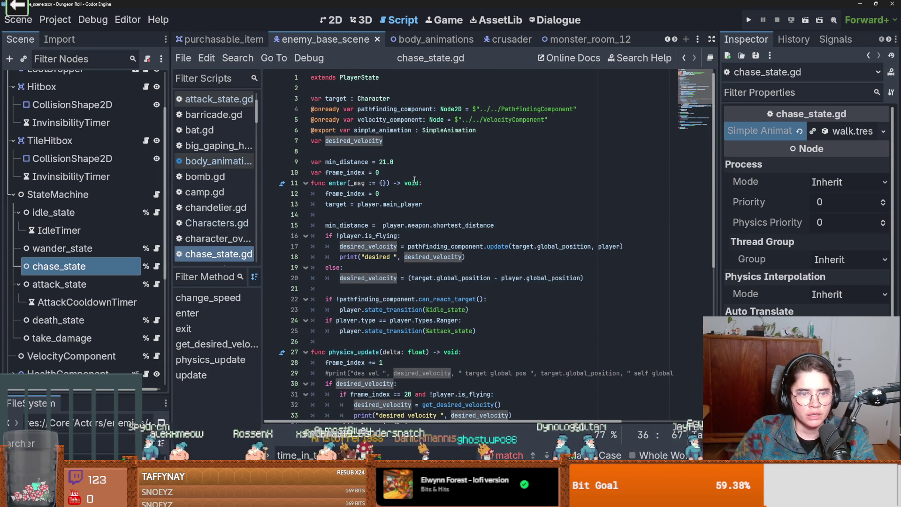
{"action": "scroll", "coordinate": [434, 275], "scroll_direction": "down", "scroll_amount": 4}
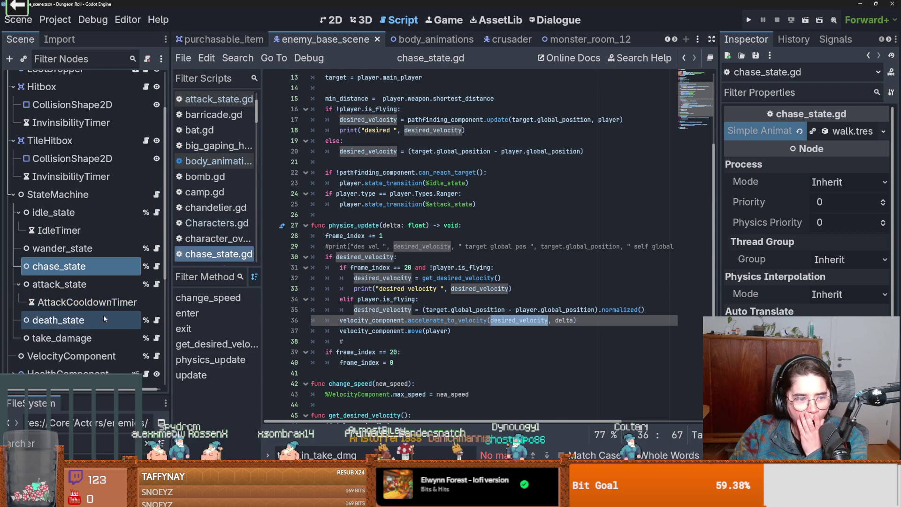
{"action": "scroll", "coordinate": [103, 314], "scroll_direction": "down", "scroll_amount": 2}
- Add print("sped ", max_speed) inside accelerate_to_velocity in velocity_component.gd
{"action": "left_click", "coordinate": [156, 278]}
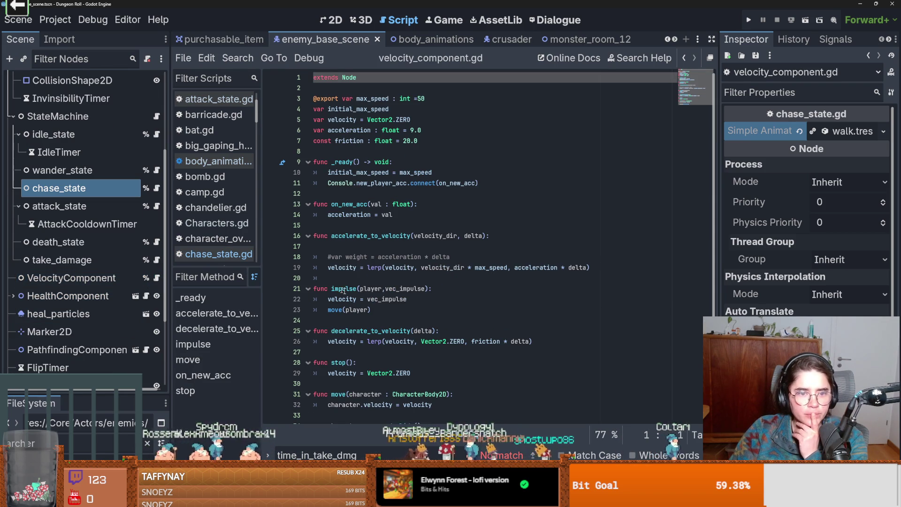
{"action": "double_click", "coordinate": [371, 99]}
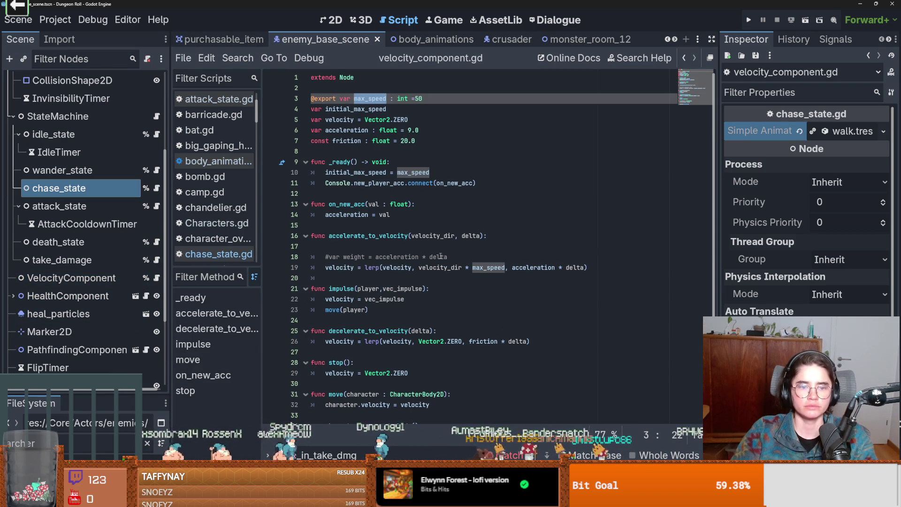
{"action": "left_click", "coordinate": [438, 251]}
{"action": "type", "text": "pri"}
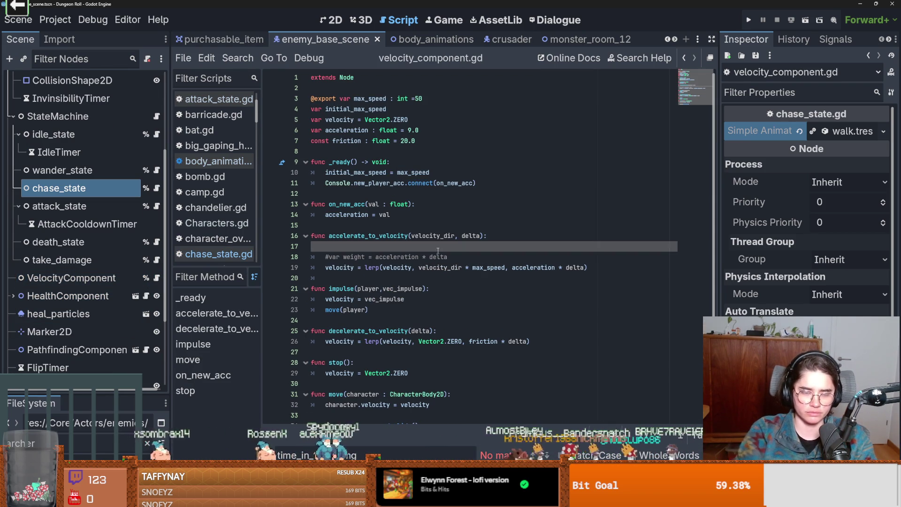
{"action": "type", "text": "nt(\"sped"}
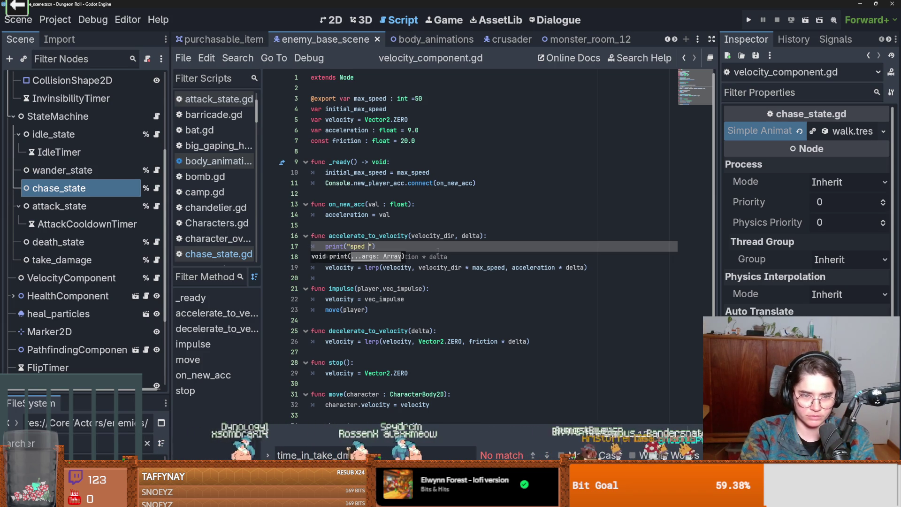
{"action": "type", "text": "x"}
{"action": "key", "text": "Return"}
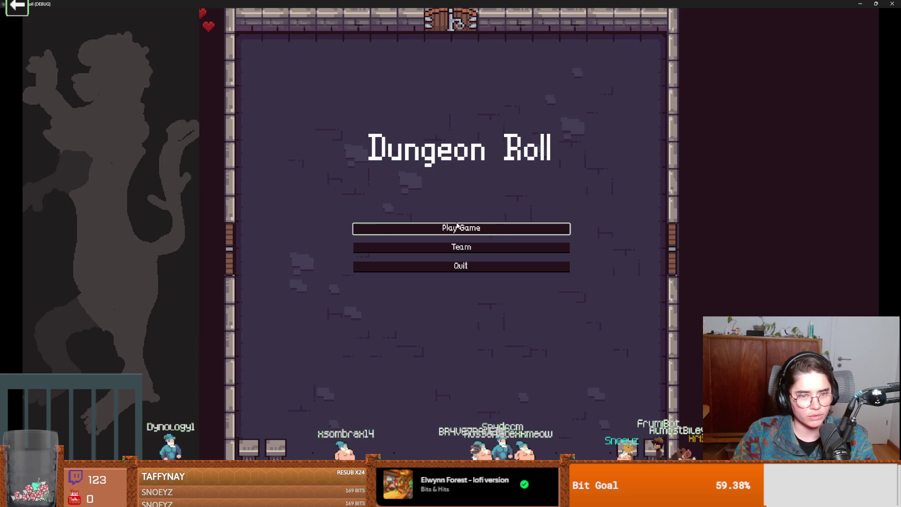
- Start a new game as the Crusader and spawn a melee enemy from the debug console
{"action": "left_click", "coordinate": [463, 230]}
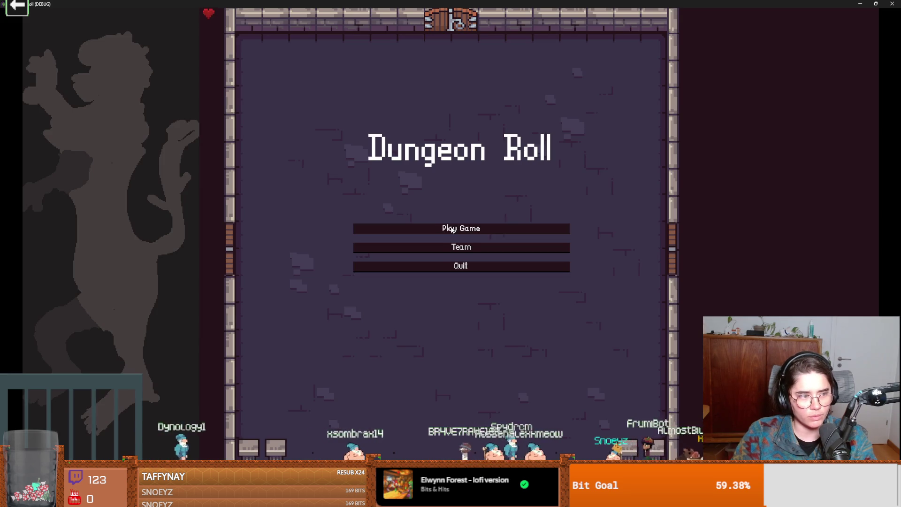
{"action": "left_click", "coordinate": [424, 177]}
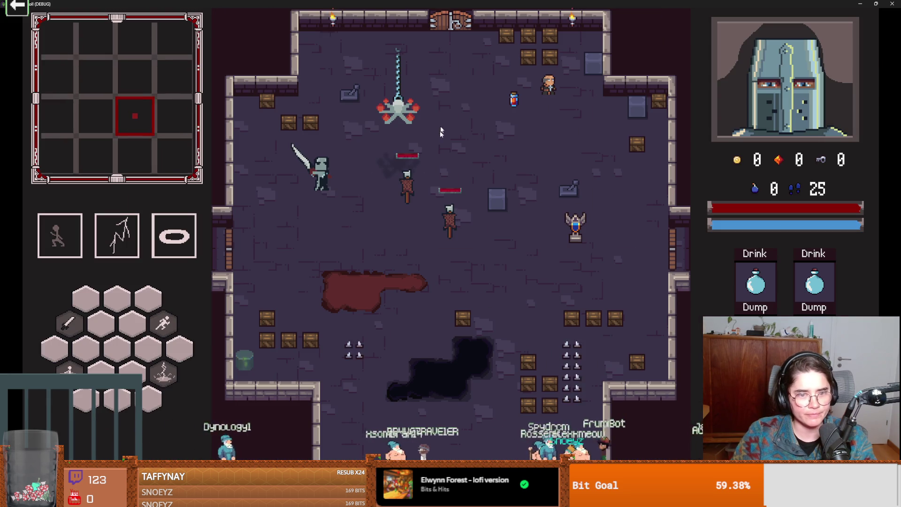
{"action": "key", "text": "d"}
{"action": "key", "text": "grave"}
{"action": "type", "text": "sp"}
{"action": "key", "text": "Tab"}
{"action": "key", "text": "Tab"}
{"action": "key", "text": "Return"}
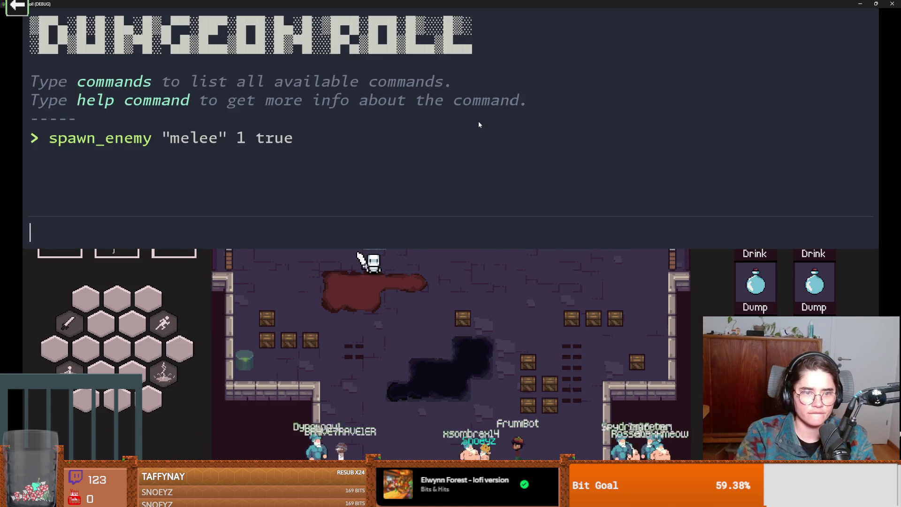
{"action": "key", "text": "grave"}
{"action": "key", "text": "alt+Tab"}
- Move the Crusader around the room toward the enemy and make the game fullscreen
{"action": "key", "text": "space"}
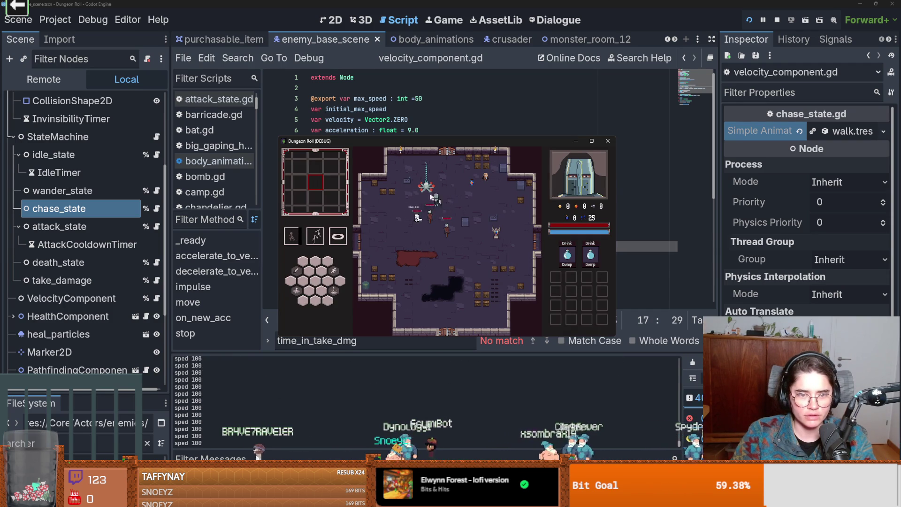
{"action": "key", "text": "space"}
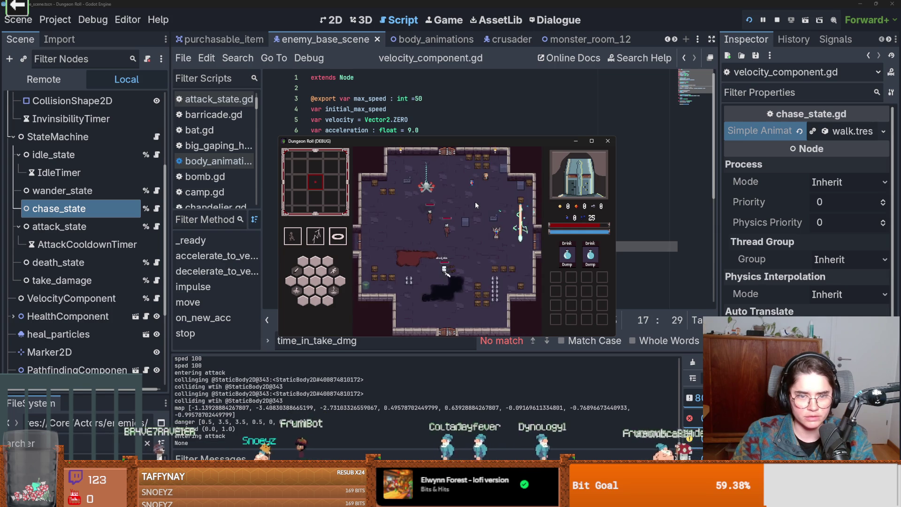
{"action": "key", "text": "w"}
{"action": "key", "text": "d"}
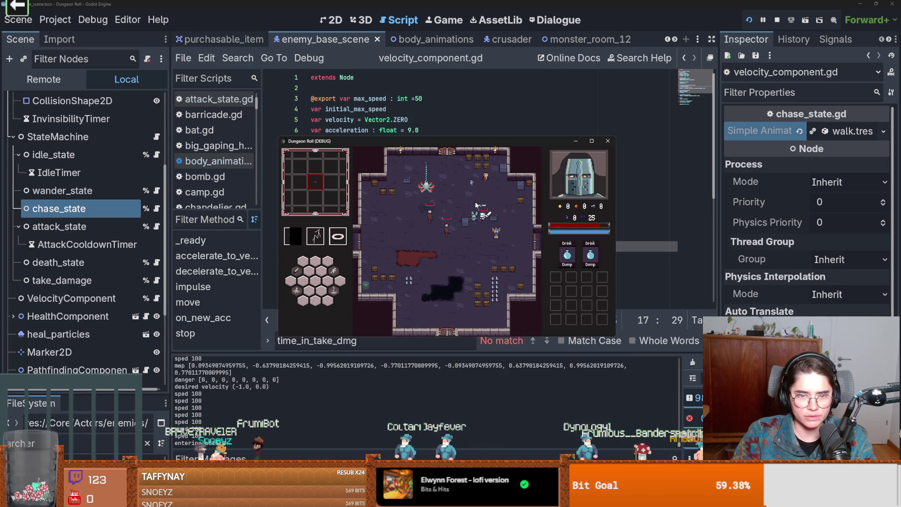
{"action": "key", "text": "a"}
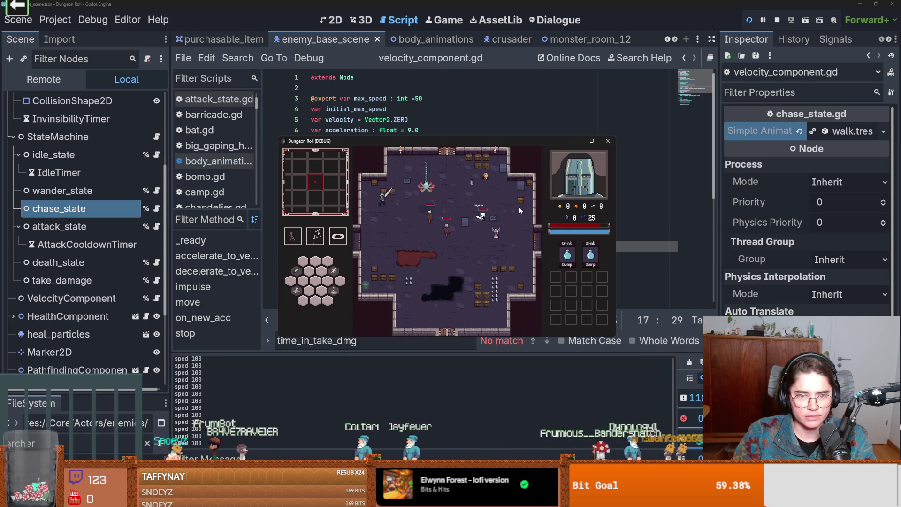
{"action": "left_click", "coordinate": [591, 142]}
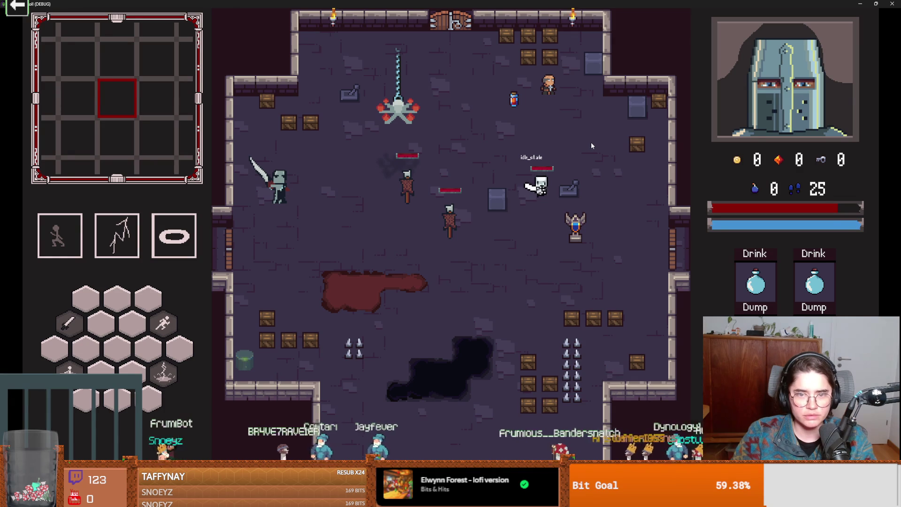
- Dash around attacking the skeleton repeatedly, then shrink the window and stop the game
{"action": "key", "text": "d"}
{"action": "key", "text": "shift"}
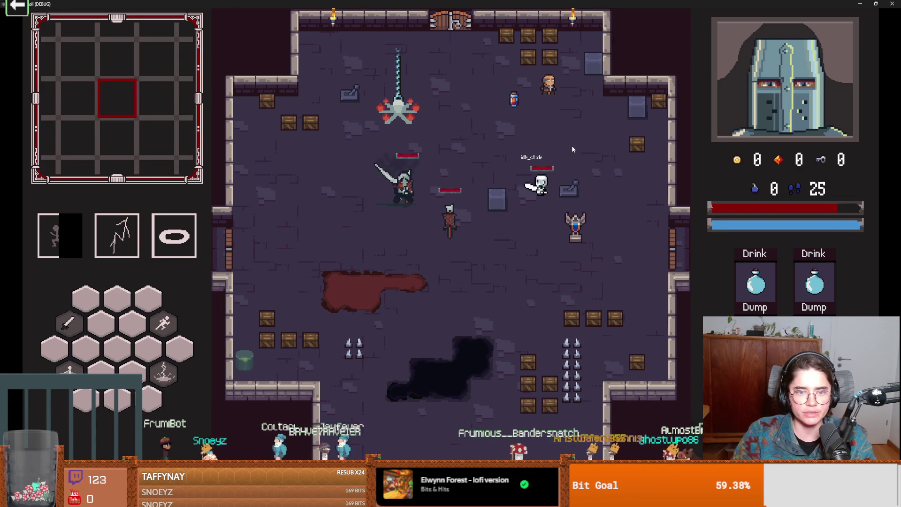
{"action": "key", "text": "d"}
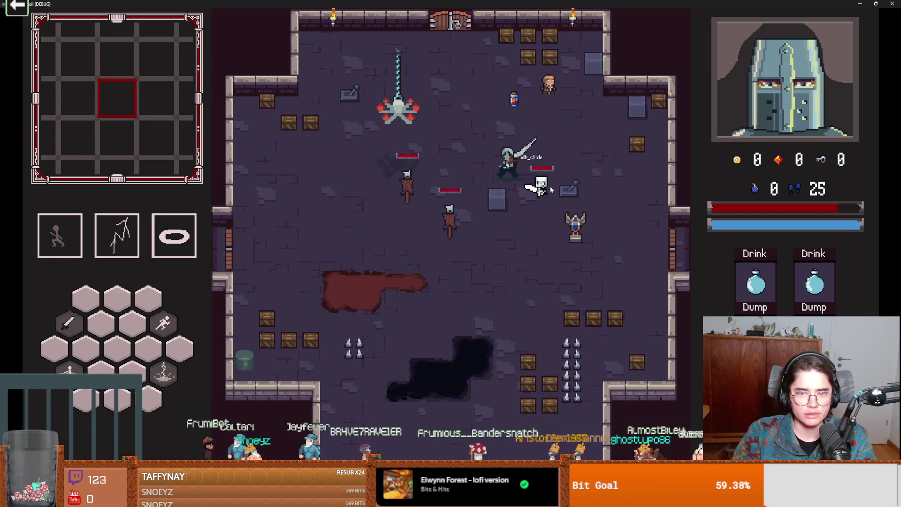
{"action": "left_click", "coordinate": [548, 198]}
{"action": "key", "text": "a"}
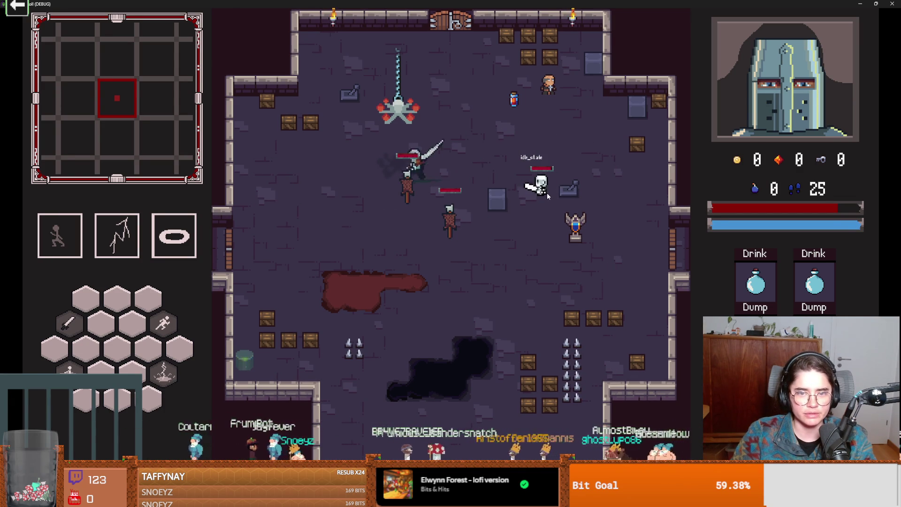
{"action": "key", "text": "d"}
{"action": "key", "text": "shift"}
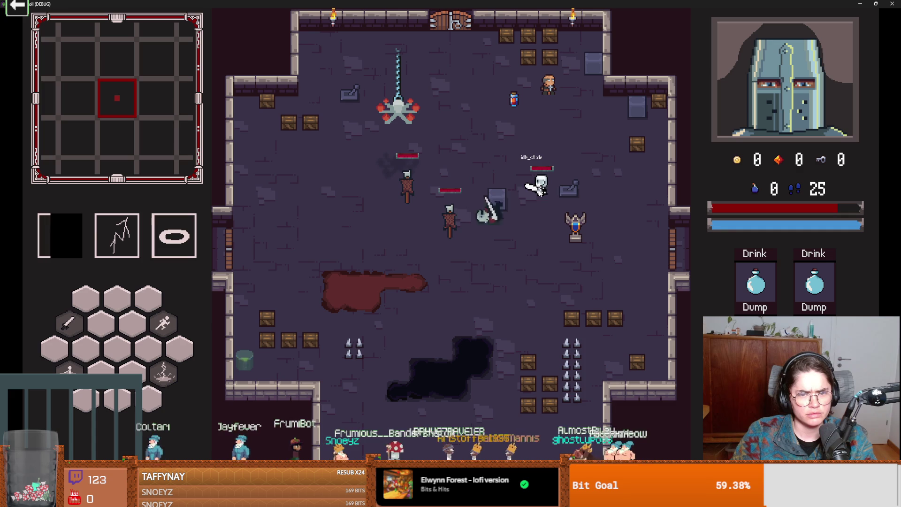
{"action": "left_click", "coordinate": [542, 169]}
{"action": "key", "text": "shift"}
{"action": "key", "text": "a"}
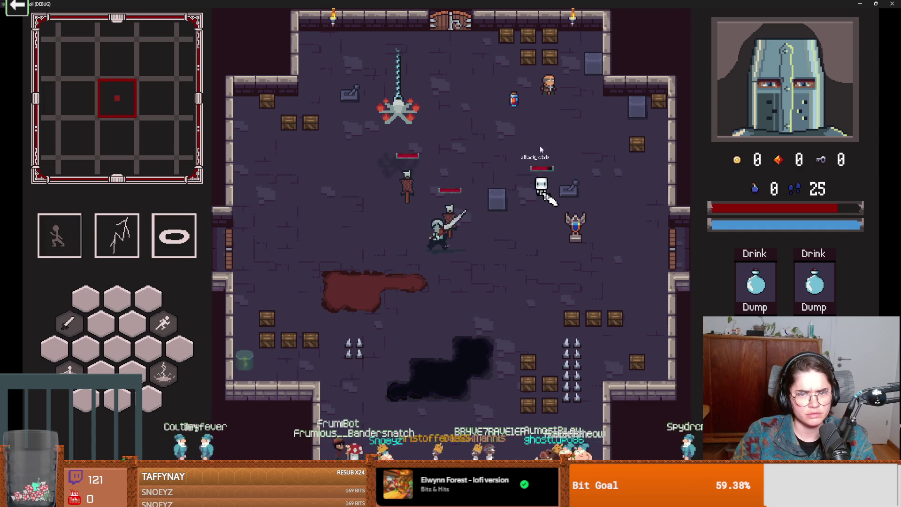
{"action": "key", "text": "w"}
{"action": "key", "text": "shift"}
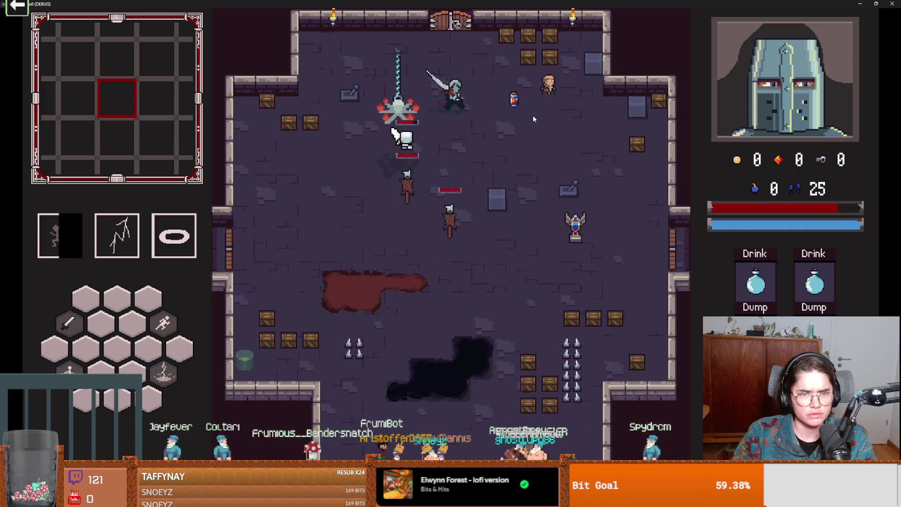
{"action": "key", "text": "a"}
{"action": "key", "text": "shift"}
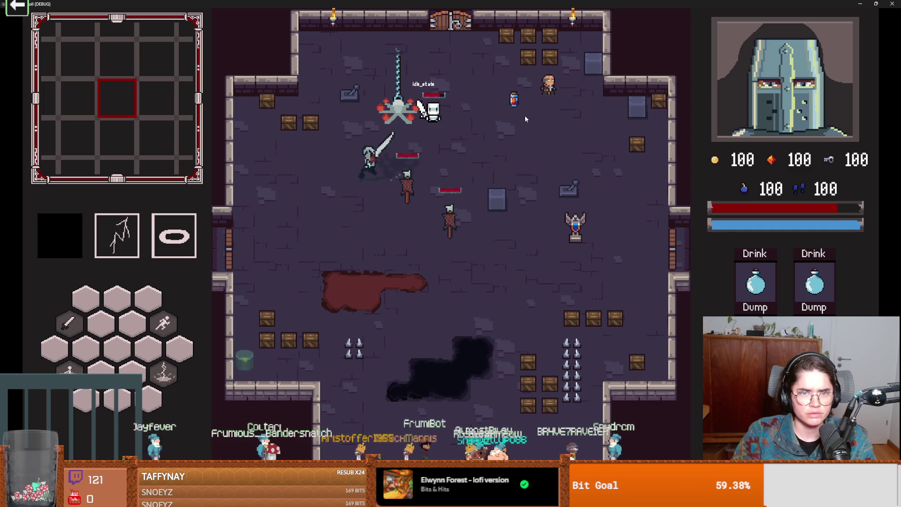
{"action": "key", "text": "super+Down"}
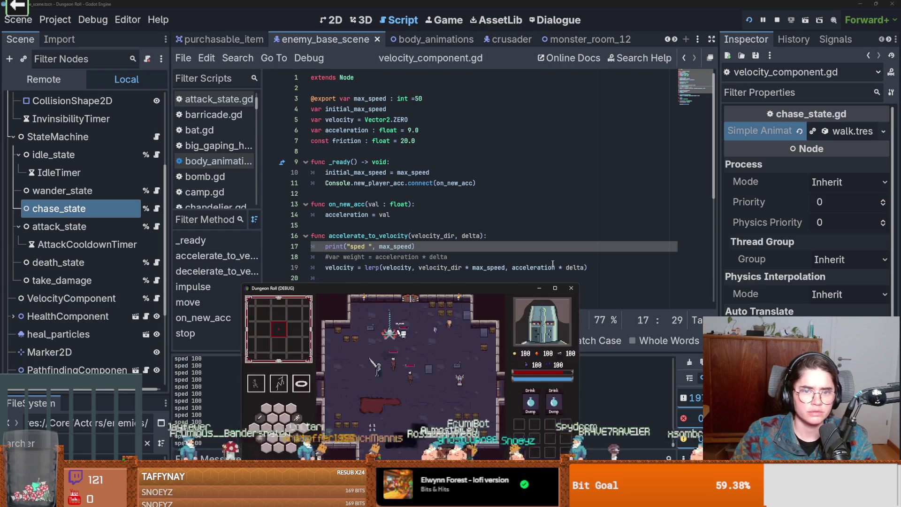
{"action": "left_click", "coordinate": [570, 288]}
- Scroll the script tab bar back to the earlier scripts
{"action": "left_click", "coordinate": [675, 39]}
{"action": "left_click", "coordinate": [675, 39]}
{"action": "left_click", "coordinate": [667, 40]}
{"action": "left_click", "coordinate": [667, 41]}
{"action": "left_click", "coordinate": [668, 41]}
{"action": "left_click", "coordinate": [667, 40]}
{"action": "left_click", "coordinate": [667, 40]}
{"action": "left_click", "coordinate": [667, 41]}
{"action": "left_click", "coordinate": [667, 40]}
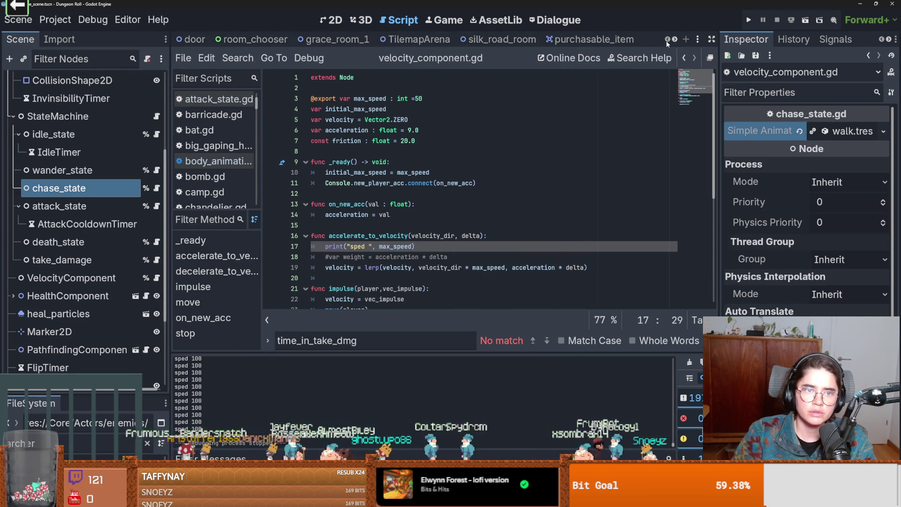
- Select chase_state, enlarge the FileSystem panel, and select its 'archer' filter text
{"action": "left_click", "coordinate": [63, 188]}
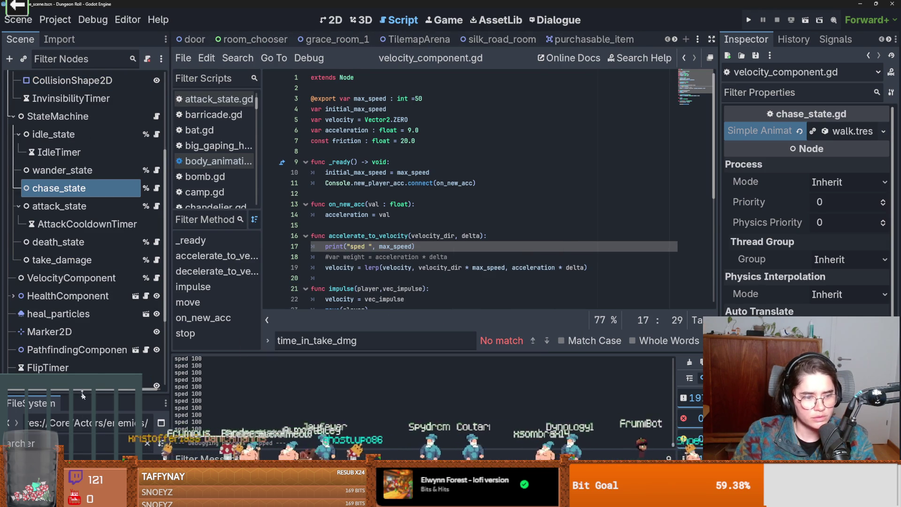
{"action": "left_click_drag", "start_coordinate": [82, 395], "coordinate": [82, 255]}
{"action": "left_click", "coordinate": [74, 307]}
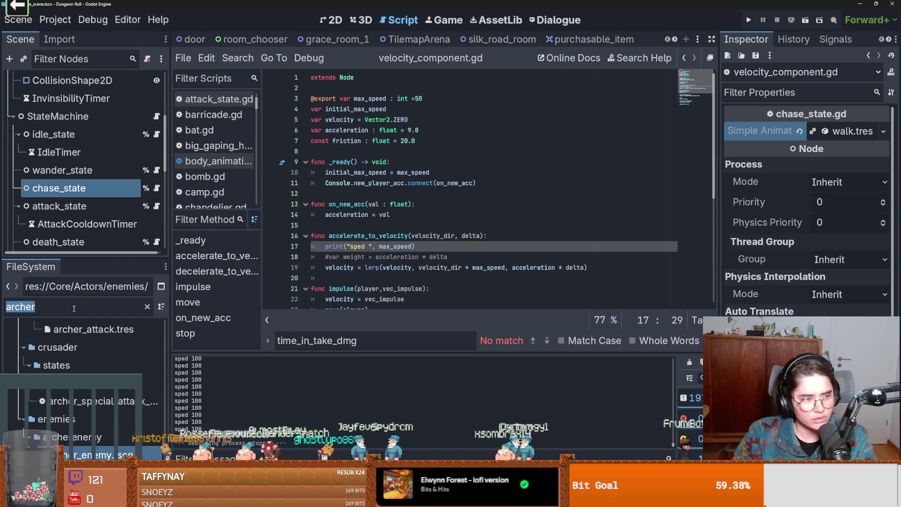